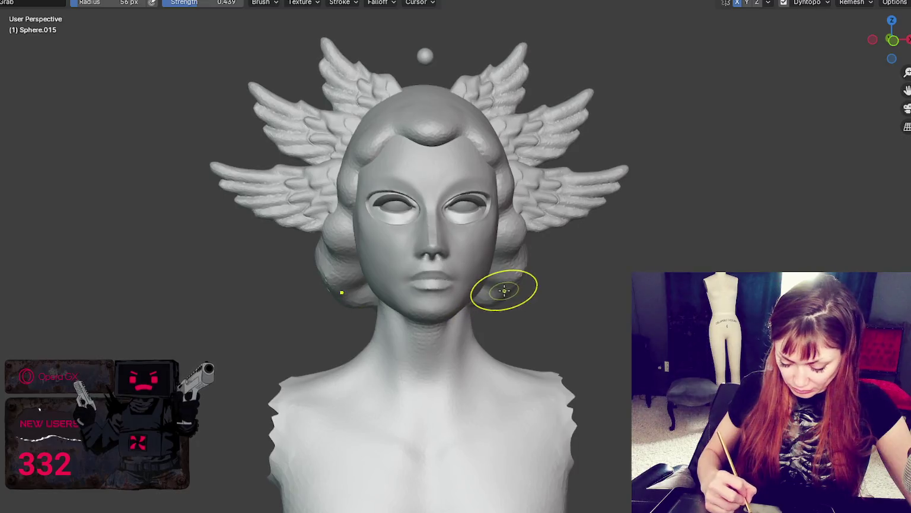
# - Orbit to the hair bun at the back of the head with the Grab brush, in solid shading
pyautogui.moveTo(519, 277)
pyautogui.mouseDown(button='middle')
pyautogui.moveTo(515, 268)
pyautogui.moveTo(449, 266)
pyautogui.mouseUp(button='middle')
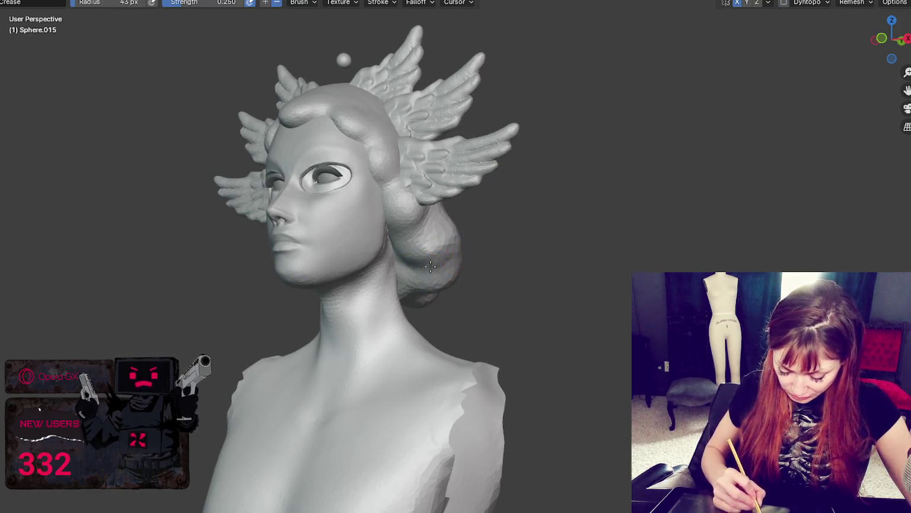
pyautogui.press('g')
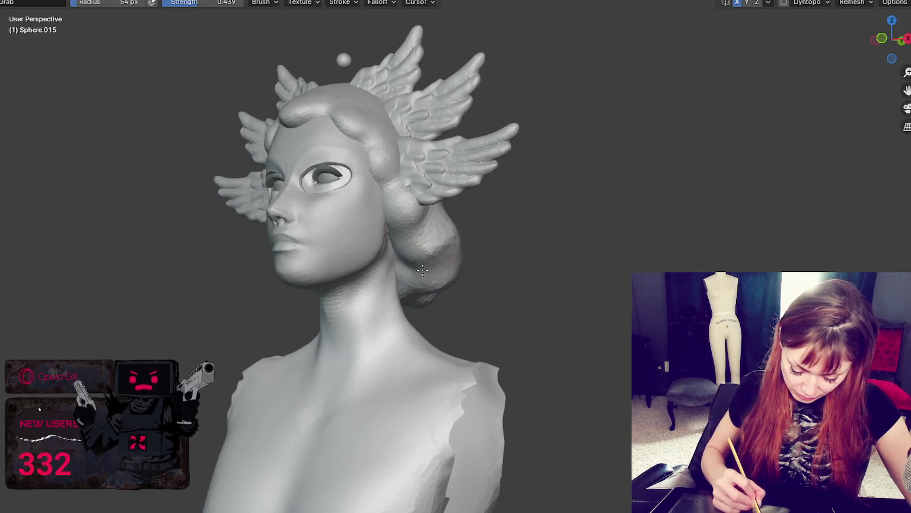
pyautogui.moveTo(423, 264)
pyautogui.mouseDown(button='middle')
pyautogui.moveTo(495, 239)
pyautogui.moveTo(494, 248)
pyautogui.moveTo(439, 177)
pyautogui.moveTo(488, 213)
pyautogui.moveTo(371, 255)
pyautogui.mouseUp(button='middle')
pyautogui.hotkey('shift', 'c')
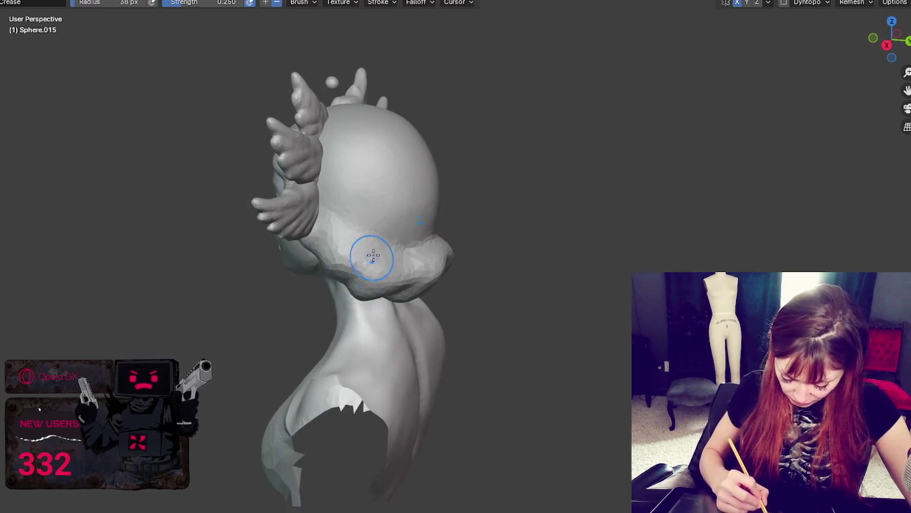
pyautogui.moveTo(362, 291); pyautogui.dragTo(421, 261, button='middle')
pyautogui.moveTo(401, 291); pyautogui.dragTo(437, 295, button='middle')
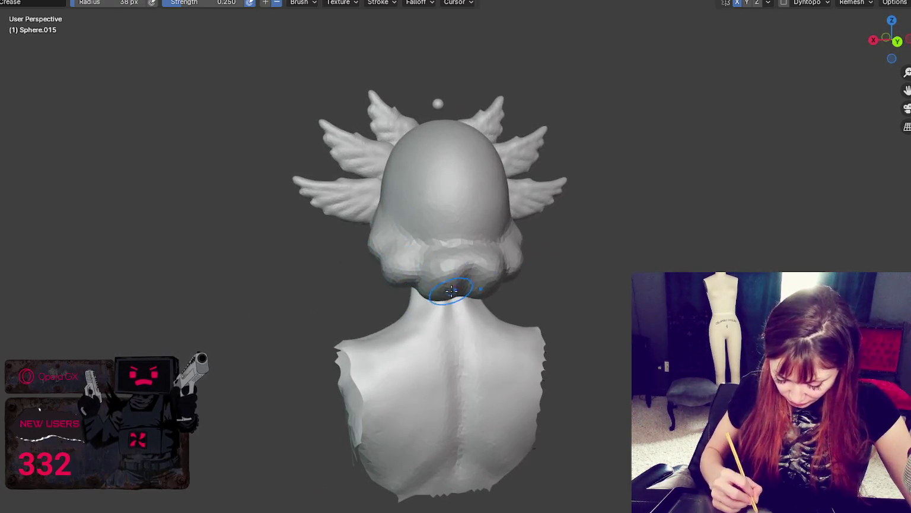
pyautogui.press('g')
pyautogui.moveTo(470, 269); pyautogui.dragTo(480, 285, button='middle')
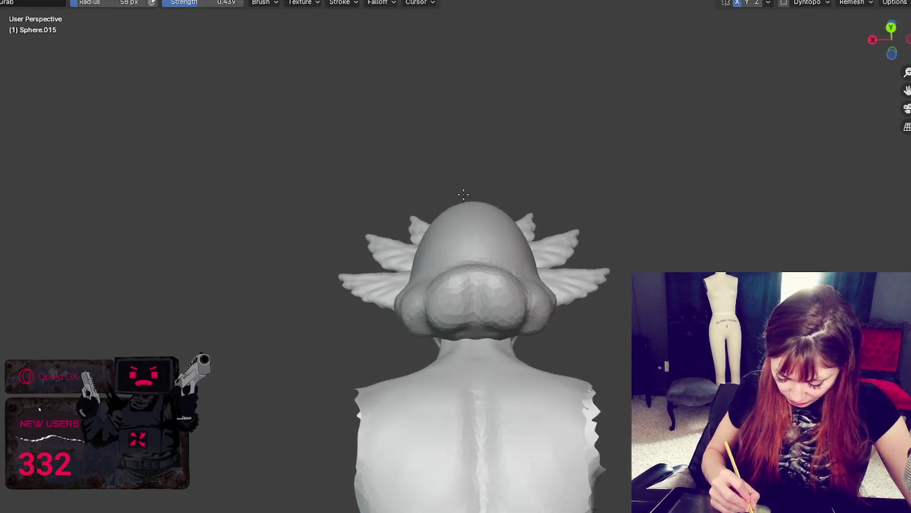
pyautogui.scroll(2, 503, 279)
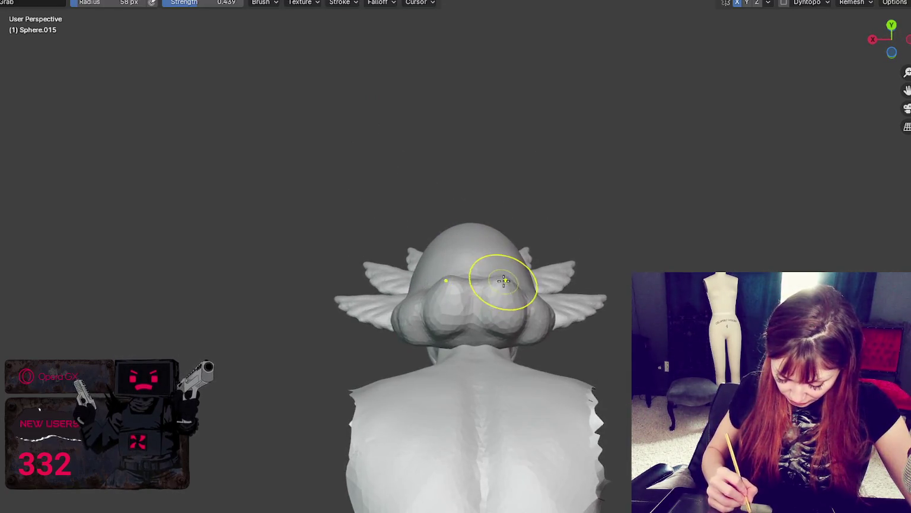
pyautogui.hotkey('shift', 'z')
pyautogui.click(509, 279)
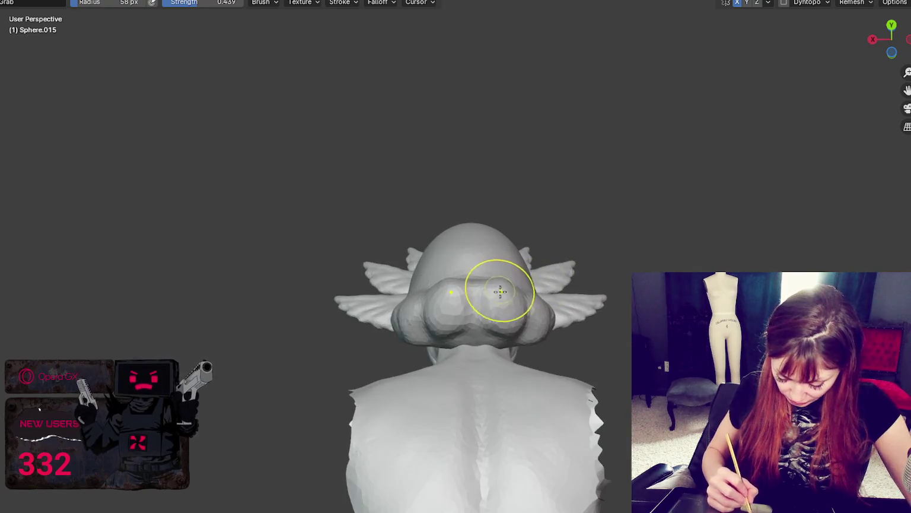
# - Pull the hair bun into shape with a larger grab brush, then reshape its right lobe with a smaller one
pyautogui.press('f')
pyautogui.click(521, 322)
pyautogui.moveTo(521, 322); pyautogui.dragTo(478, 336)
pyautogui.moveTo(482, 321); pyautogui.dragTo(525, 262, button='middle')
pyautogui.press('f')
pyautogui.click(545, 286)
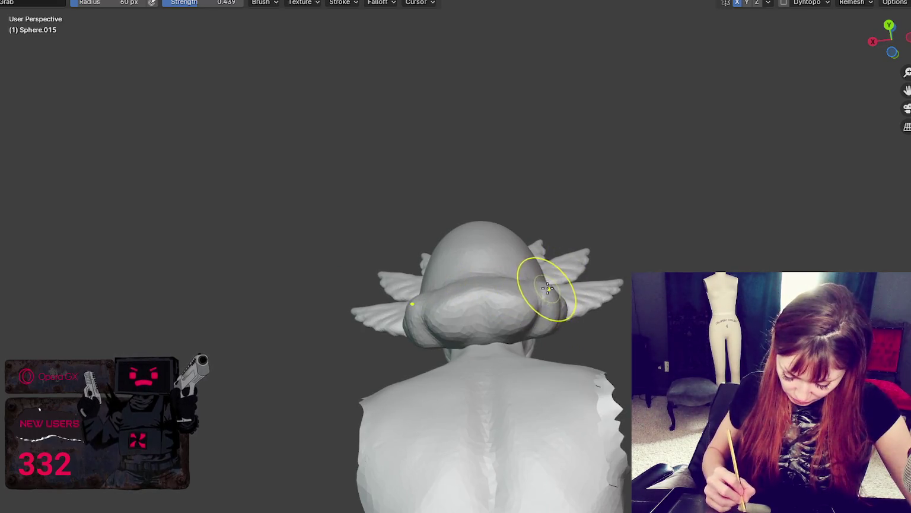
pyautogui.moveTo(538, 295); pyautogui.dragTo(518, 292)
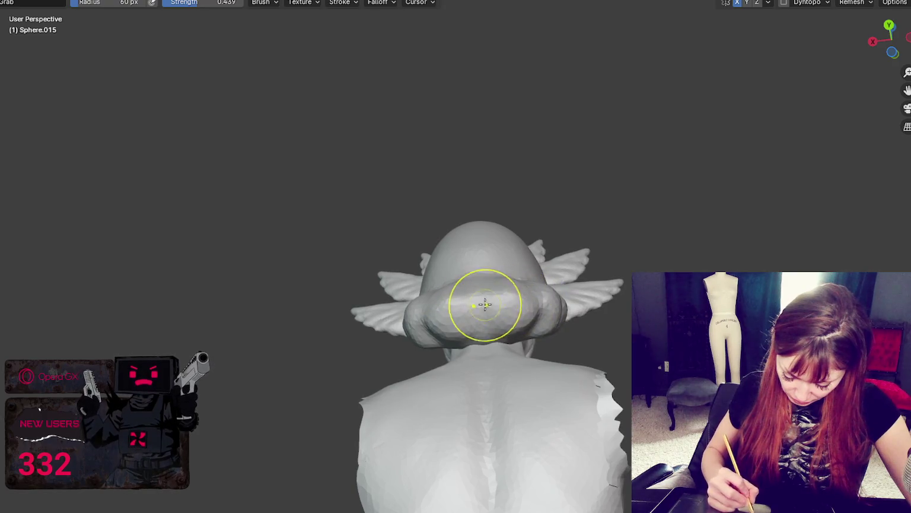
# - Shrink the brush further and orbit to a three-quarter back view of the bun
pyautogui.press('f')
pyautogui.click(471, 315)
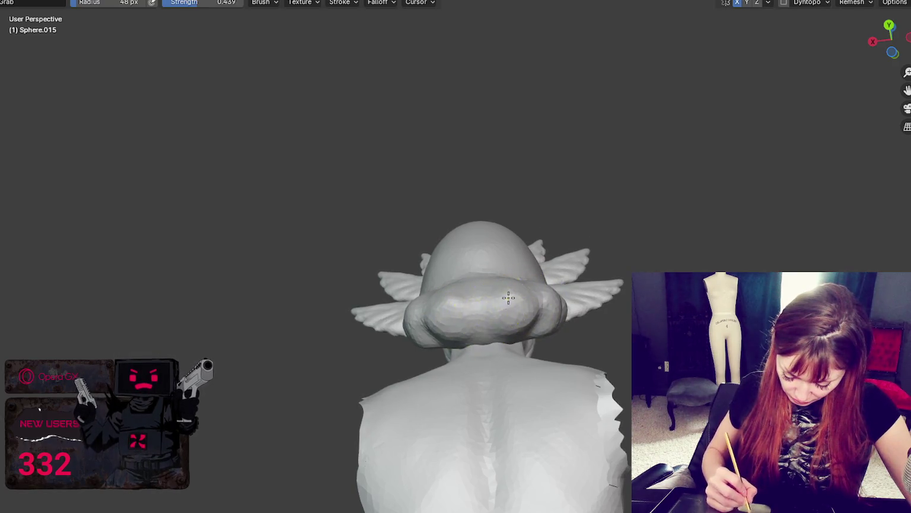
pyautogui.moveTo(503, 297); pyautogui.dragTo(543, 330, button='middle')
pyautogui.moveTo(535, 293)
pyautogui.mouseDown(button='middle')
pyautogui.moveTo(502, 299)
pyautogui.moveTo(553, 326)
pyautogui.mouseUp(button='middle')
pyautogui.hotkey('shift', 'c')
pyautogui.moveTo(407, 274)
pyautogui.mouseDown(button='middle')
pyautogui.moveTo(461, 316)
pyautogui.moveTo(513, 271)
pyautogui.mouseUp(button='middle')
pyautogui.press('g')
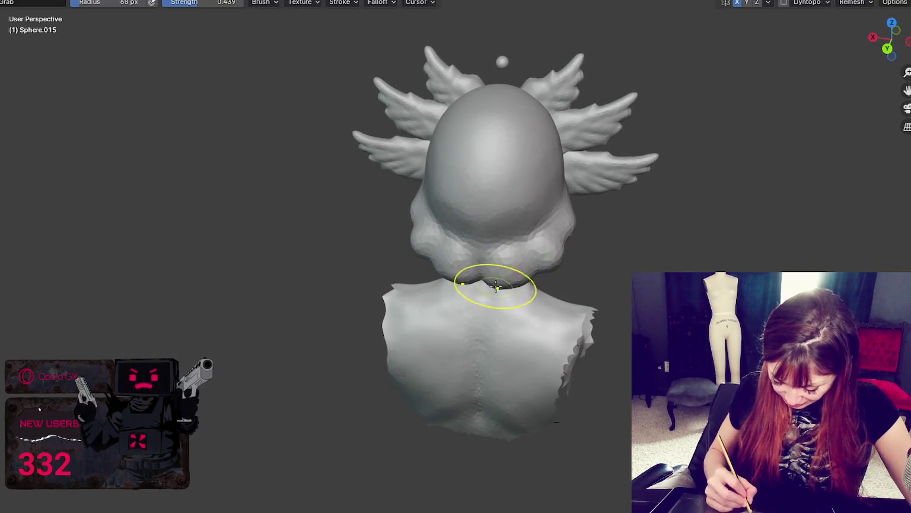
# - Pull the lower hair lumps at the back of the head into shape
pyautogui.moveTo(514, 250); pyautogui.dragTo(534, 238)
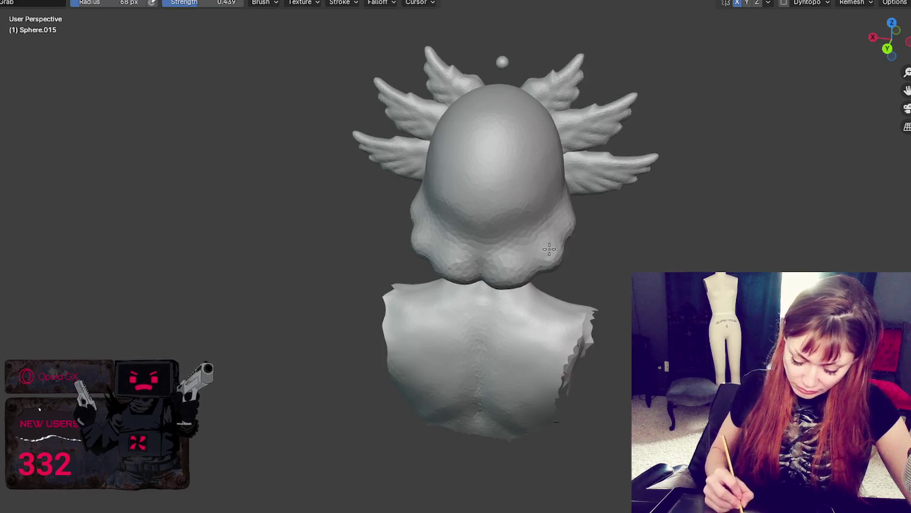
pyautogui.moveTo(550, 268)
pyautogui.mouseDown()
pyautogui.moveTo(556, 254)
pyautogui.moveTo(487, 275)
pyautogui.mouseUp()
pyautogui.moveTo(508, 282)
pyautogui.mouseDown(button='middle')
pyautogui.moveTo(635, 253)
pyautogui.moveTo(439, 267)
pyautogui.moveTo(447, 297)
pyautogui.moveTo(518, 278)
pyautogui.moveTo(486, 245)
pyautogui.moveTo(570, 240)
pyautogui.moveTo(554, 258)
pyautogui.moveTo(535, 234)
pyautogui.moveTo(655, 219)
pyautogui.moveTo(672, 226)
pyautogui.mouseUp(button='middle')
pyautogui.scroll(-3, 555, 253)
pyautogui.moveTo(502, 287); pyautogui.dragTo(500, 266)
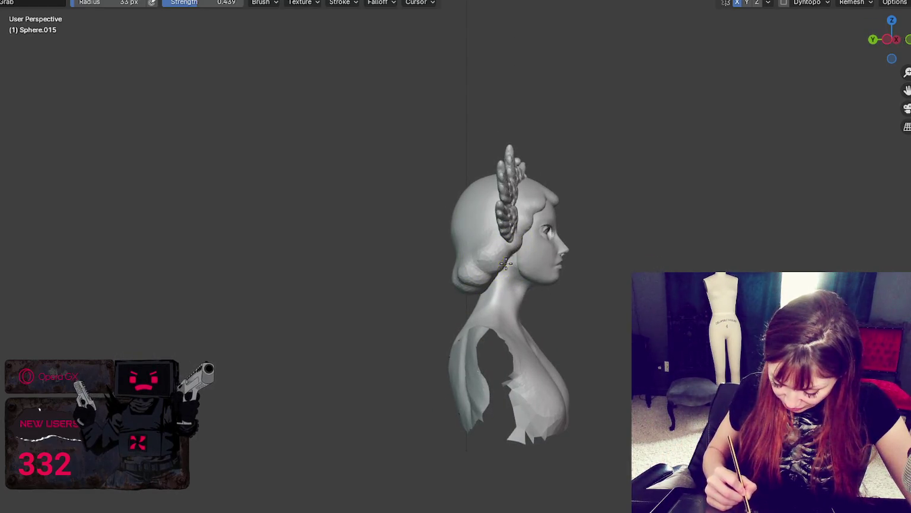
# - Shrink the grab brush for detail work near the ear, checking side and back views
pyautogui.moveTo(499, 272)
pyautogui.mouseDown(button='middle')
pyautogui.moveTo(515, 265)
pyautogui.moveTo(510, 277)
pyautogui.moveTo(468, 270)
pyautogui.moveTo(462, 296)
pyautogui.mouseUp(button='middle')
pyautogui.press('f')
pyautogui.click(480, 270)
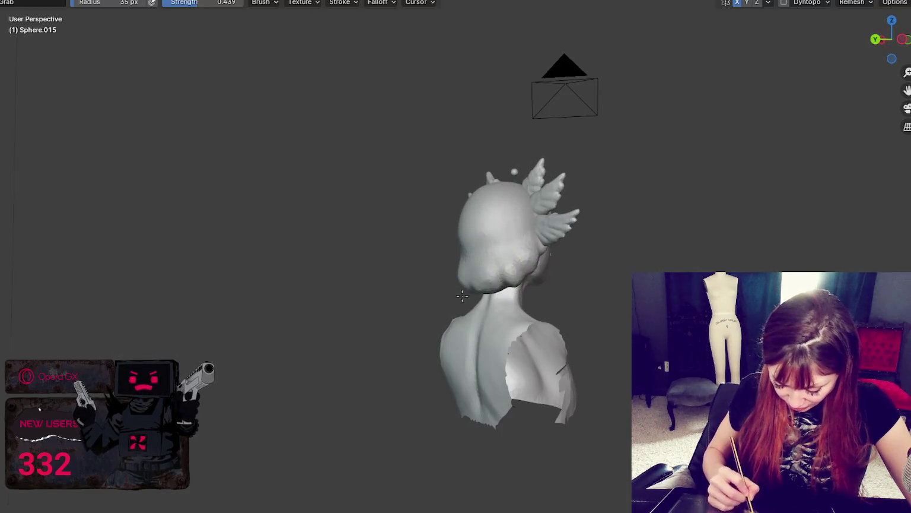
pyautogui.moveTo(525, 279)
pyautogui.mouseDown(button='middle')
pyautogui.moveTo(472, 288)
pyautogui.moveTo(500, 270)
pyautogui.moveTo(433, 270)
pyautogui.mouseUp(button='middle')
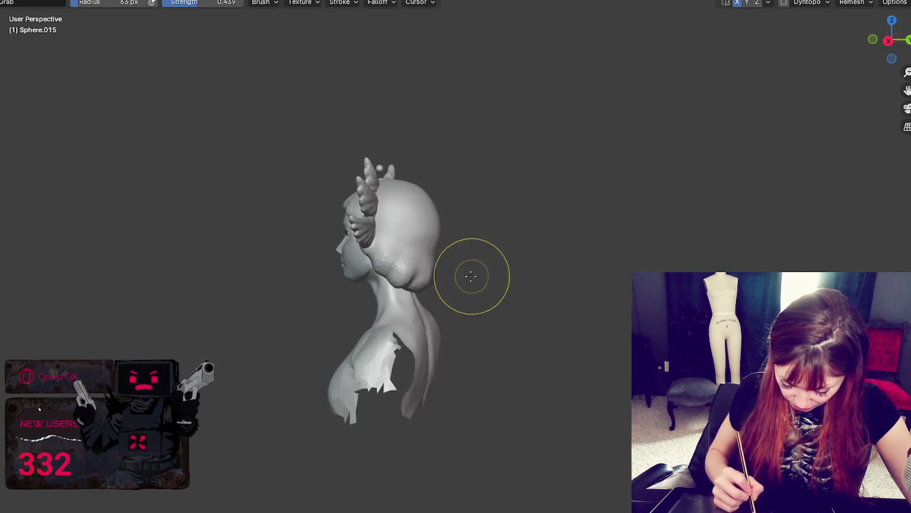
pyautogui.press('f')
pyautogui.press('Escape')
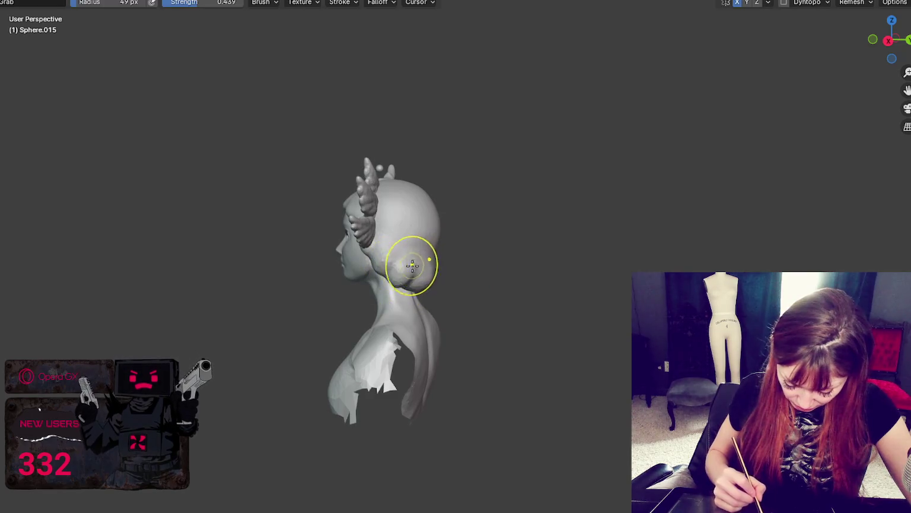
pyautogui.press('f')
pyautogui.click(383, 268)
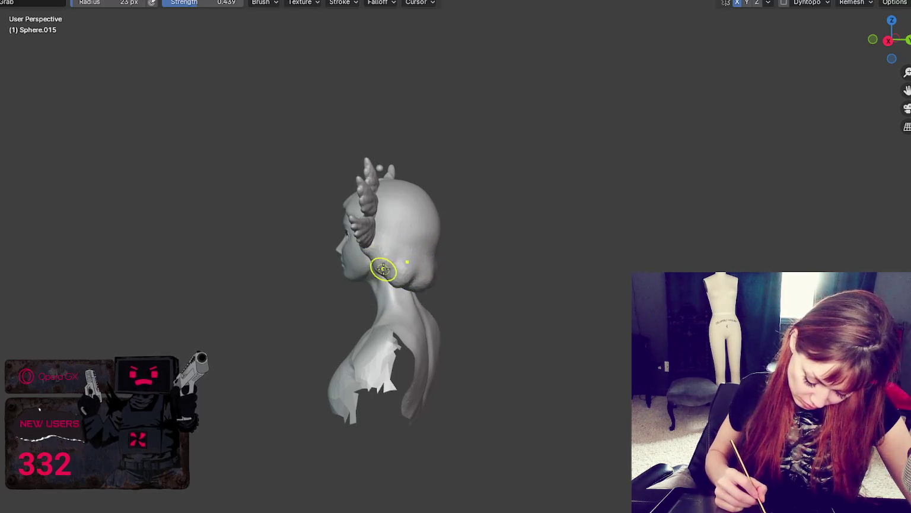
# - Enlarge the grab brush to 57 px over the hair by the wing ornament
pyautogui.moveTo(397, 258); pyautogui.dragTo(410, 282, button='middle')
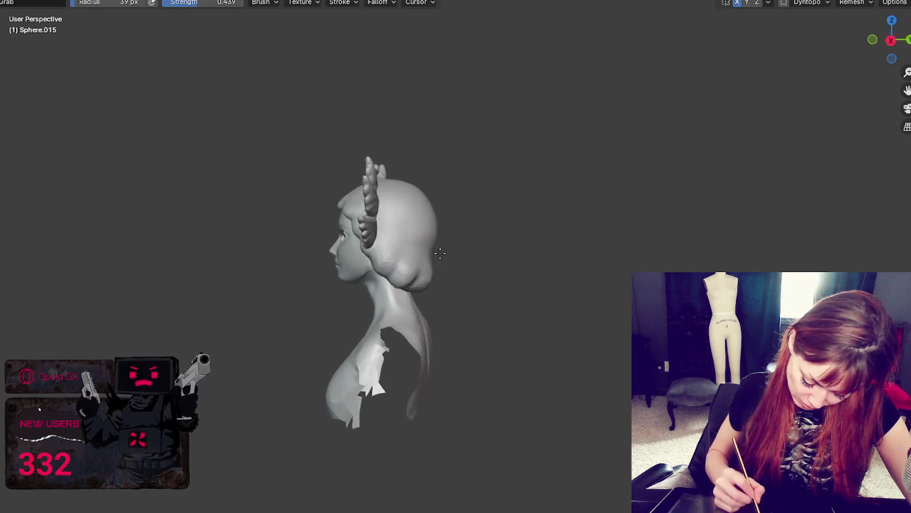
pyautogui.moveTo(462, 246)
pyautogui.mouseDown(button='middle')
pyautogui.moveTo(476, 263)
pyautogui.moveTo(464, 265)
pyautogui.mouseUp(button='middle')
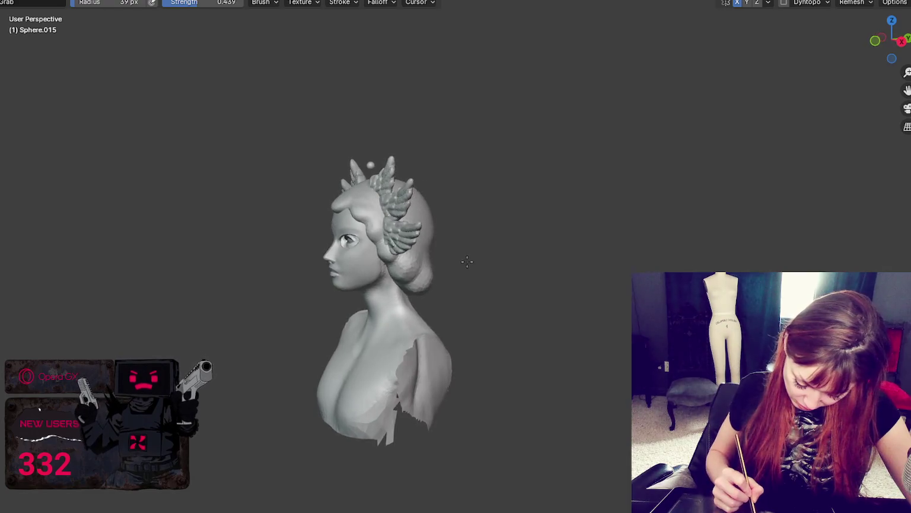
pyautogui.press('f')
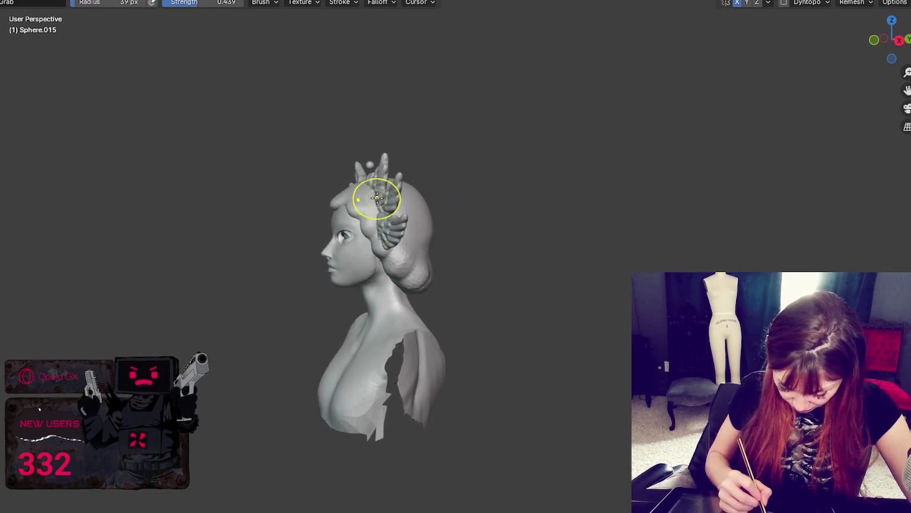
pyautogui.click(356, 196)
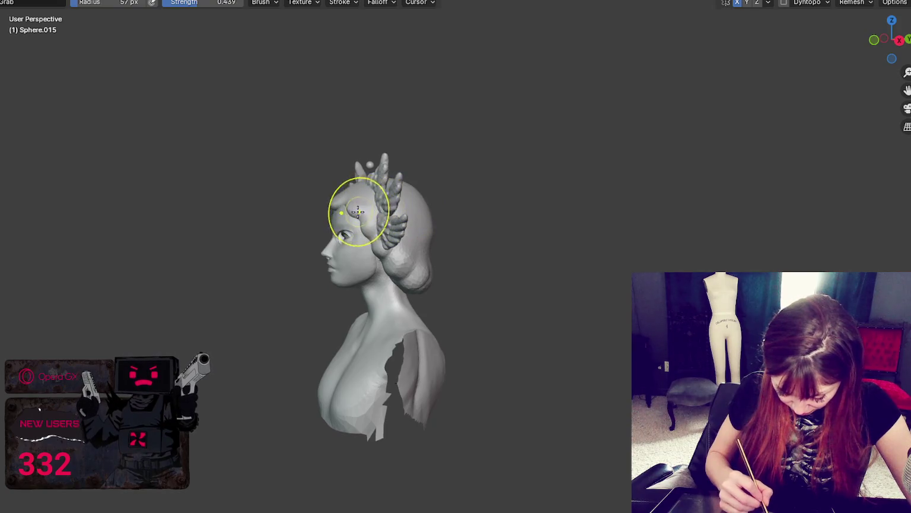
pyautogui.moveTo(413, 238)
pyautogui.mouseDown(button='middle')
pyautogui.moveTo(497, 228)
pyautogui.moveTo(462, 296)
pyautogui.mouseUp(button='middle')
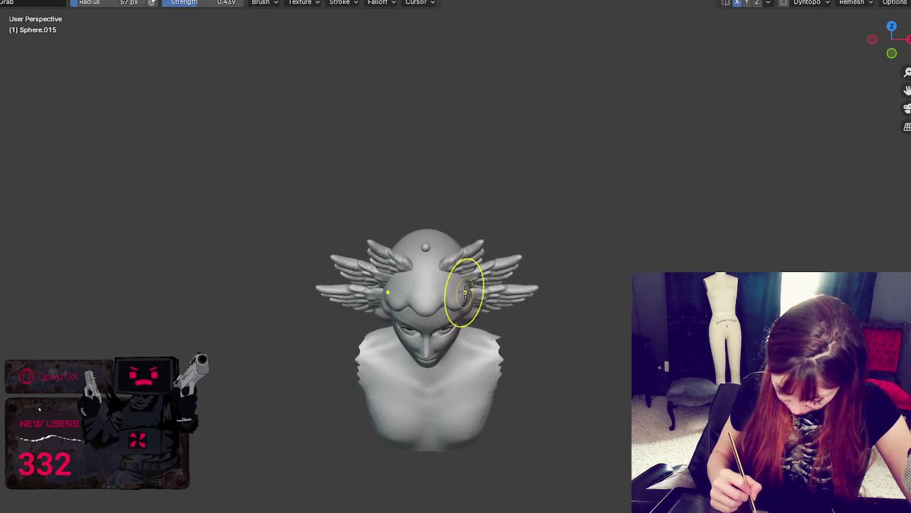
pyautogui.press('[')
pyautogui.press('[')
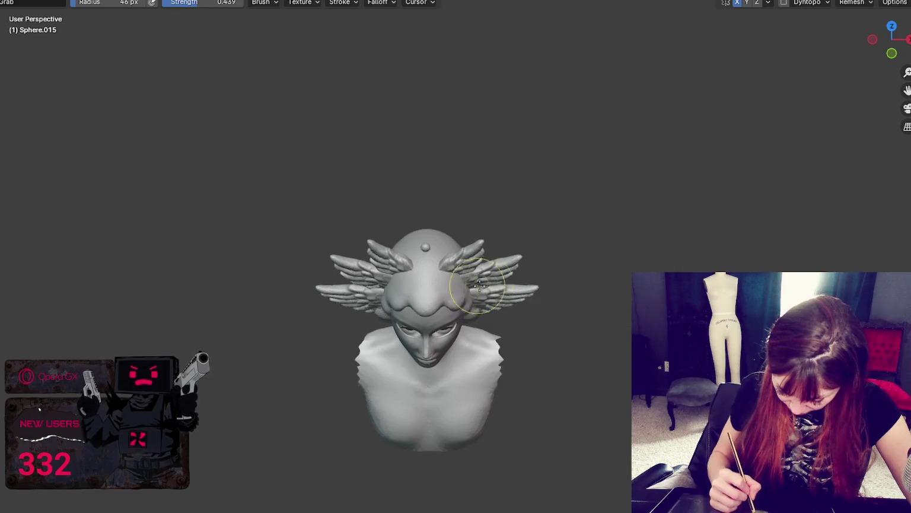
pyautogui.moveTo(479, 285); pyautogui.dragTo(466, 215, button='middle')
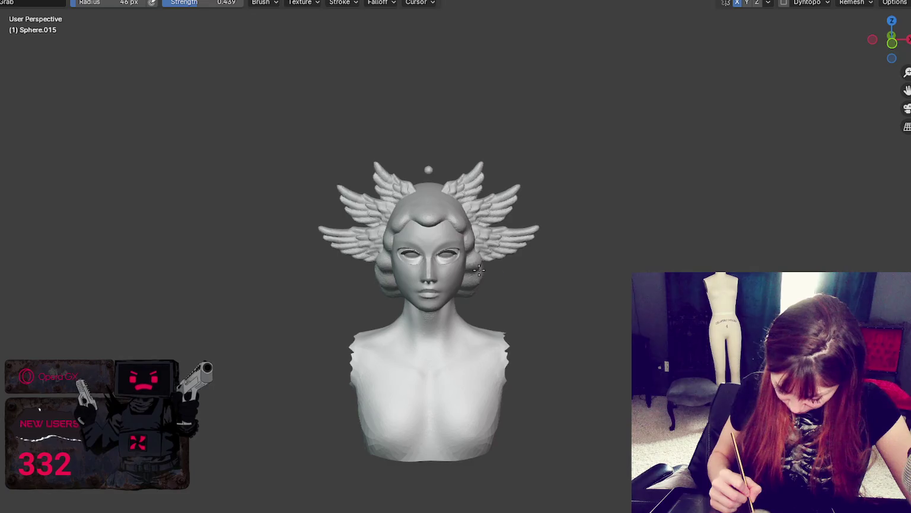
pyautogui.moveTo(490, 267)
pyautogui.mouseDown(button='middle')
pyautogui.moveTo(374, 265)
pyautogui.moveTo(545, 255)
pyautogui.mouseUp(button='middle')
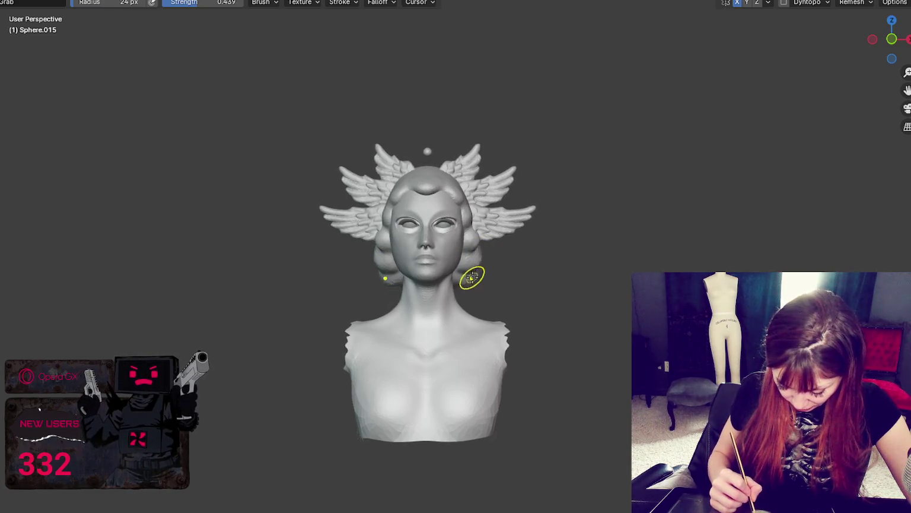
pyautogui.moveTo(480, 271)
pyautogui.mouseDown(button='middle')
pyautogui.moveTo(633, 258)
pyautogui.moveTo(376, 101)
pyautogui.moveTo(515, 279)
pyautogui.moveTo(576, 264)
pyautogui.mouseUp(button='middle')
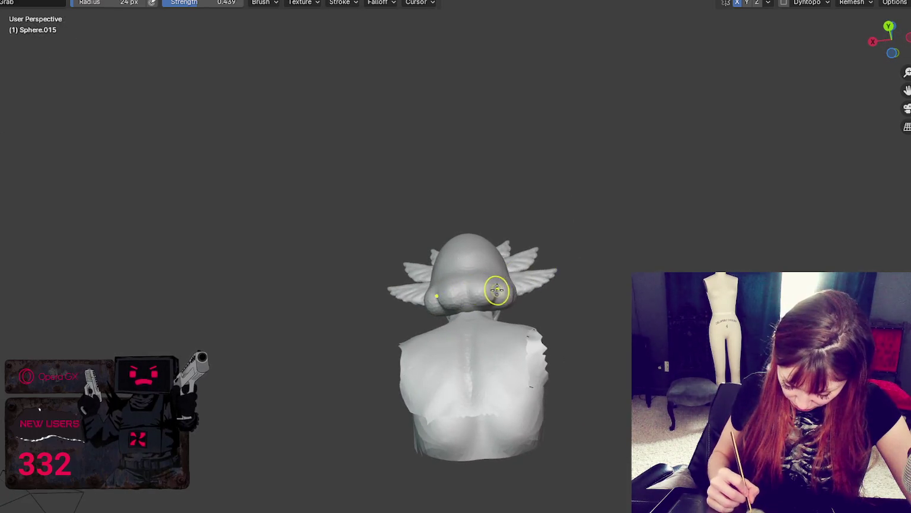
pyautogui.moveTo(498, 289); pyautogui.dragTo(517, 347, button='middle')
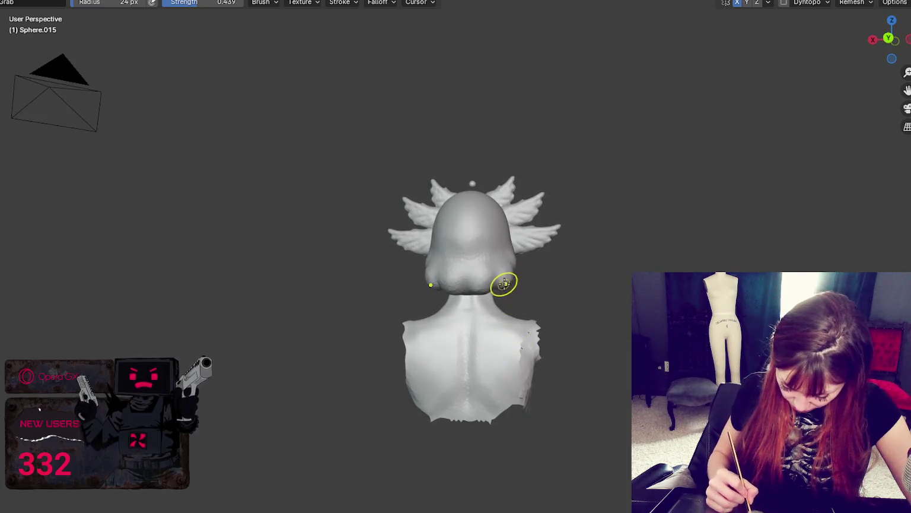
pyautogui.moveTo(493, 270); pyautogui.dragTo(484, 257, button='middle')
pyautogui.moveTo(411, 270)
pyautogui.mouseDown(button='middle')
pyautogui.moveTo(560, 258)
pyautogui.moveTo(551, 241)
pyautogui.mouseUp(button='middle')
pyautogui.press('f')
pyautogui.click(508, 244)
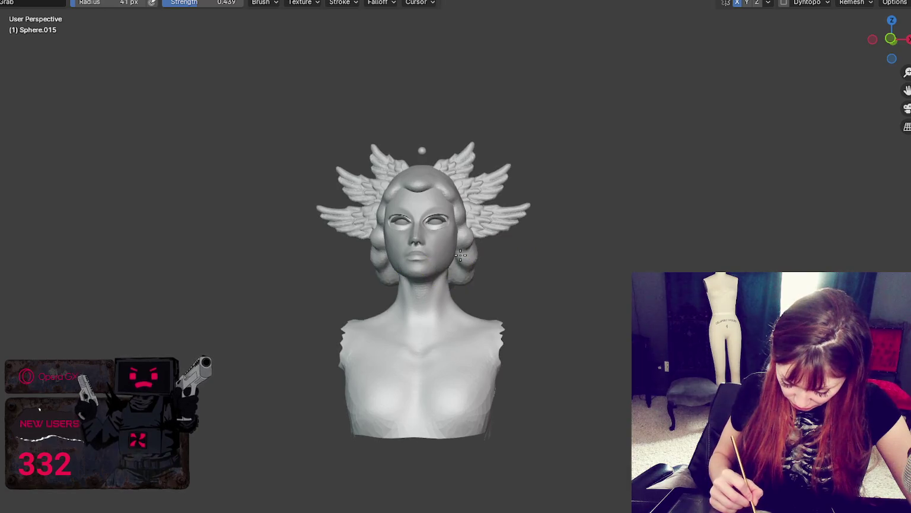
pyautogui.moveTo(458, 255); pyautogui.dragTo(486, 267, button='middle')
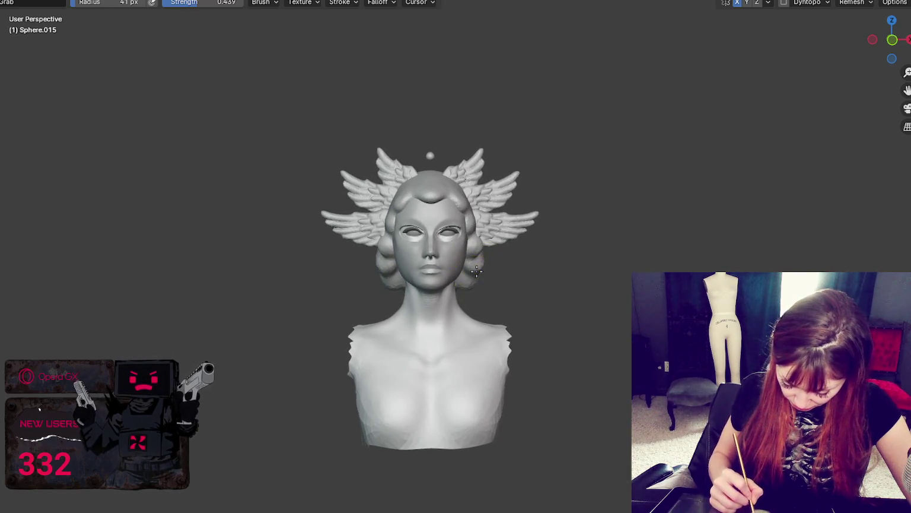
pyautogui.scroll(3, 504, 247)
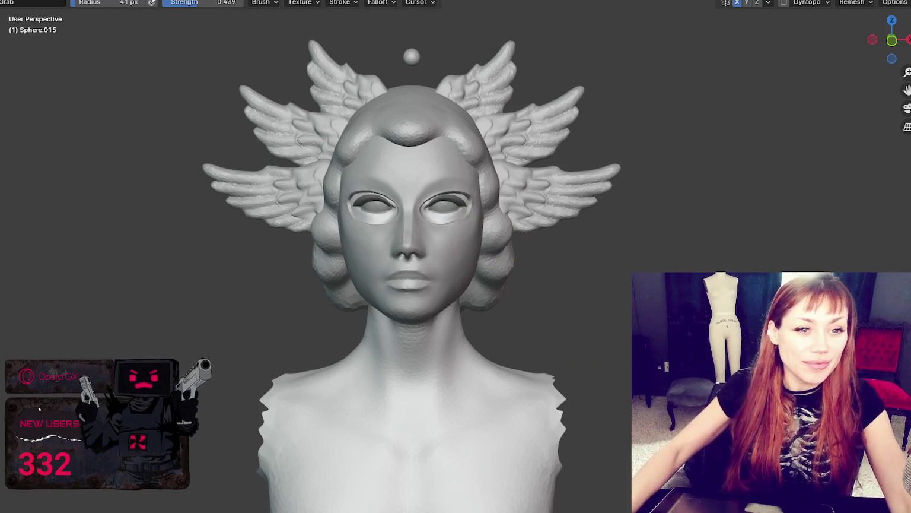
pyautogui.moveTo(729, 225)
pyautogui.mouseDown(button='middle')
pyautogui.moveTo(708, 203)
pyautogui.moveTo(592, 208)
pyautogui.moveTo(701, 197)
pyautogui.moveTo(712, 218)
pyautogui.moveTo(715, 189)
pyautogui.moveTo(687, 199)
pyautogui.moveTo(672, 230)
pyautogui.mouseUp(button='middle')
pyautogui.scroll(-4, 722, 218)
pyautogui.scroll(4, 675, 218)
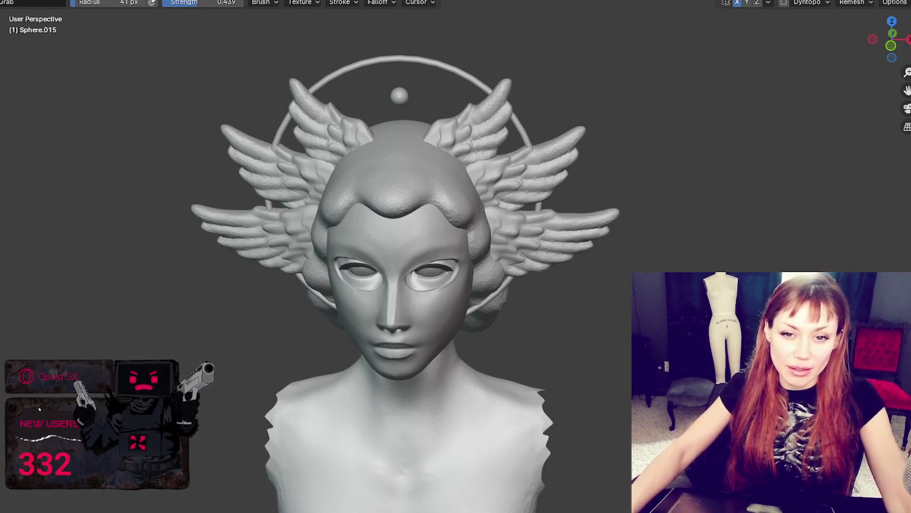
pyautogui.scroll(2, 295, 487)
# - Orbit the bust through side and front views and resize the sculpting brush
pyautogui.moveTo(295, 486); pyautogui.dragTo(385, 475, button='middle')
pyautogui.moveTo(416, 344)
pyautogui.mouseDown(button='middle')
pyautogui.moveTo(598, 335)
pyautogui.moveTo(351, 260)
pyautogui.mouseUp(button='middle')
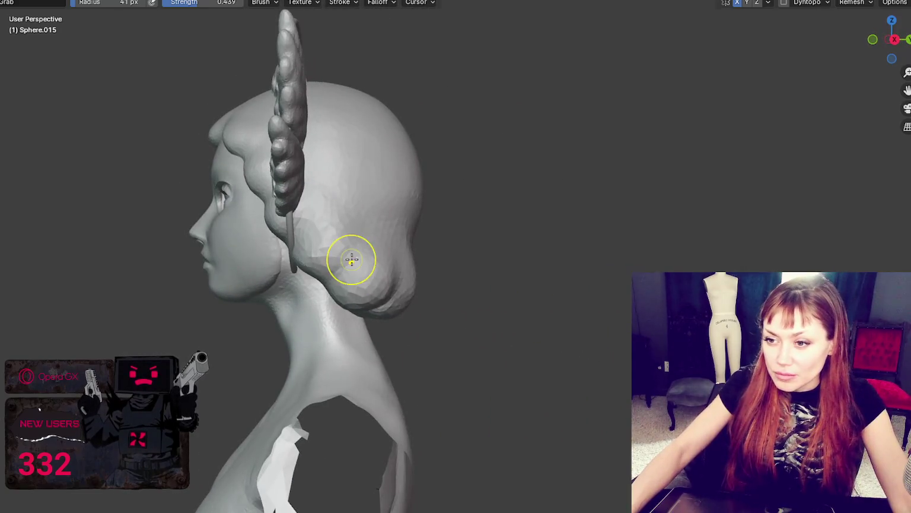
pyautogui.press('f')
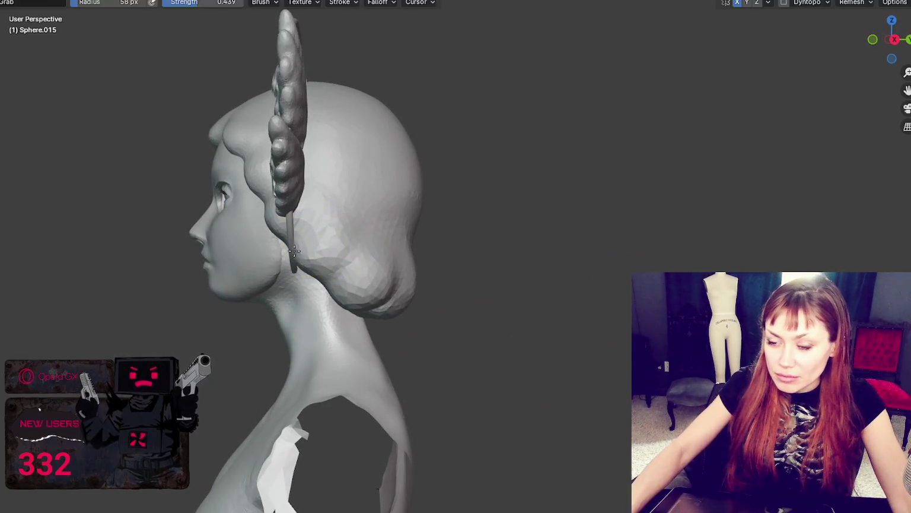
pyautogui.moveTo(332, 232); pyautogui.dragTo(561, 240, button='middle')
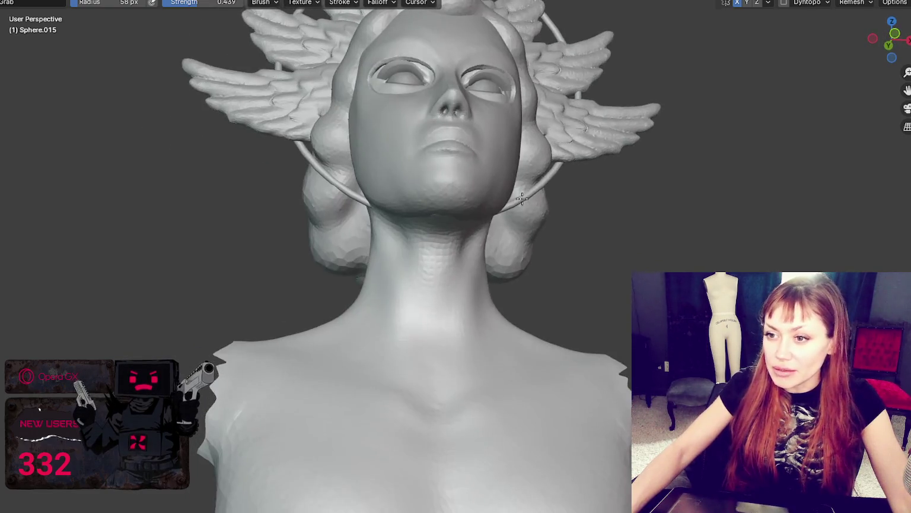
pyautogui.scroll(2, 552, 214)
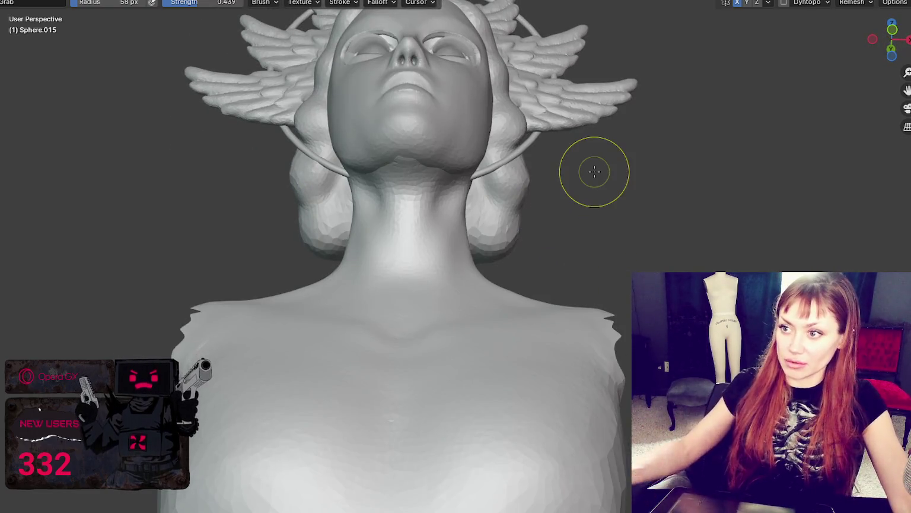
pyautogui.scroll(-4, 614, 156)
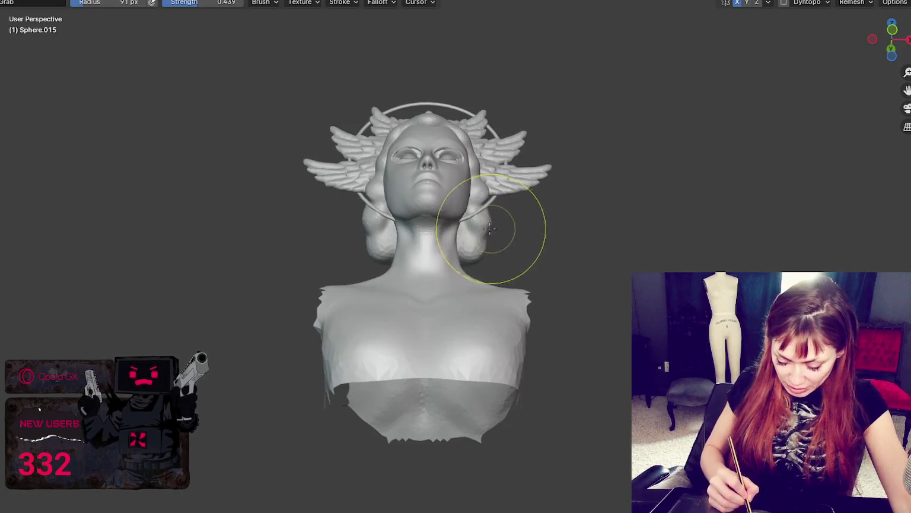
pyautogui.press('f')
pyautogui.click(470, 229)
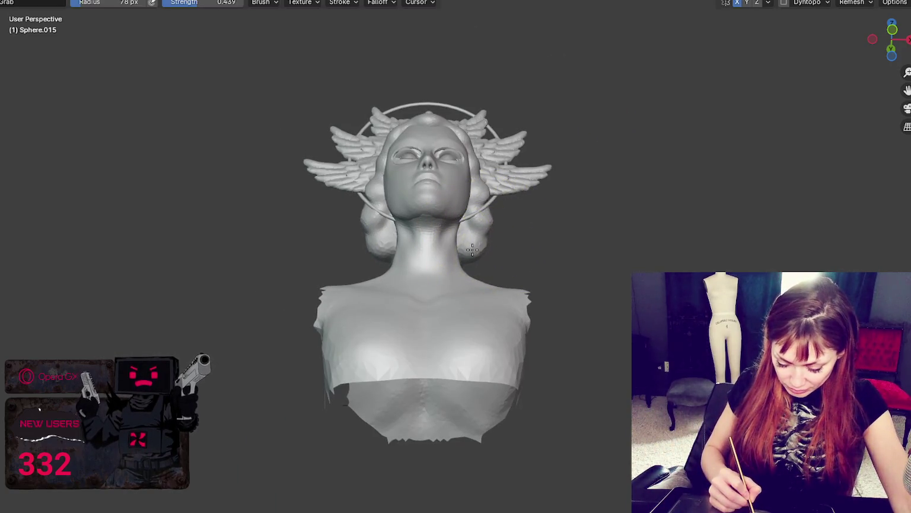
pyautogui.moveTo(468, 245)
pyautogui.mouseDown(button='middle')
pyautogui.moveTo(415, 249)
pyautogui.moveTo(848, 274)
pyautogui.mouseUp(button='middle')
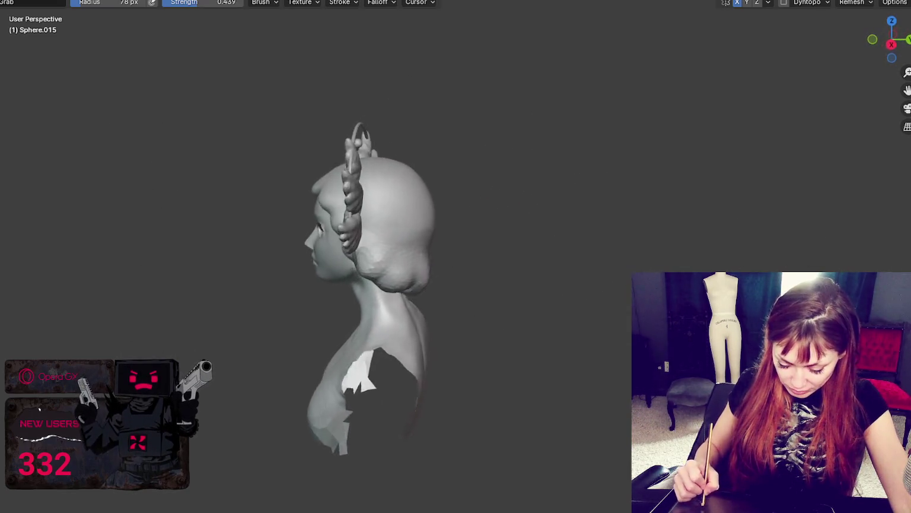
pyautogui.moveTo(464, 230); pyautogui.dragTo(464, 265, button='middle')
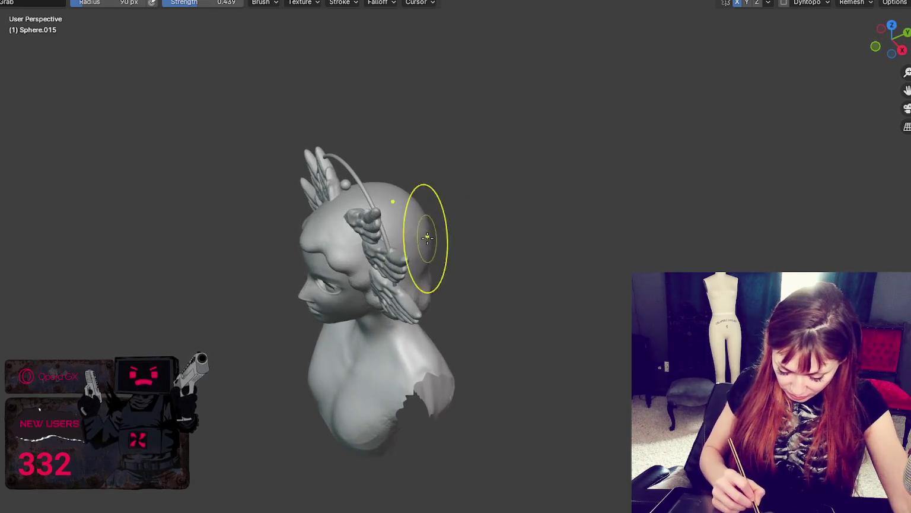
pyautogui.moveTo(444, 231)
pyautogui.mouseDown(button='middle')
pyautogui.moveTo(362, 173)
pyautogui.moveTo(529, 184)
pyautogui.moveTo(361, 231)
pyautogui.moveTo(438, 204)
pyautogui.moveTo(372, 217)
pyautogui.moveTo(351, 208)
pyautogui.moveTo(358, 185)
pyautogui.moveTo(362, 232)
pyautogui.moveTo(400, 269)
pyautogui.mouseUp(button='middle')
# - Turn on Dyntopo from the header and switch to the Draw brush on the head's left side
pyautogui.scroll(3, 361, 231)
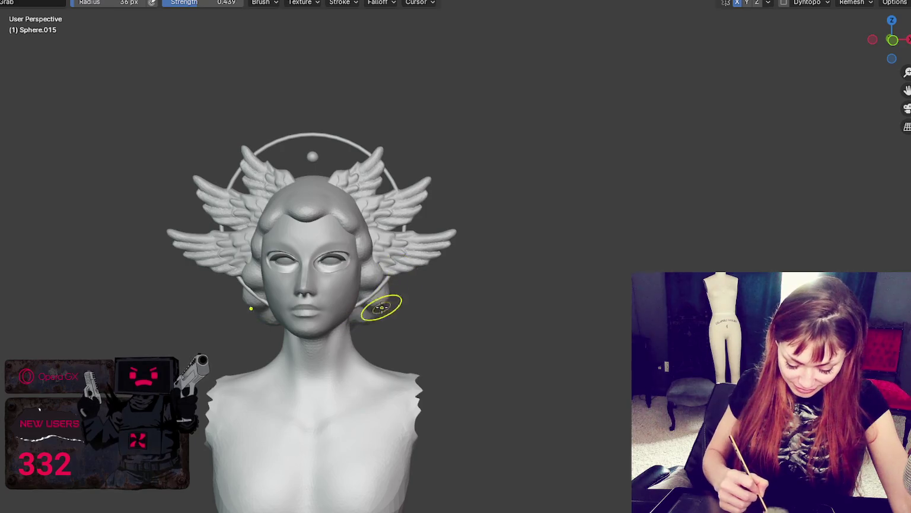
pyautogui.scroll(1, 409, 300)
pyautogui.scroll(1, 525, 243)
pyautogui.moveTo(527, 242)
pyautogui.mouseDown(button='middle')
pyautogui.moveTo(556, 226)
pyautogui.moveTo(474, 252)
pyautogui.mouseUp(button='middle')
pyautogui.scroll(2, 533, 270)
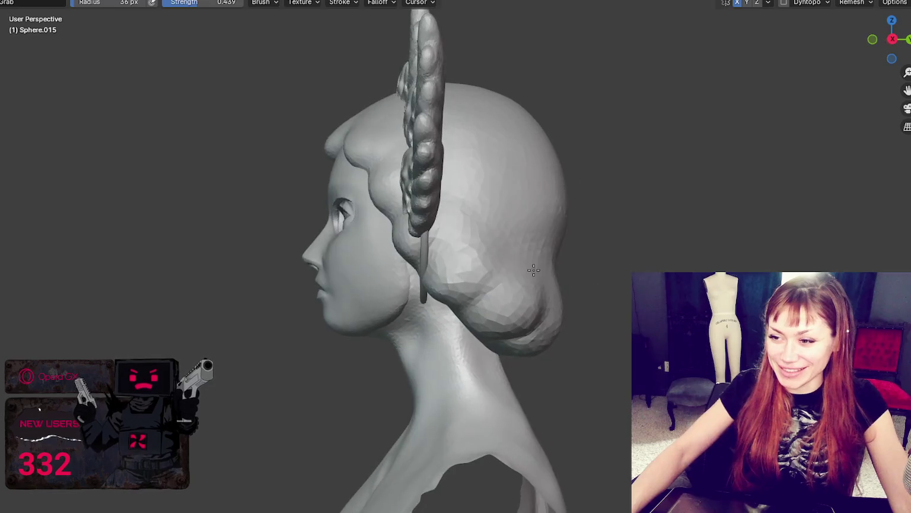
pyautogui.moveTo(440, 278); pyautogui.dragTo(461, 309, button='middle')
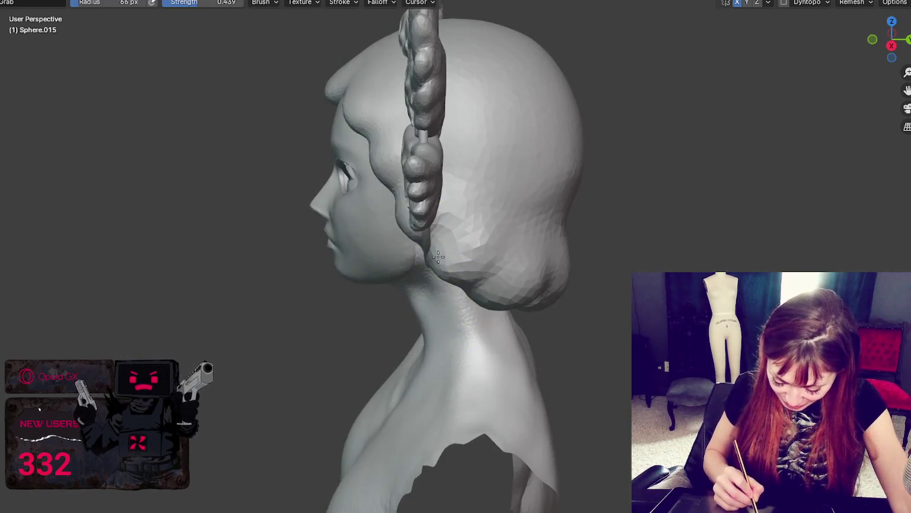
pyautogui.moveTo(438, 257); pyautogui.dragTo(421, 244, button='middle')
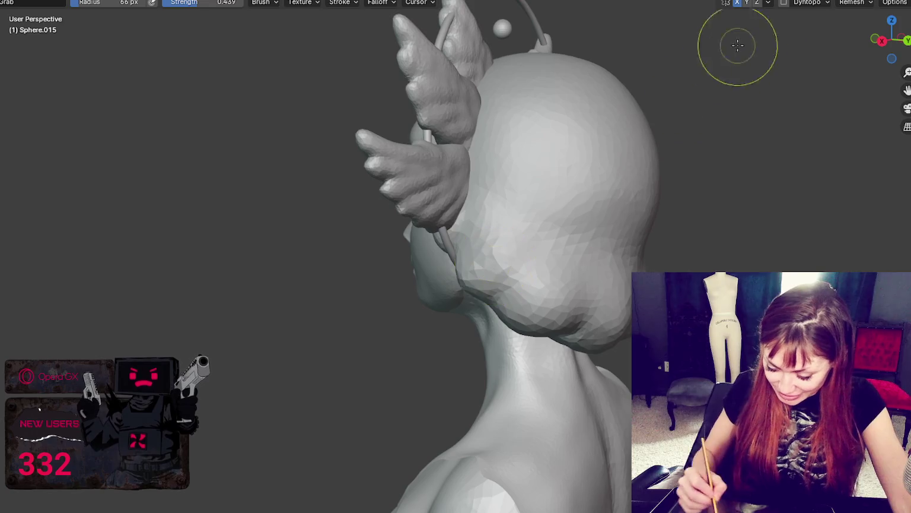
pyautogui.click(783, 3)
pyautogui.scroll(1, 710, 172)
pyautogui.moveTo(710, 172)
pyautogui.mouseDown(button='middle')
pyautogui.moveTo(435, 162)
pyautogui.moveTo(502, 142)
pyautogui.mouseUp(button='middle')
pyautogui.press('x')
pyautogui.moveTo(437, 294); pyautogui.dragTo(309, 270, button='middle')
# - Switch to the Crease brush and orbit from the rear of the head around to the front
pyautogui.moveTo(438, 356)
pyautogui.mouseDown(button='middle')
pyautogui.moveTo(325, 281)
pyautogui.moveTo(389, 314)
pyautogui.mouseUp(button='middle')
pyautogui.hotkey('shift', 'c')
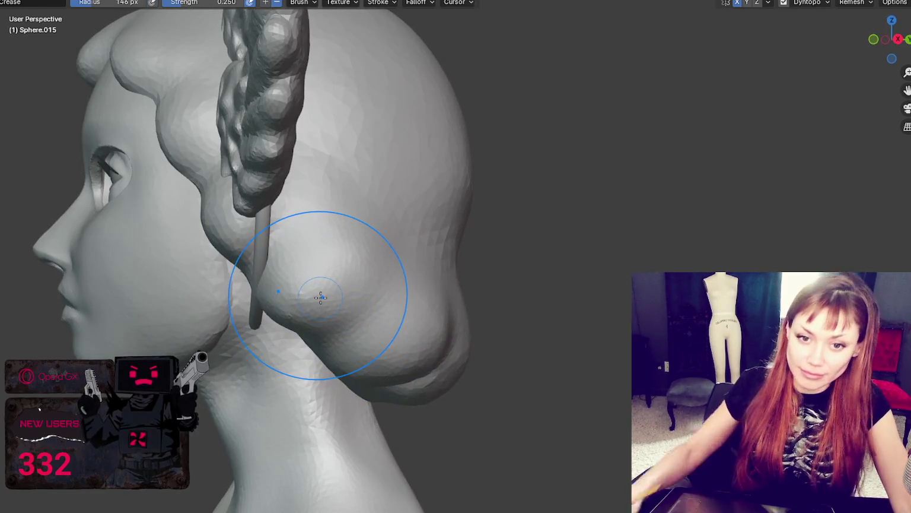
pyautogui.scroll(-3, 320, 297)
pyautogui.moveTo(346, 234)
pyautogui.mouseDown(button='middle')
pyautogui.moveTo(342, 265)
pyautogui.moveTo(398, 254)
pyautogui.moveTo(433, 218)
pyautogui.moveTo(495, 221)
pyautogui.moveTo(464, 169)
pyautogui.moveTo(491, 177)
pyautogui.moveTo(396, 220)
pyautogui.moveTo(364, 268)
pyautogui.moveTo(533, 264)
pyautogui.mouseUp(button='middle')
# - Zoom around the head, then bring the Chrome window with the Bambu Lab store forward
pyautogui.scroll(3, 342, 264)
pyautogui.scroll(-2, 464, 219)
pyautogui.scroll(-2, 584, 236)
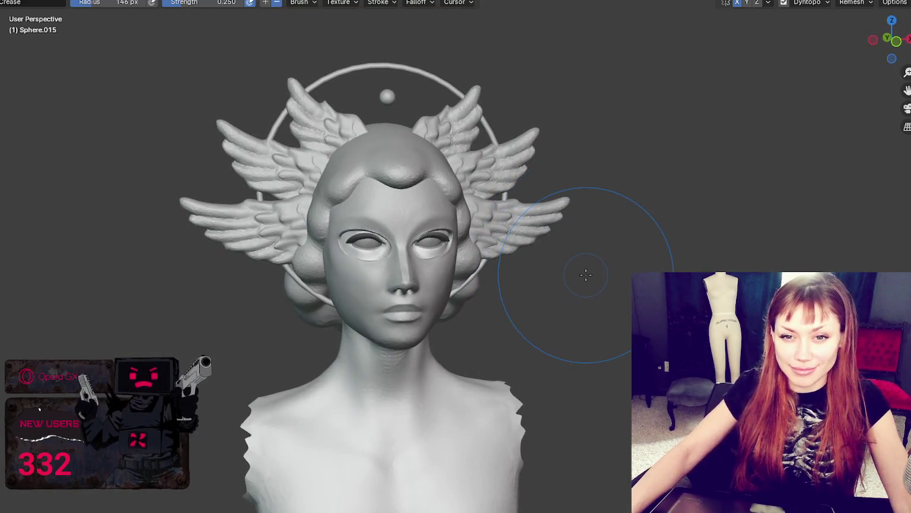
pyautogui.scroll(1, 586, 274)
pyautogui.scroll(1, 586, 274)
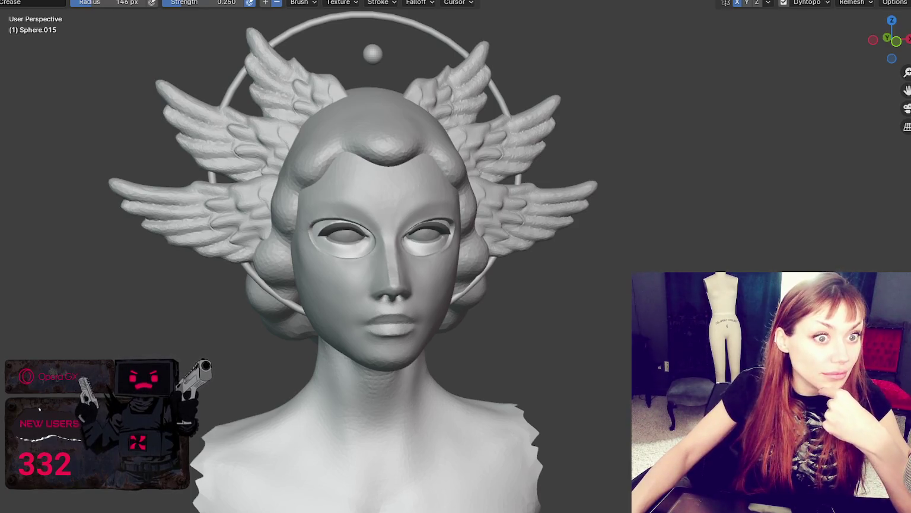
pyautogui.hotkey('alt', 'Tab')
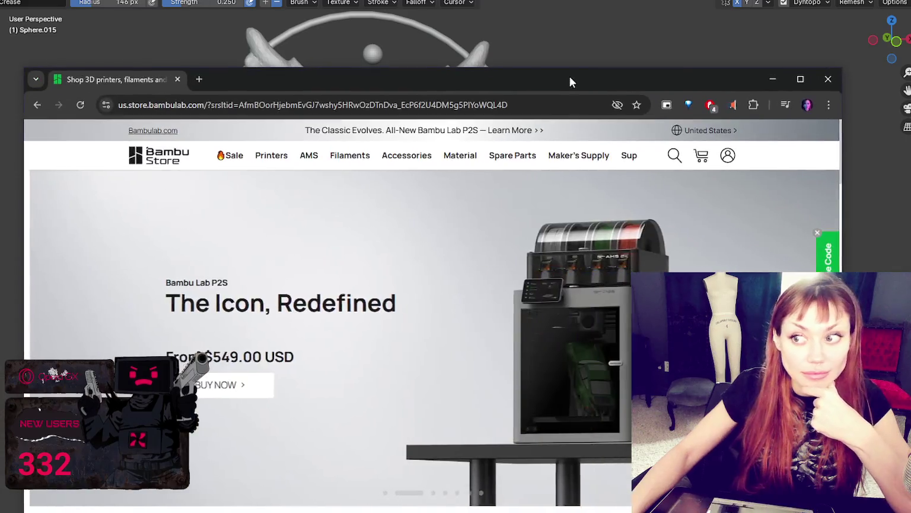
# - Switch from the Bambu Lab store window to Opera GX's new-tab page
pyautogui.hotkey('alt', 'Tab')
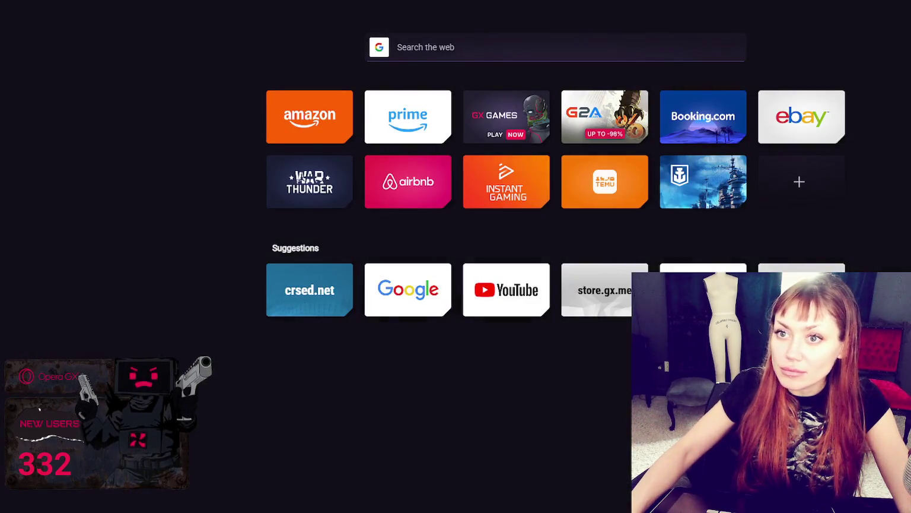
# - Load the Sovol SV06 ACE product page from a pasted address and view its product photos
pyautogui.write('https://www.sovol3d.com/products/sovol-sv06-ace')
pyautogui.press('Return')
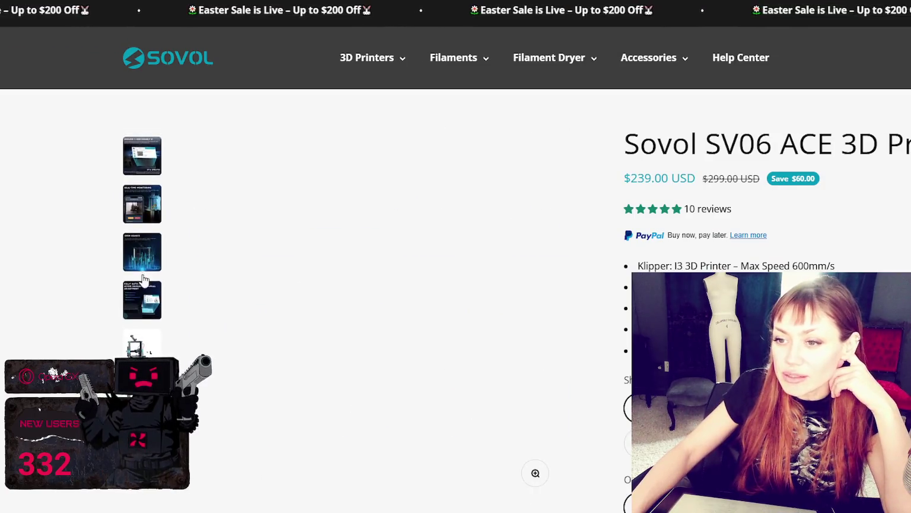
pyautogui.click(149, 245)
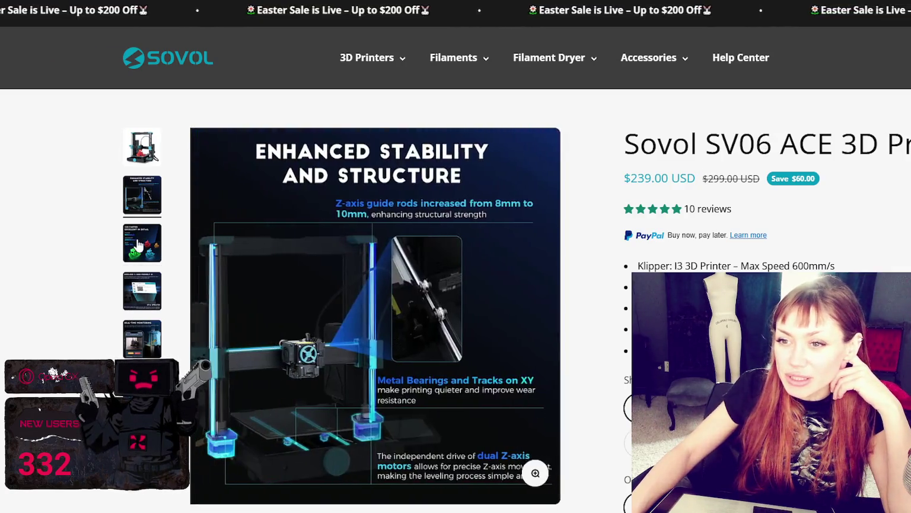
pyautogui.click(149, 294)
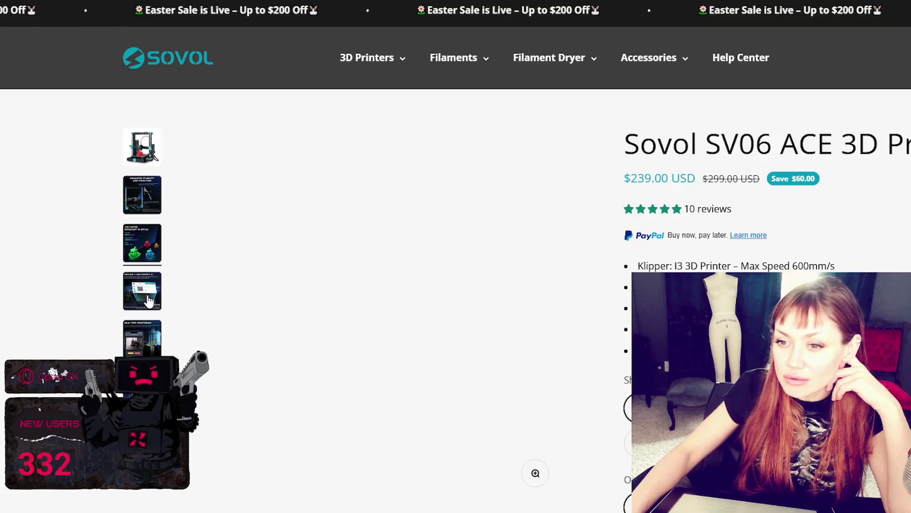
# - Scroll through the SV06 ACE product details, then return to Blender and orbit the sculpted head
pyautogui.scroll(-1, 150, 299)
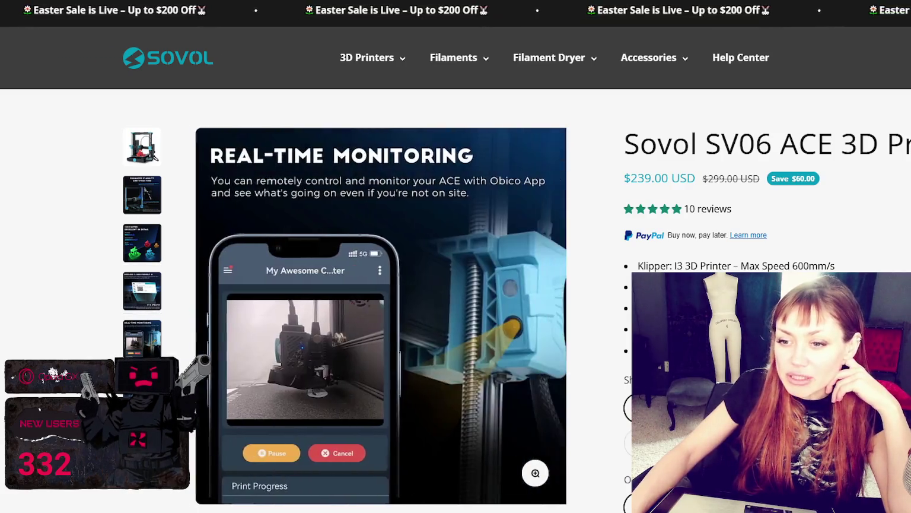
pyautogui.scroll(-1, 151, 300)
pyautogui.scroll(-1, 151, 299)
pyautogui.scroll(-1, 151, 299)
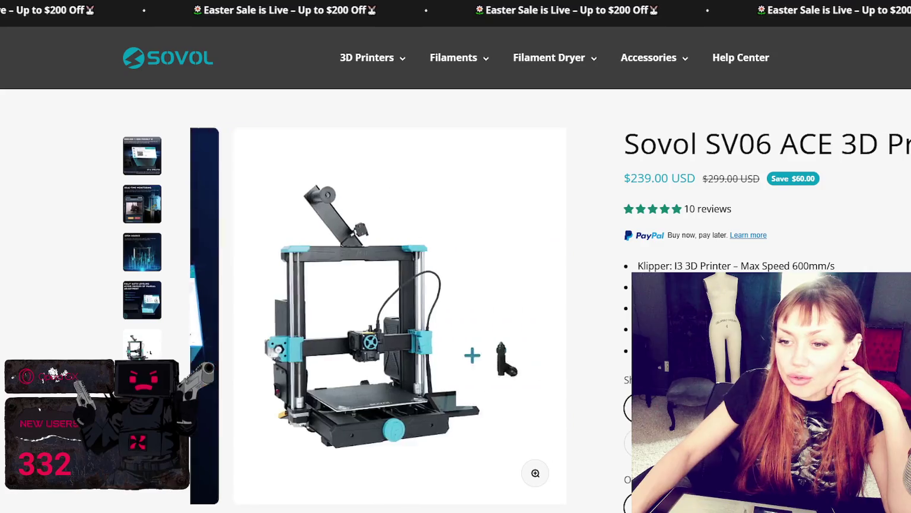
pyautogui.scroll(-1, 151, 299)
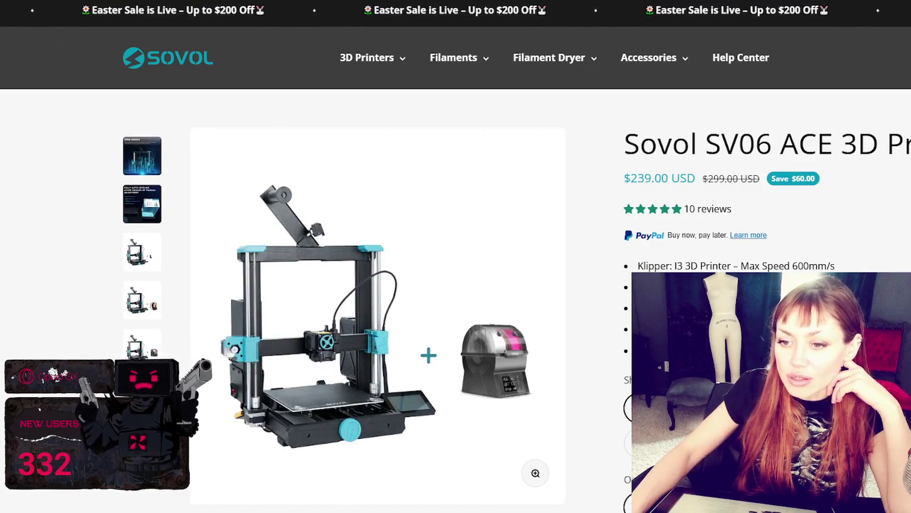
pyautogui.scroll(-1, 158, 288)
pyautogui.scroll(1, 158, 288)
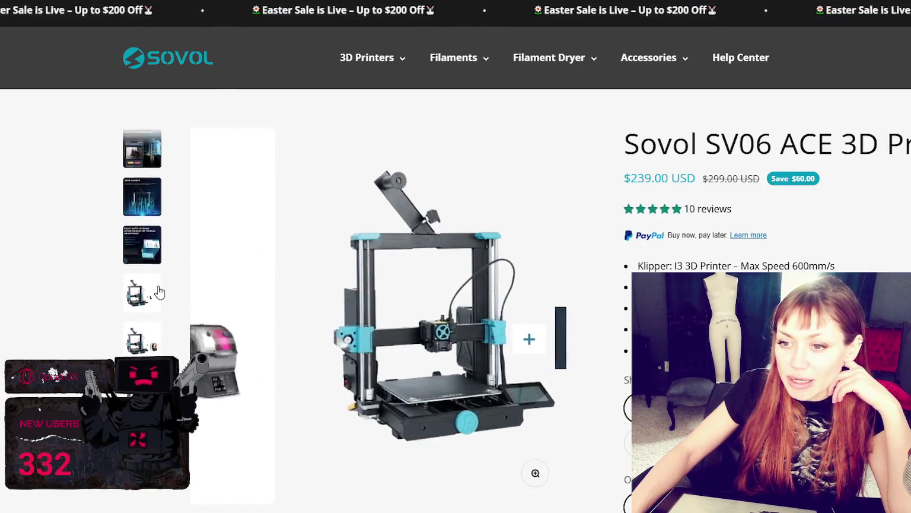
pyautogui.scroll(1, 158, 288)
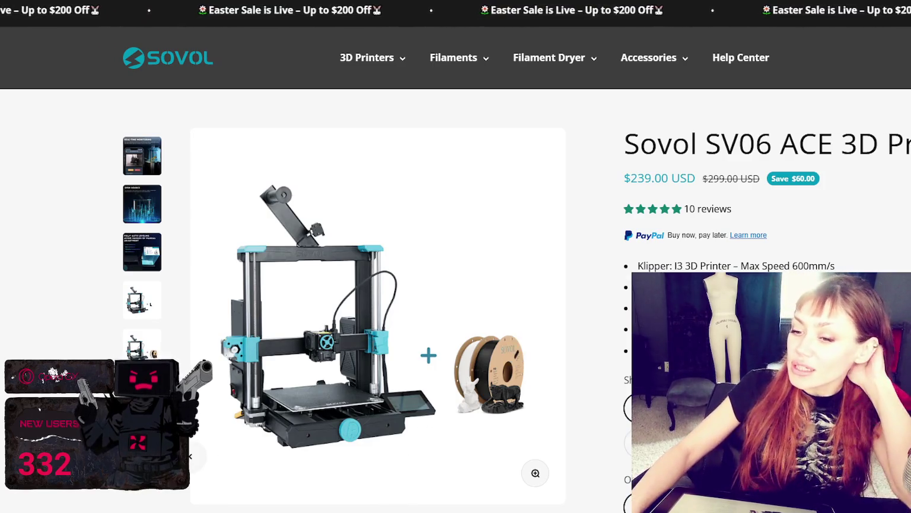
pyautogui.scroll(-2, 142, 238)
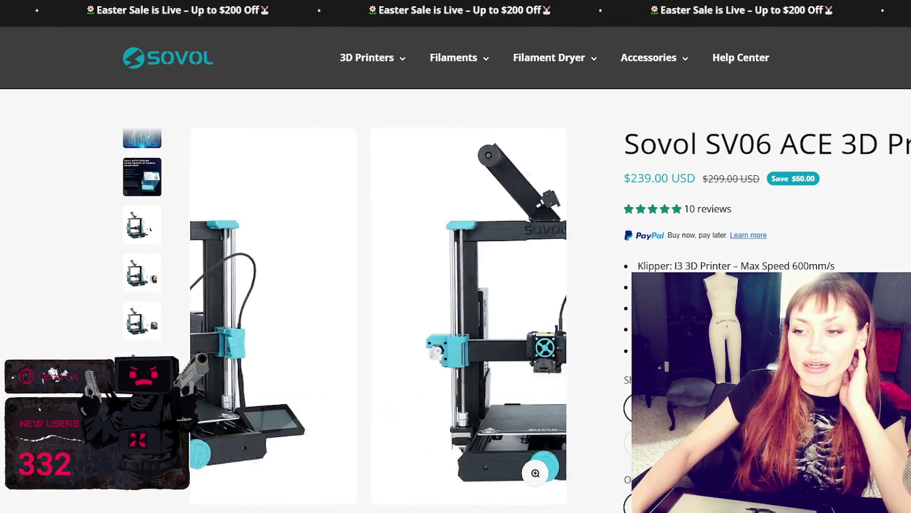
pyautogui.scroll(-5, 177, 296)
pyautogui.scroll(5, 176, 296)
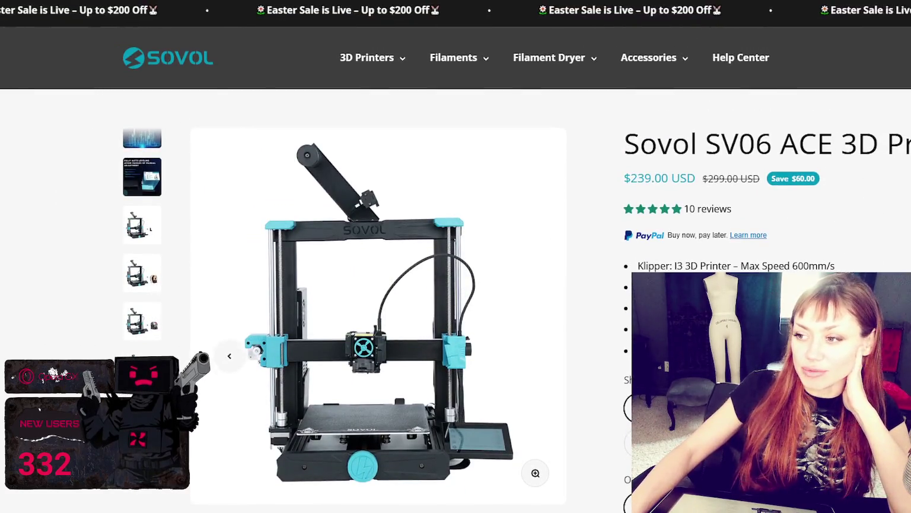
pyautogui.scroll(-5, 285, 326)
pyautogui.scroll(-4, 290, 329)
pyautogui.scroll(4, 315, 317)
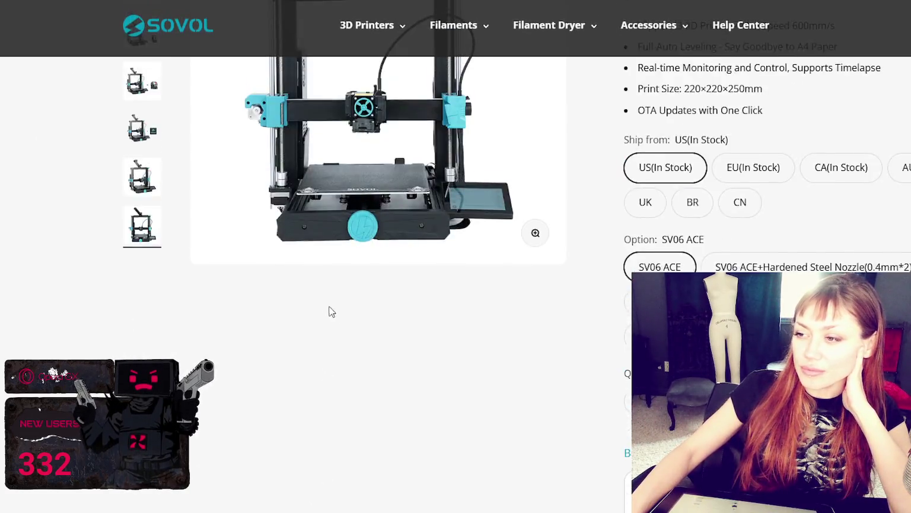
pyautogui.scroll(4, 330, 311)
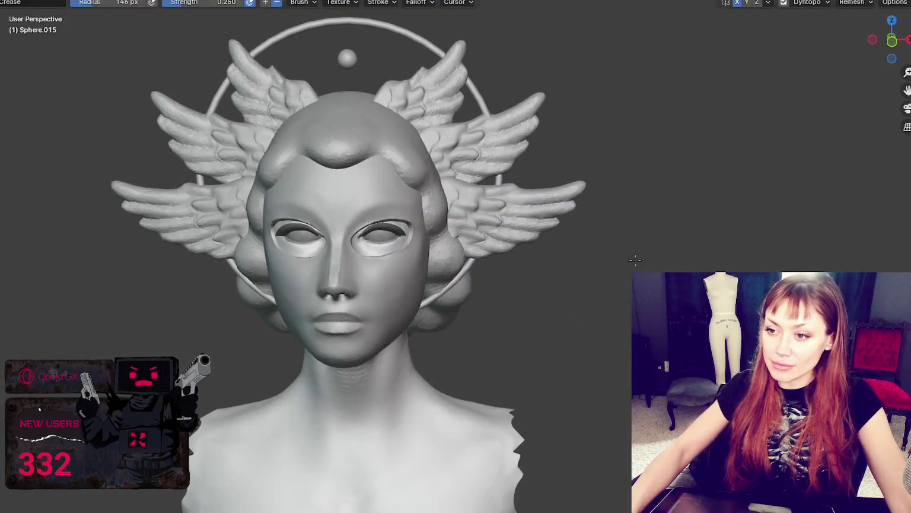
pyautogui.moveTo(635, 260)
pyautogui.mouseDown(button='middle')
pyautogui.moveTo(641, 243)
pyautogui.moveTo(238, 356)
pyautogui.mouseUp(button='middle')
# - Switch sculpting to the mask object with Dyntopo on and the Grab brush selected
pyautogui.scroll(2, 358, 478)
pyautogui.scroll(1, 366, 366)
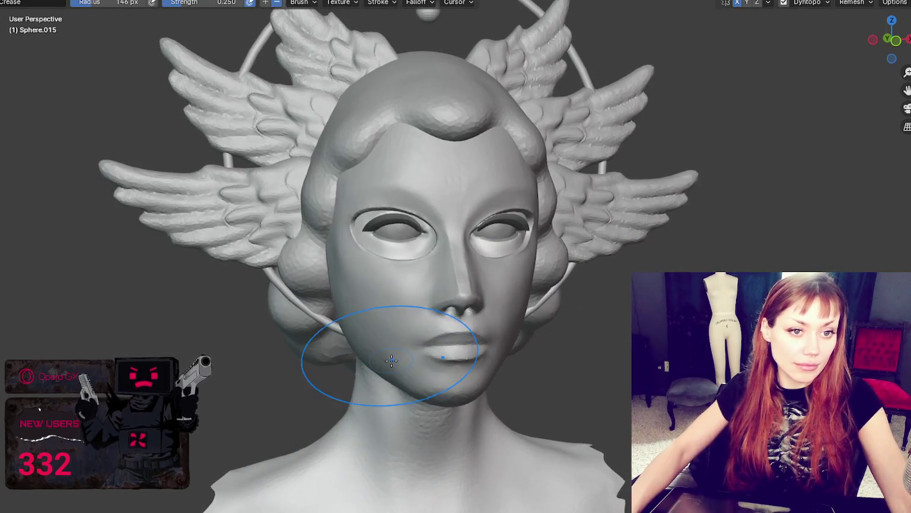
pyautogui.moveTo(313, 420); pyautogui.dragTo(274, 417, button='middle')
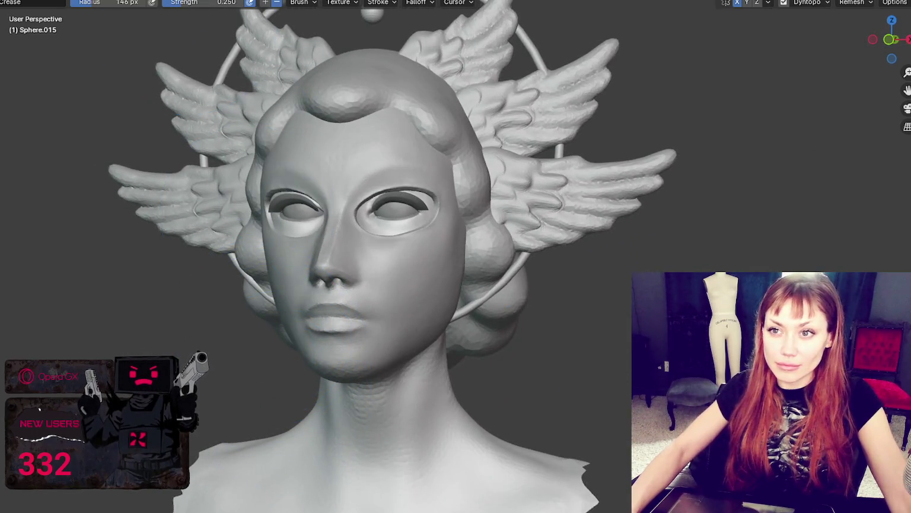
pyautogui.hotkey('ctrl', 'Tab')
pyautogui.click(412, 279)
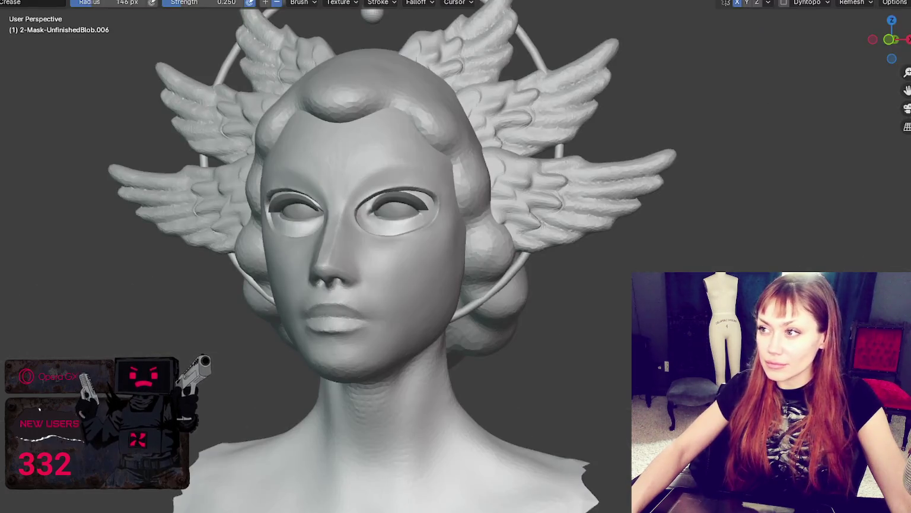
pyautogui.click(783, 3)
pyautogui.press('g')
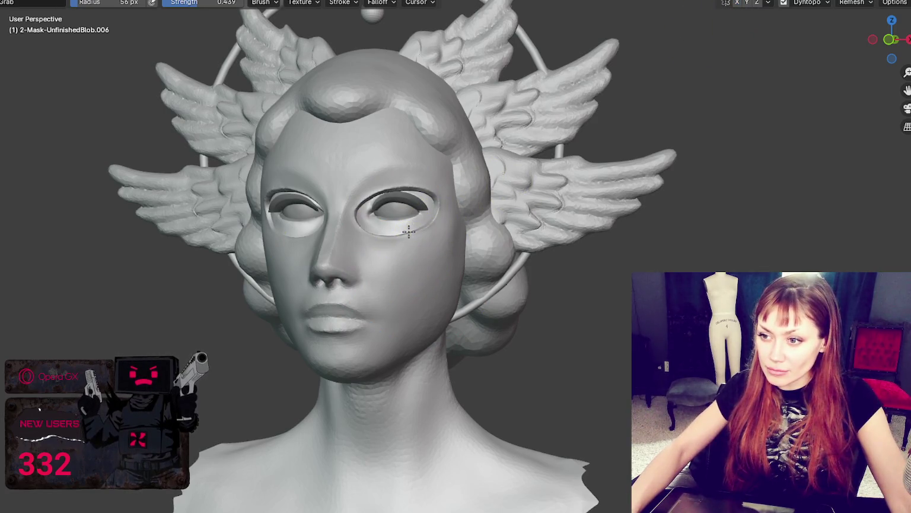
# - Set the grab brush radius to 76 px and enable X-axis symmetry, viewing the head front-on
pyautogui.moveTo(414, 232); pyautogui.dragTo(523, 219, button='middle')
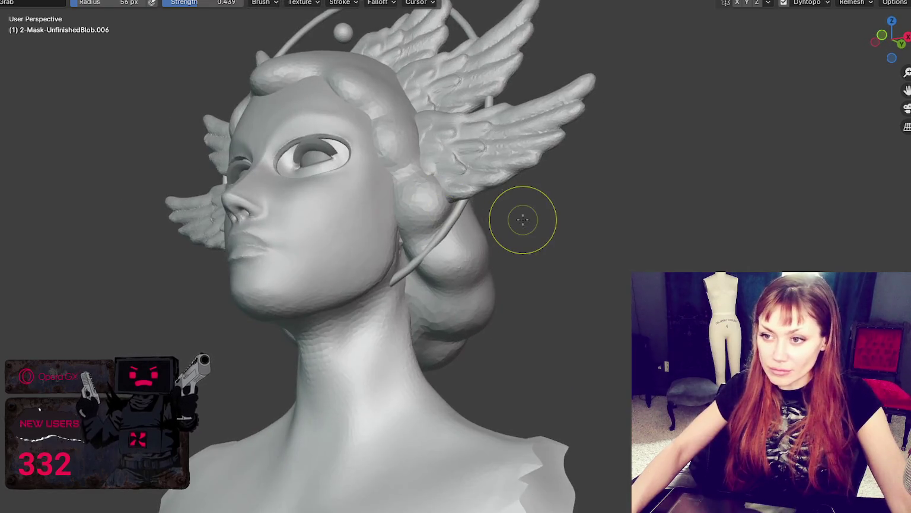
pyautogui.moveTo(317, 169)
pyautogui.mouseDown(button='middle')
pyautogui.moveTo(340, 223)
pyautogui.moveTo(537, 246)
pyautogui.mouseUp(button='middle')
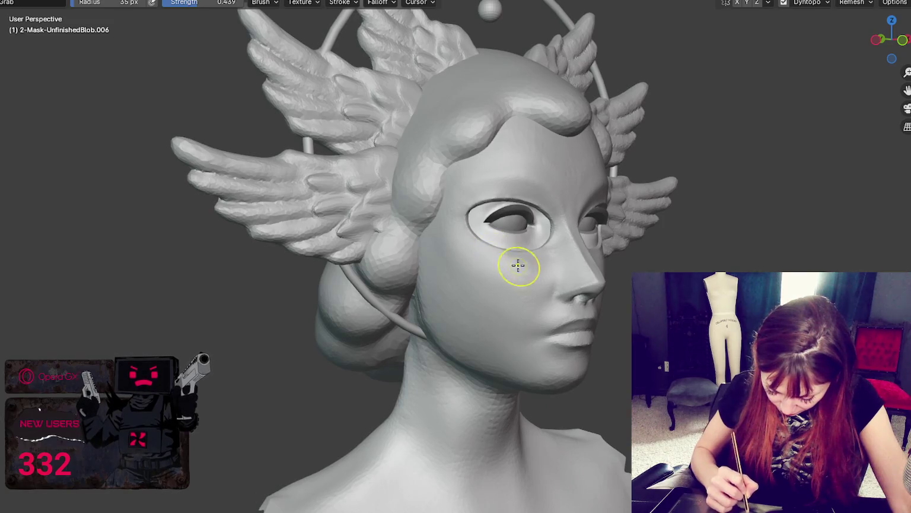
pyautogui.moveTo(620, 255)
pyautogui.mouseDown(button='middle')
pyautogui.moveTo(541, 260)
pyautogui.moveTo(614, 267)
pyautogui.moveTo(525, 267)
pyautogui.moveTo(582, 266)
pyautogui.mouseUp(button='middle')
pyautogui.press('f')
pyautogui.click(593, 261)
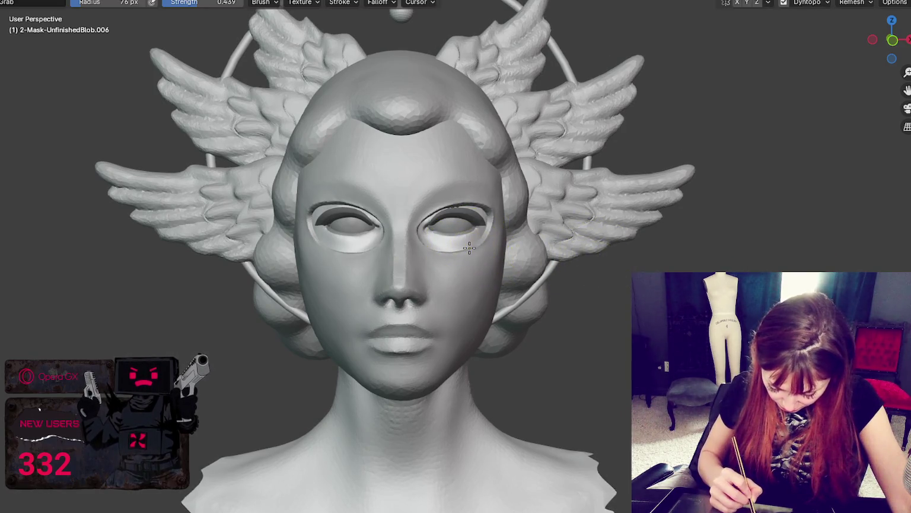
pyautogui.click(737, 2)
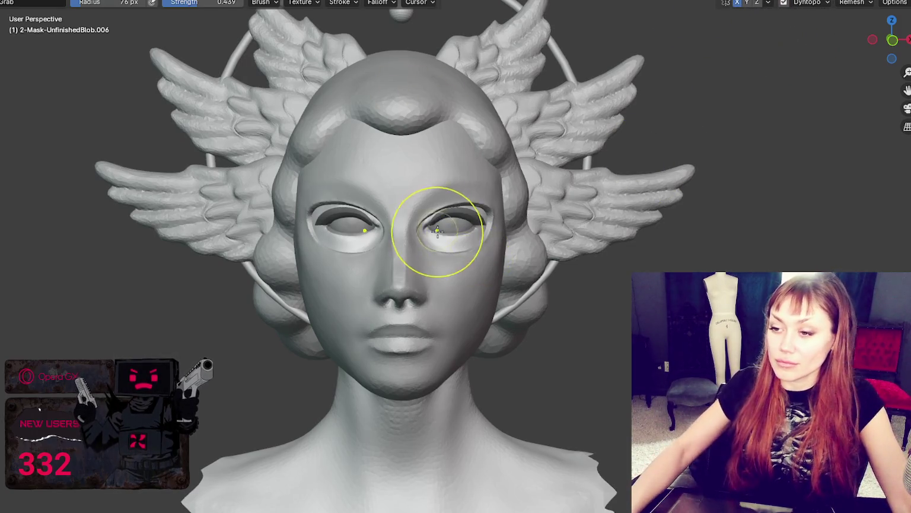
pyautogui.scroll(-4, 437, 228)
pyautogui.moveTo(437, 228); pyautogui.dragTo(522, 197, button='middle')
pyautogui.scroll(2, 522, 197)
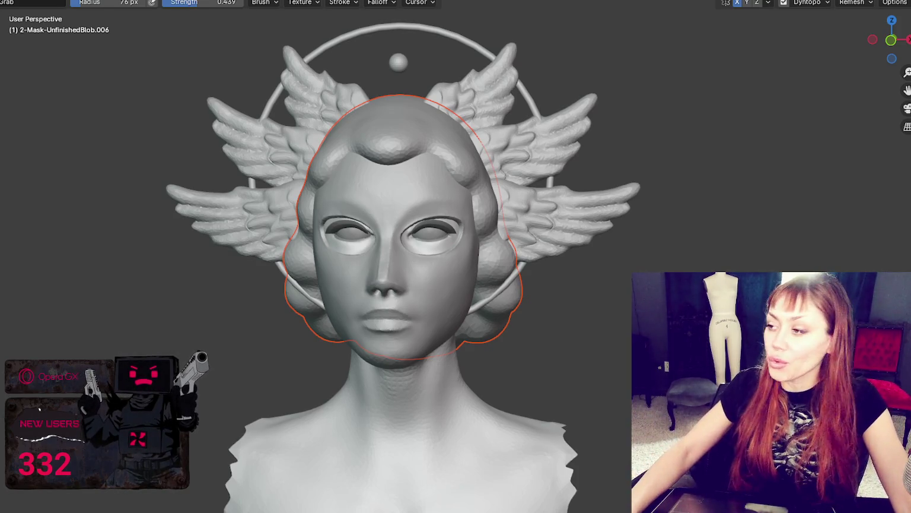
# - Hide the hair blob, briefly unhide it, and hide it again to inspect the headpiece
pyautogui.press('h')
pyautogui.hotkey('alt', 'h')
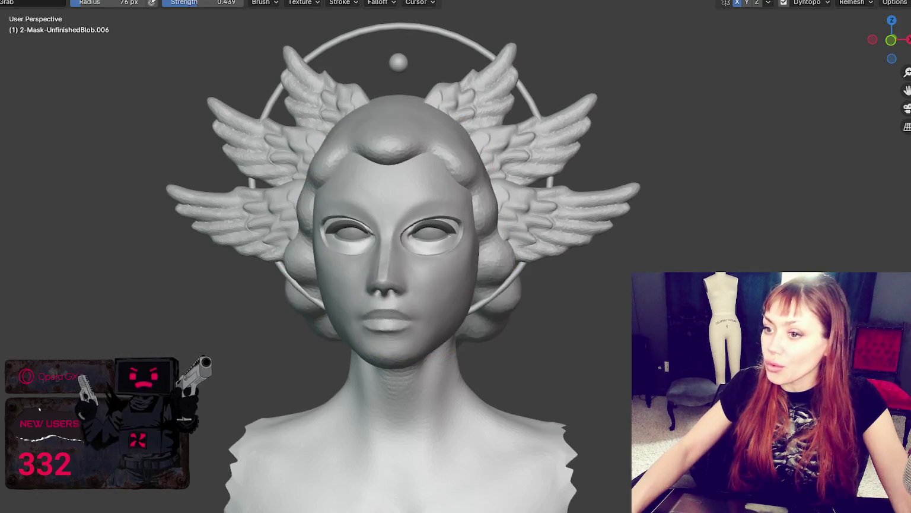
pyautogui.press('h')
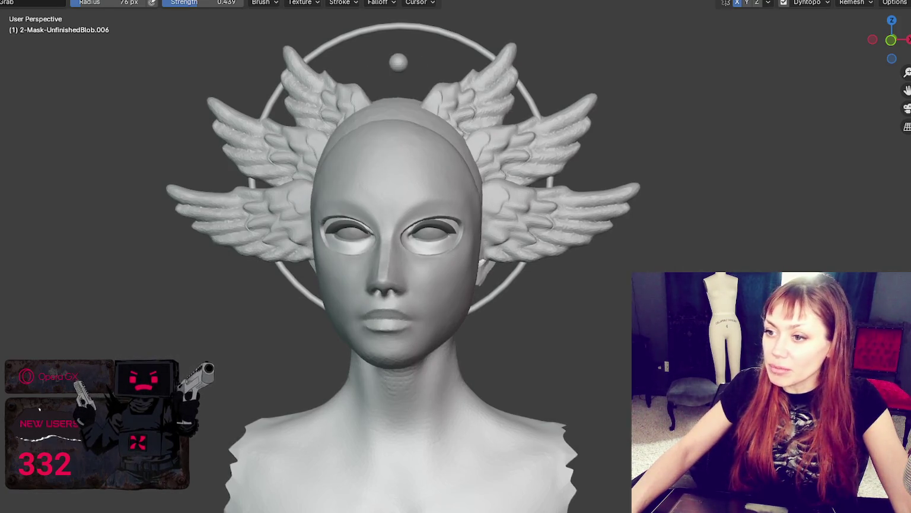
pyautogui.scroll(-1, 403, 267)
pyautogui.scroll(-3, 650, 191)
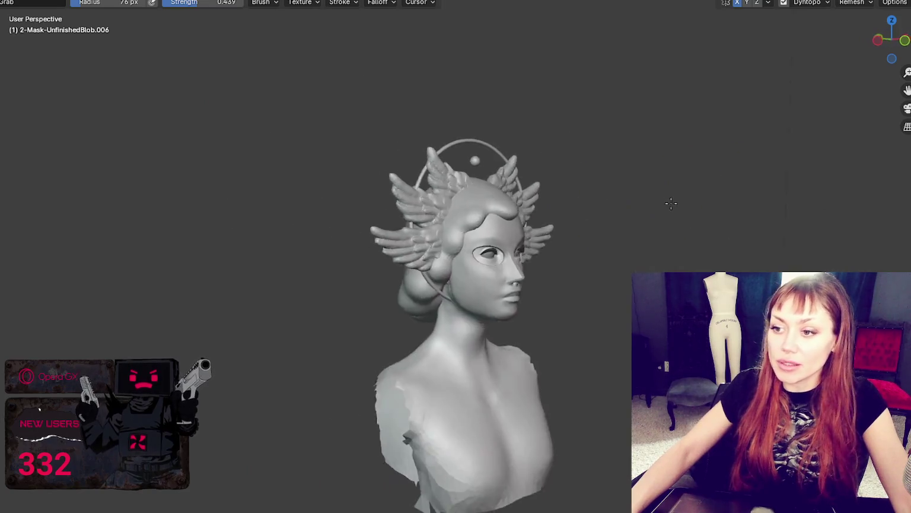
pyautogui.moveTo(649, 191); pyautogui.dragTo(605, 197, button='middle')
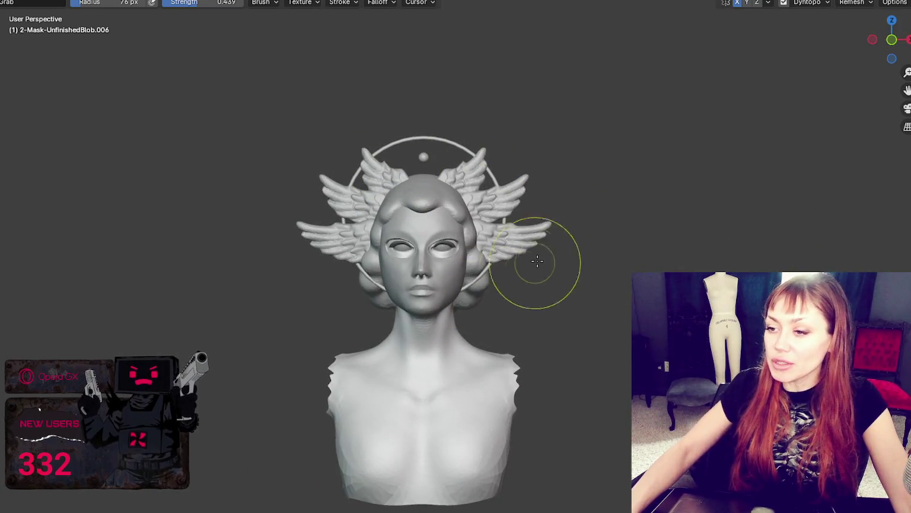
pyautogui.moveTo(423, 218); pyautogui.dragTo(423, 217)
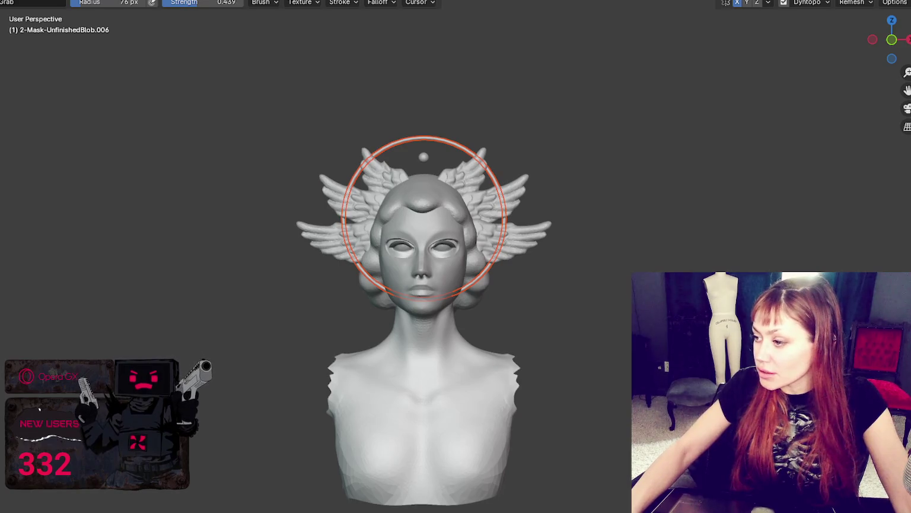
# - Leave Sculpt Mode for Object Mode from the mode dropdown
pyautogui.scroll(4, 553, 301)
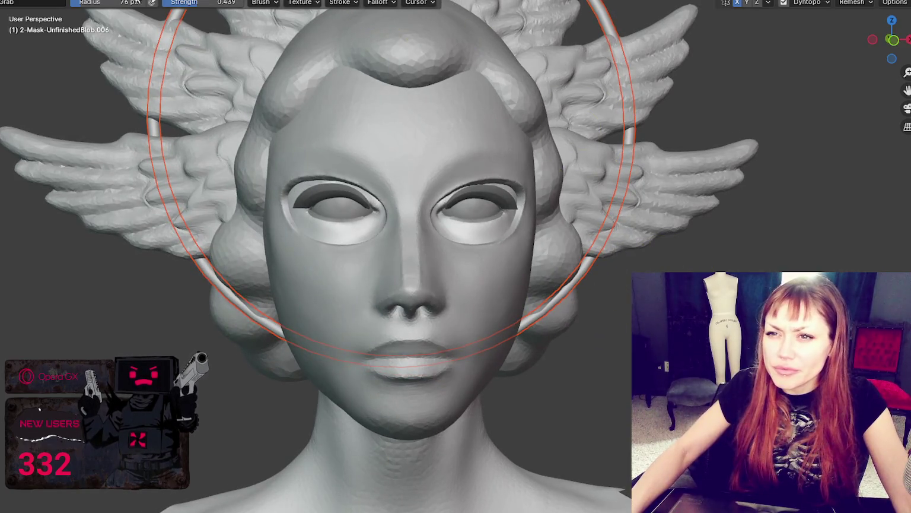
pyautogui.click(12, 2)
pyautogui.click(33, 12)
pyautogui.press('F3')
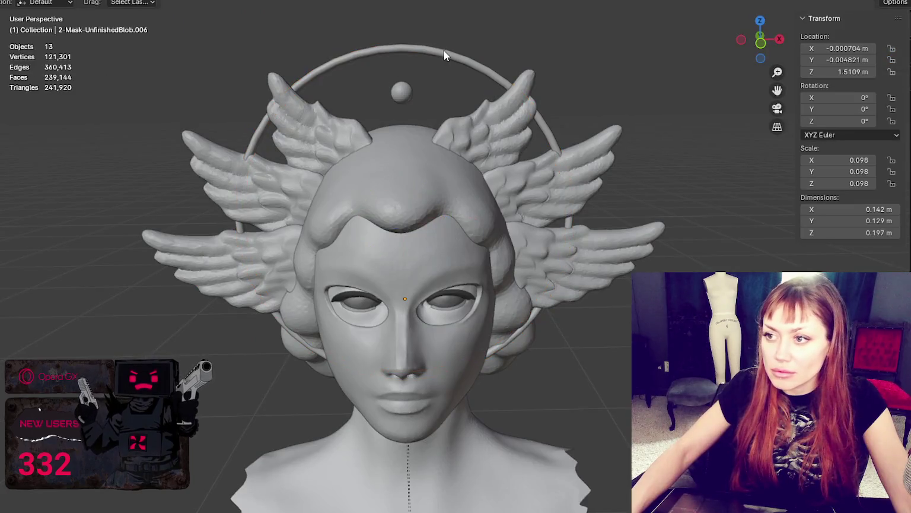
# - Select and frame the halo ring, then enter Edit Mode with nothing selected
pyautogui.click(431, 57)
pyautogui.press('KP_Decimal')
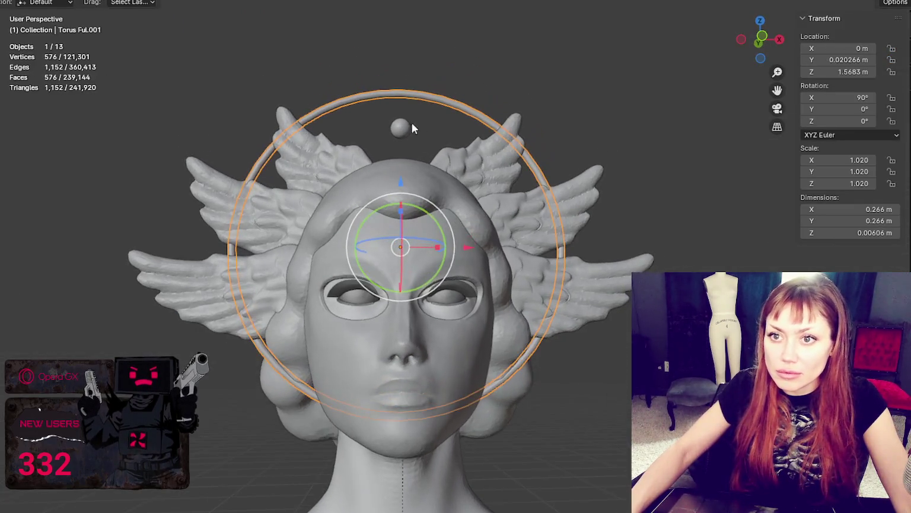
pyautogui.click(23, 3)
pyautogui.click(34, 13)
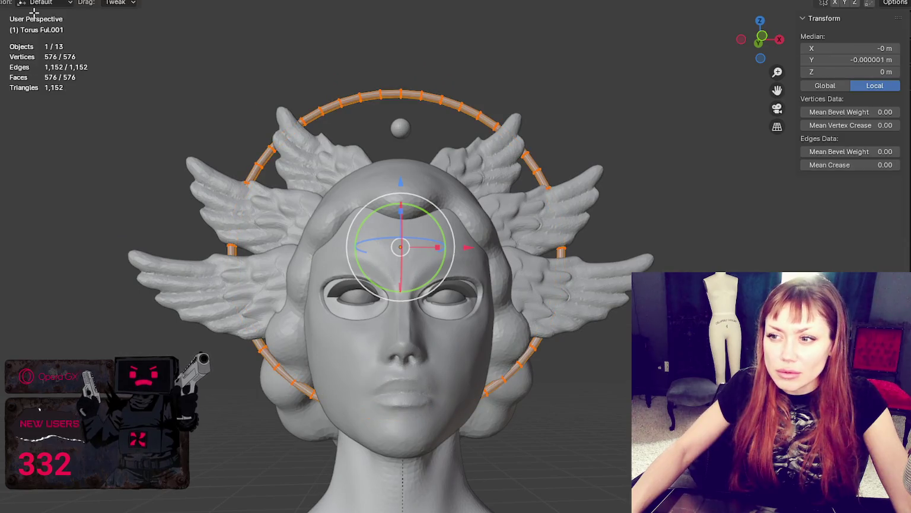
pyautogui.hotkey('alt', 'a')
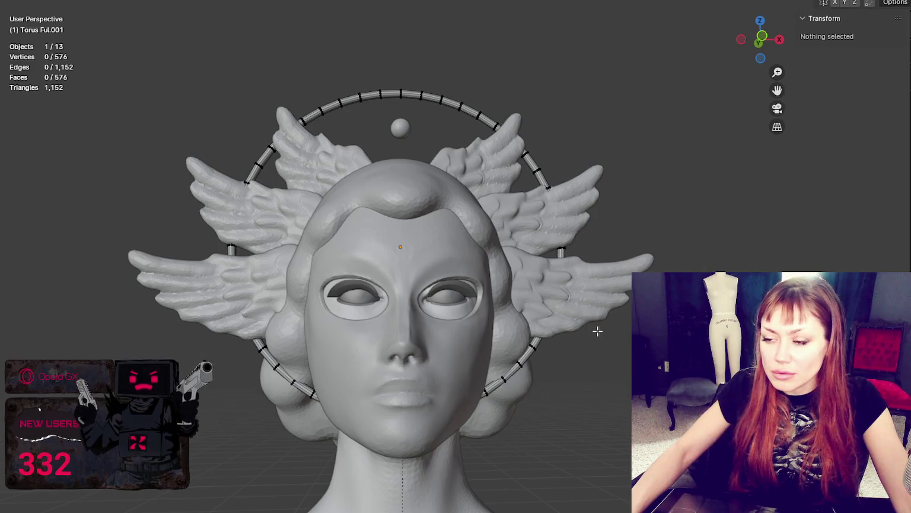
# - Turn on X-ray see-through display and clear a trial selection on the ring
pyautogui.rightClick(19, 27)
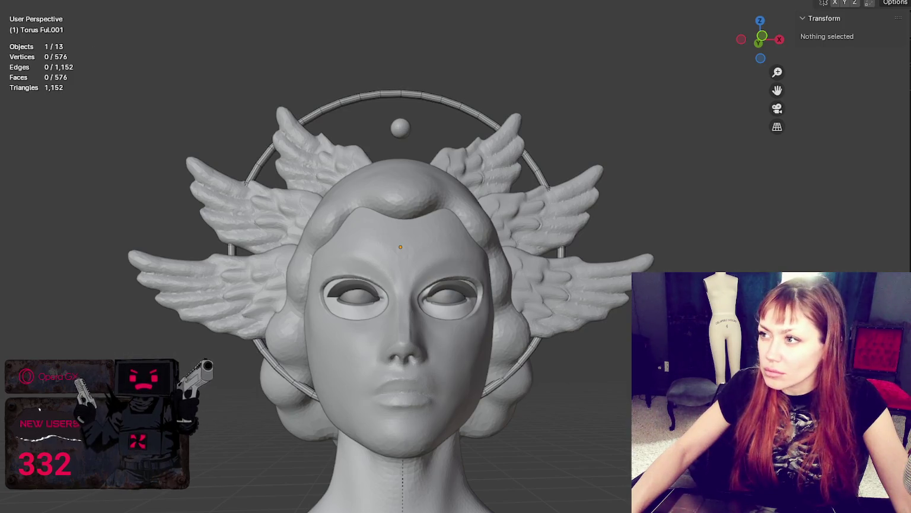
pyautogui.hotkey('alt', 'z')
pyautogui.moveTo(240, 315); pyautogui.dragTo(528, 467)
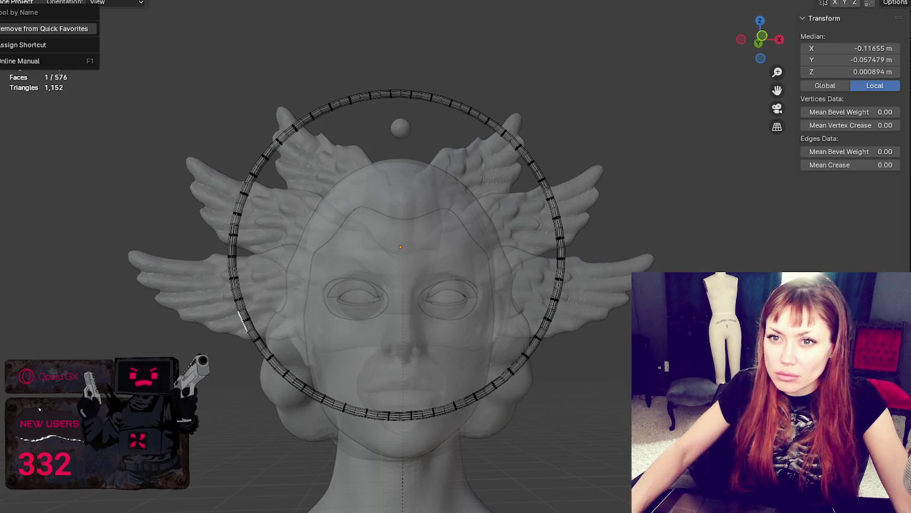
pyautogui.hotkey('alt', 'a')
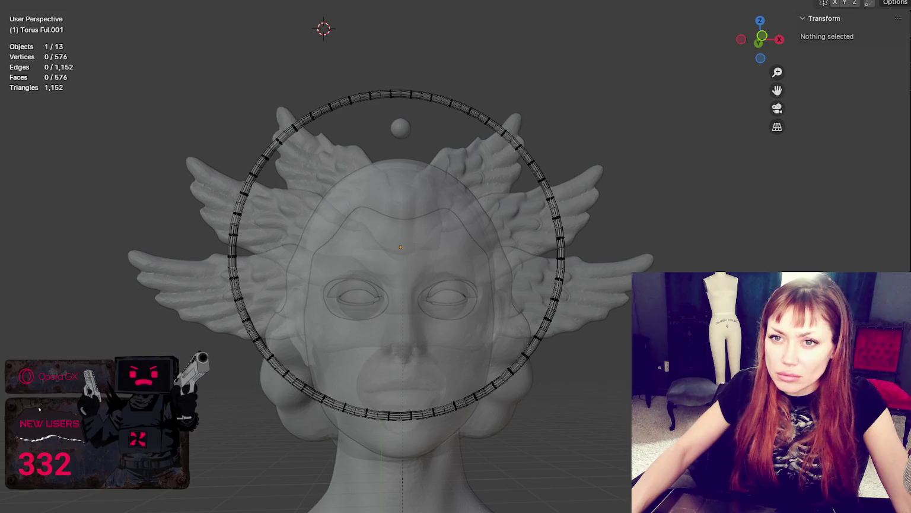
pyautogui.press('Escape')
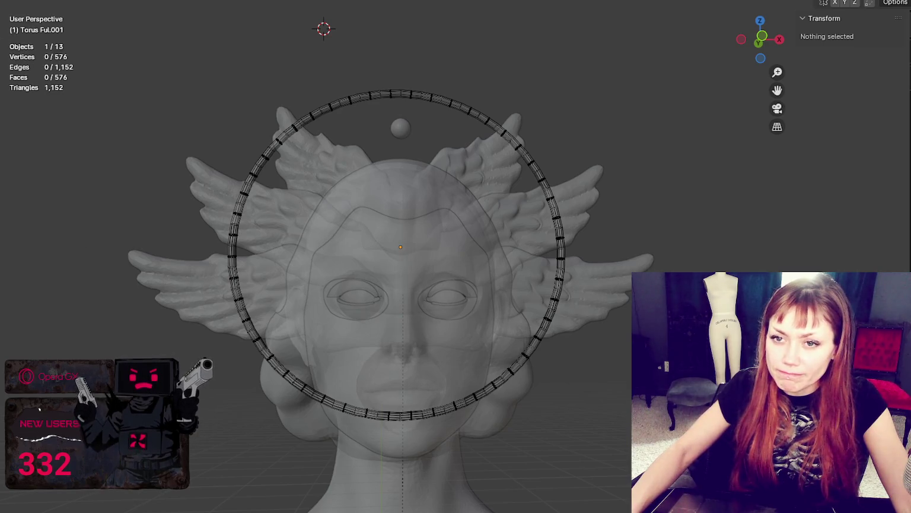
# - Box-select the lower half of the halo ring and delete it as faces
pyautogui.click(67, 55)
pyautogui.moveTo(194, 480); pyautogui.dragTo(632, 333)
pyautogui.press('x')
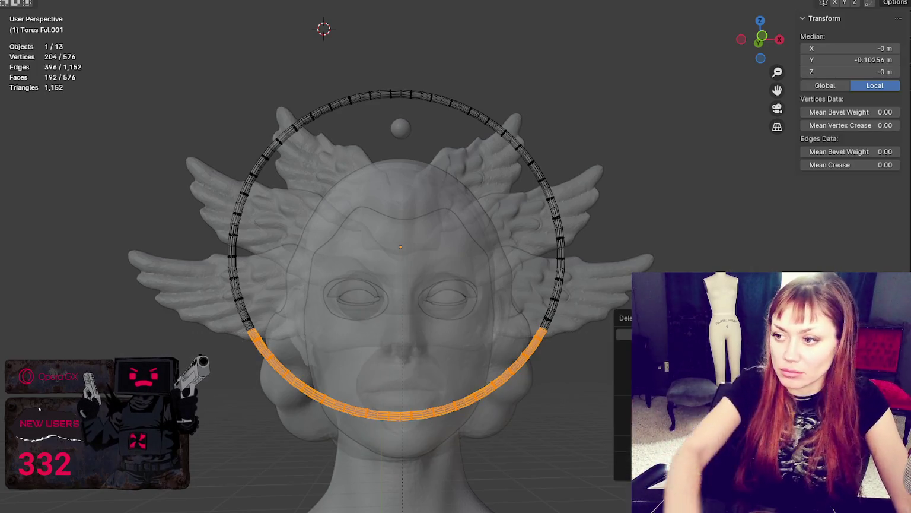
pyautogui.click(624, 360)
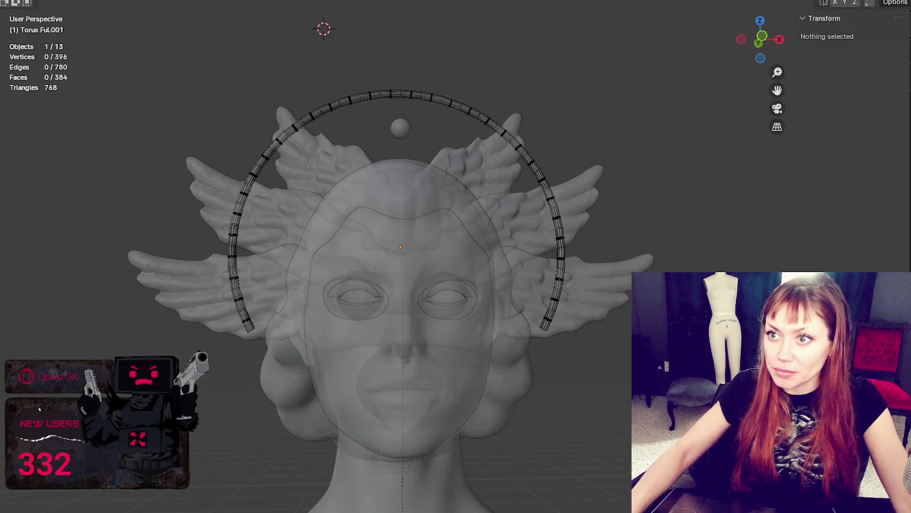
# - Return to Object Mode, turn X-ray off and deselect everything
pyautogui.click(23, 2)
pyautogui.click(23, 10)
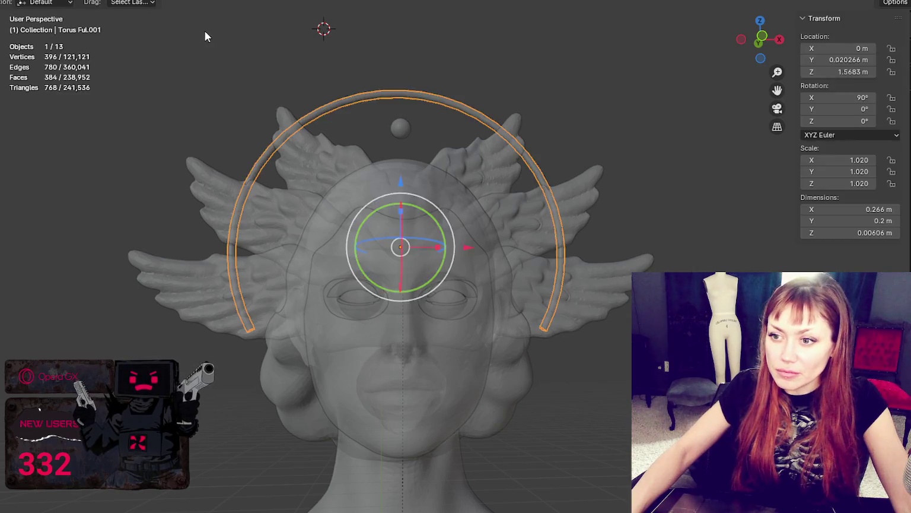
pyautogui.click(636, 255)
pyautogui.hotkey('alt', 'z')
pyautogui.click(663, 178)
pyautogui.scroll(-2, 661, 213)
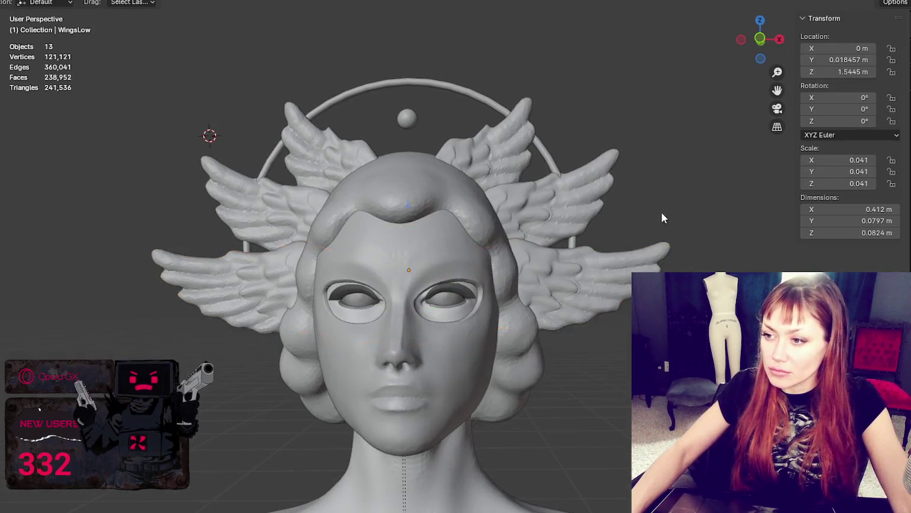
# - Select the Hair Bob object, enter Sculpt Mode and set a 197 px brush
pyautogui.scroll(-2, 661, 212)
pyautogui.moveTo(629, 297)
pyautogui.mouseDown(button='middle')
pyautogui.moveTo(604, 307)
pyautogui.moveTo(623, 300)
pyautogui.moveTo(592, 295)
pyautogui.moveTo(623, 300)
pyautogui.moveTo(579, 315)
pyautogui.moveTo(625, 309)
pyautogui.moveTo(433, 304)
pyautogui.moveTo(616, 282)
pyautogui.moveTo(607, 307)
pyautogui.moveTo(624, 300)
pyautogui.mouseUp(button='middle')
pyautogui.scroll(-3, 627, 298)
pyautogui.scroll(5, 417, 276)
pyautogui.click(493, 279)
pyautogui.hotkey('ctrl', 'pagedown')
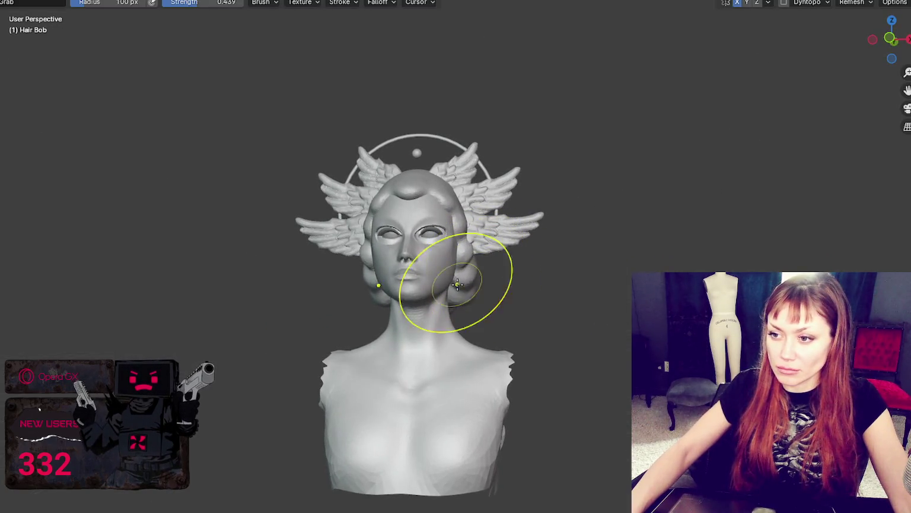
pyautogui.moveTo(457, 285); pyautogui.dragTo(513, 294, button='middle')
pyautogui.press('f')
pyautogui.click(586, 301)
pyautogui.moveTo(586, 301); pyautogui.dragTo(539, 275, button='middle')
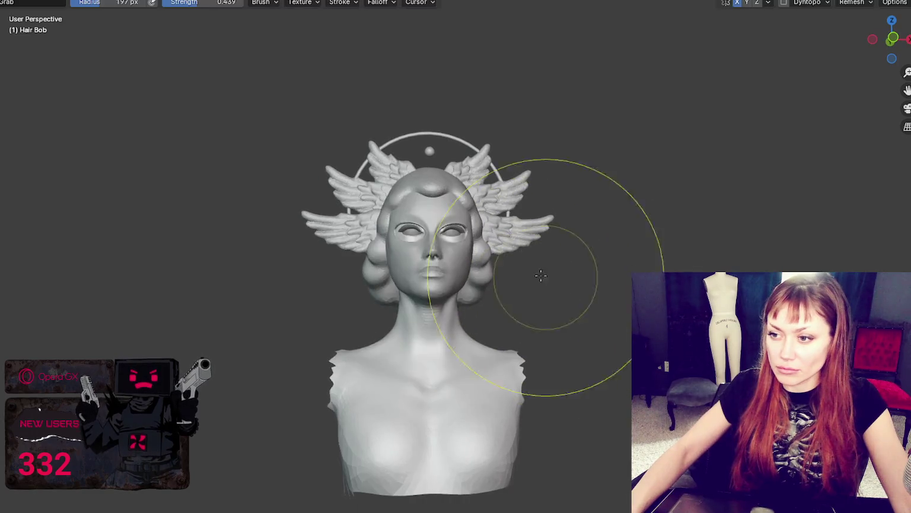
pyautogui.moveTo(477, 295); pyautogui.dragTo(539, 319, button='middle')
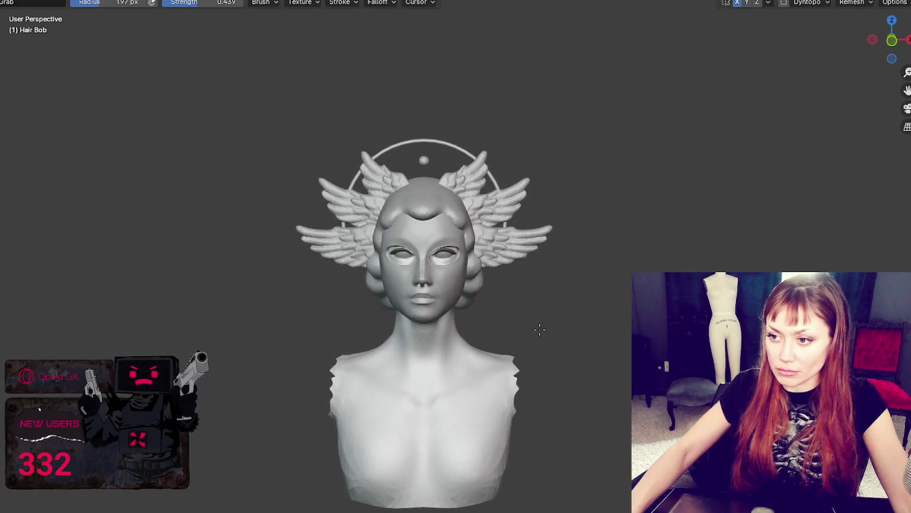
pyautogui.scroll(-3, 550, 298)
pyautogui.scroll(2, 593, 285)
# - Try a 131 px grab stroke pulling the hair inward, then undo it
pyautogui.press('f')
pyautogui.click(480, 255)
pyautogui.moveTo(480, 255); pyautogui.dragTo(473, 259)
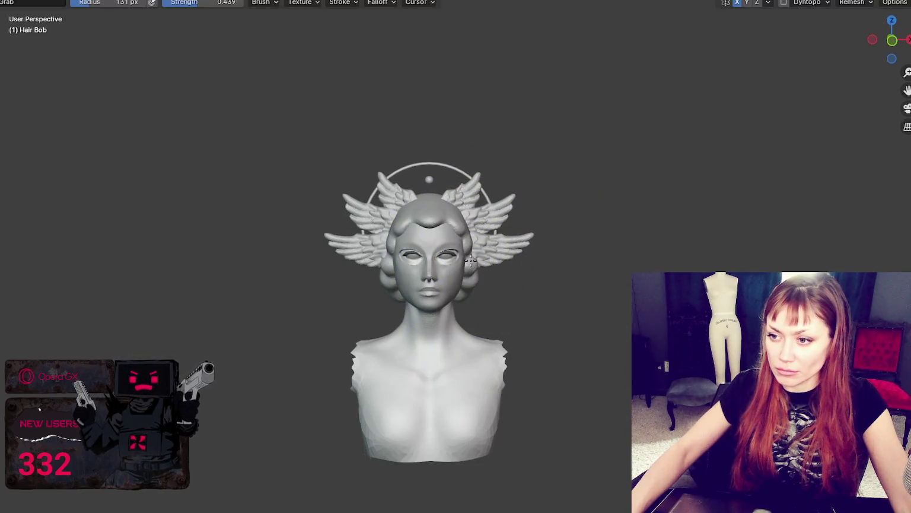
pyautogui.hotkey('ctrl', 'z')
pyautogui.moveTo(476, 298); pyautogui.dragTo(464, 295)
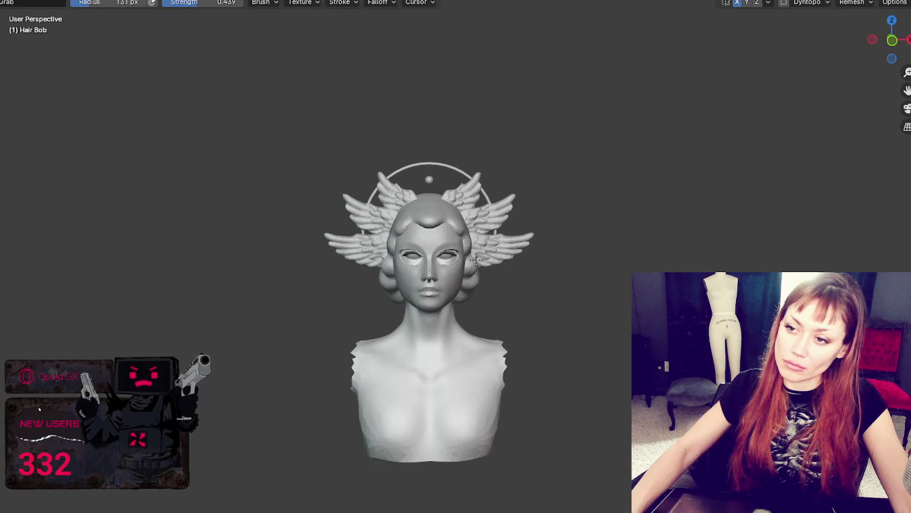
# - Set the brush to 60 px and toggle hiding and unhiding the sculpt with H and Alt+H
pyautogui.press('f')
pyautogui.click(457, 287)
pyautogui.press('h')
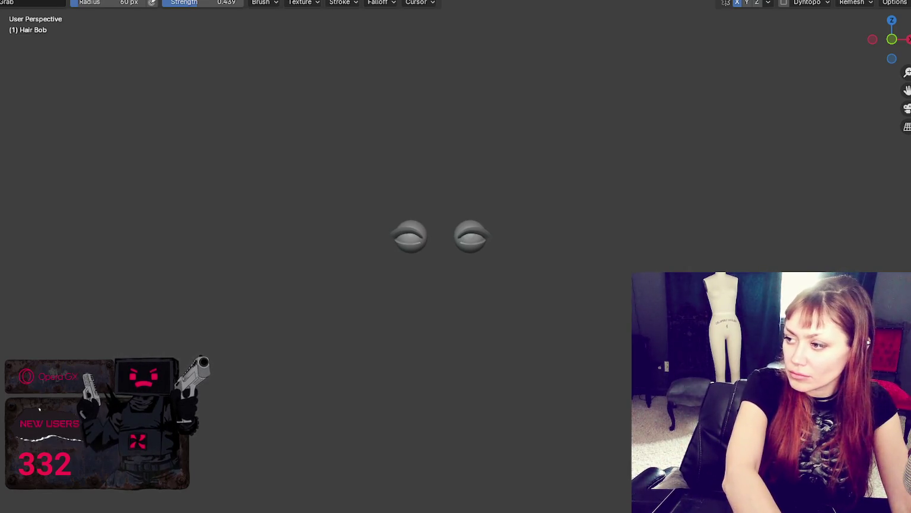
pyautogui.hotkey('alt', 'h')
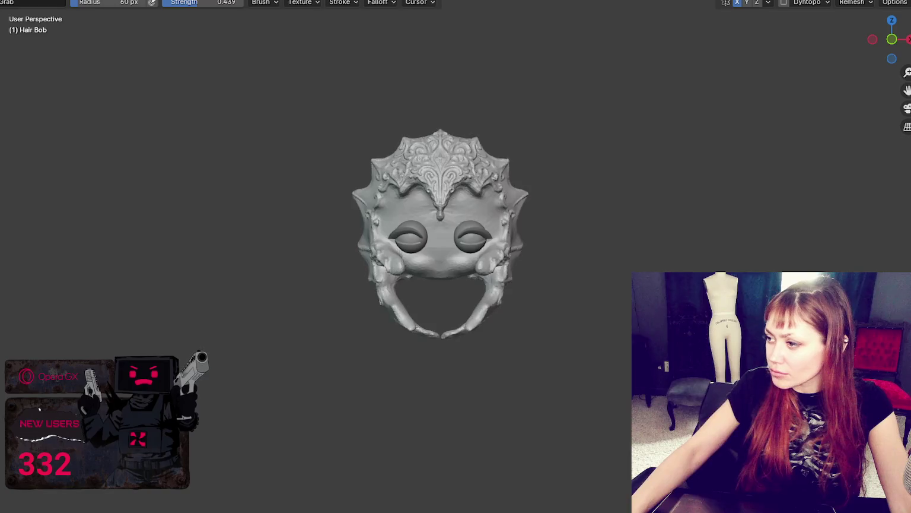
pyautogui.press('h')
pyautogui.hotkey('alt', 'h')
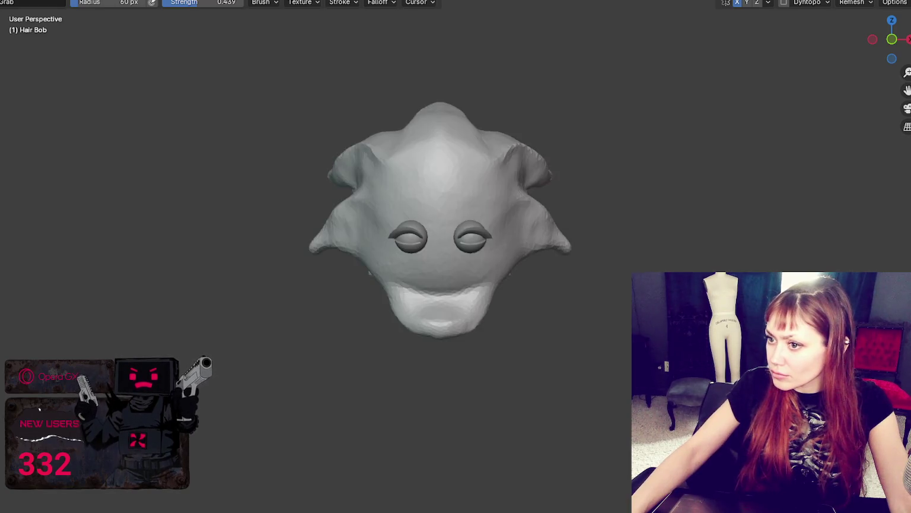
# - Step through the sculpt history back to the ridged, rolled hair-bun version
pyautogui.hotkey('ctrl', 'z')
pyautogui.hotkey('ctrl', 'z')
pyautogui.hotkey('ctrl', 'z')
pyautogui.hotkey('ctrl', 'z')
pyautogui.hotkey('ctrl', 'z')
pyautogui.hotkey('ctrl', 'z')
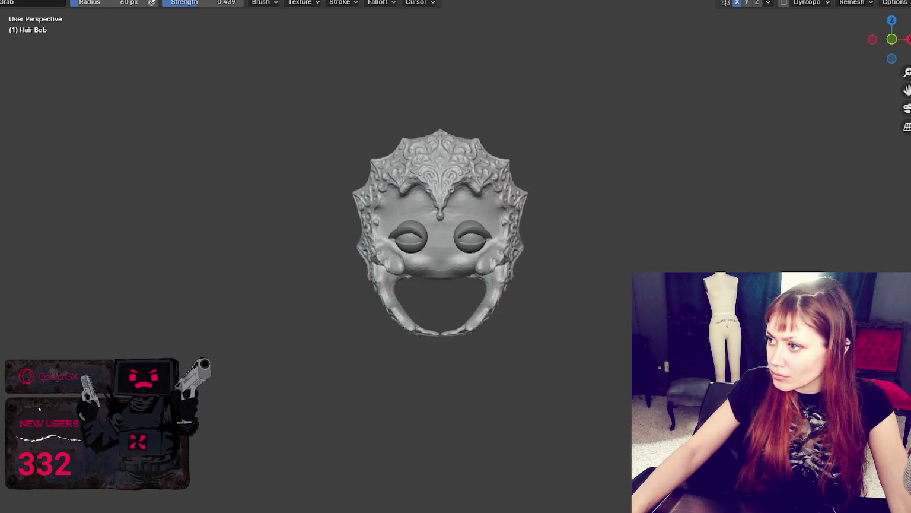
pyautogui.hotkey('ctrl', 'z')
pyautogui.hotkey('ctrl', 'z')
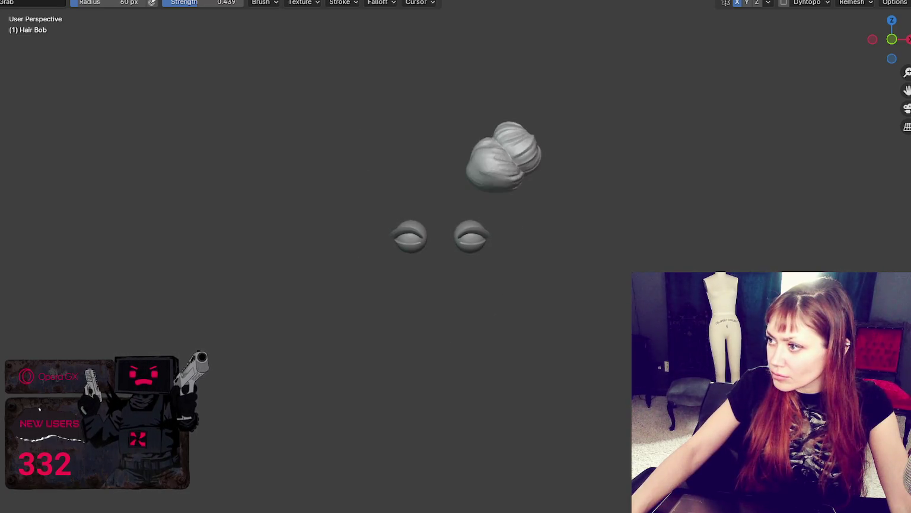
pyautogui.hotkey('ctrl', 'z')
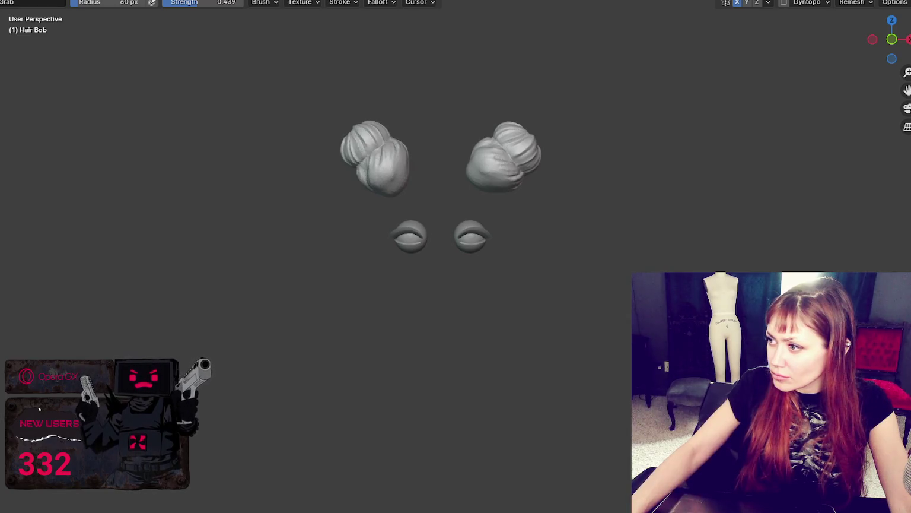
pyautogui.hotkey('ctrl', 'z')
pyautogui.scroll(3, 576, 242)
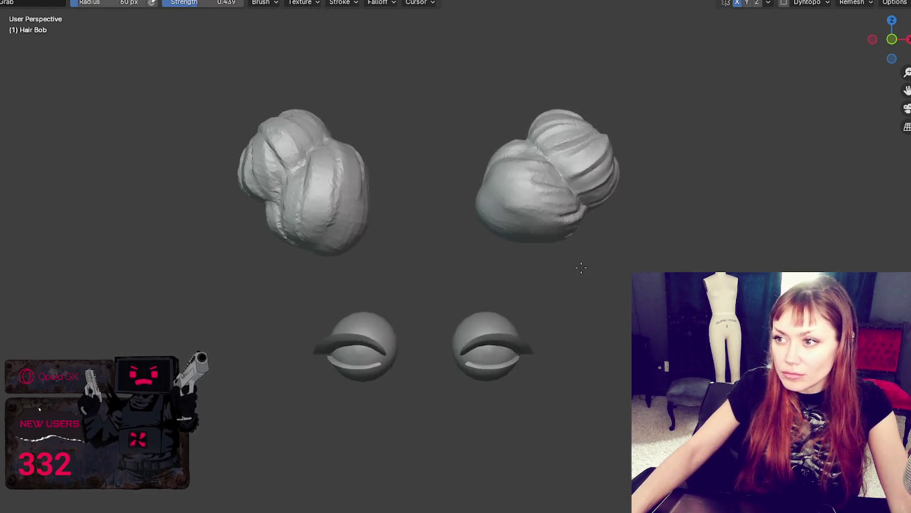
pyautogui.moveTo(565, 285)
pyautogui.mouseDown(button='middle')
pyautogui.moveTo(600, 279)
pyautogui.moveTo(534, 295)
pyautogui.mouseUp(button='middle')
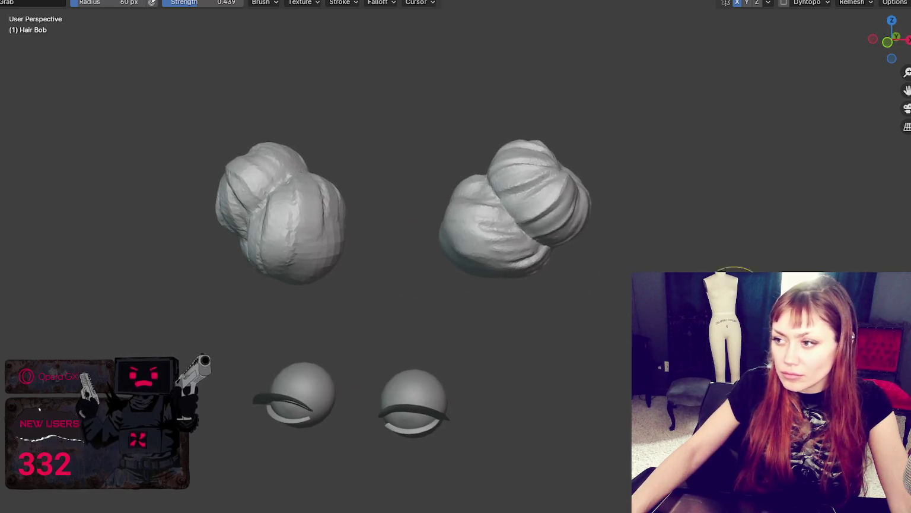
pyautogui.hotkey('ctrl', 'z')
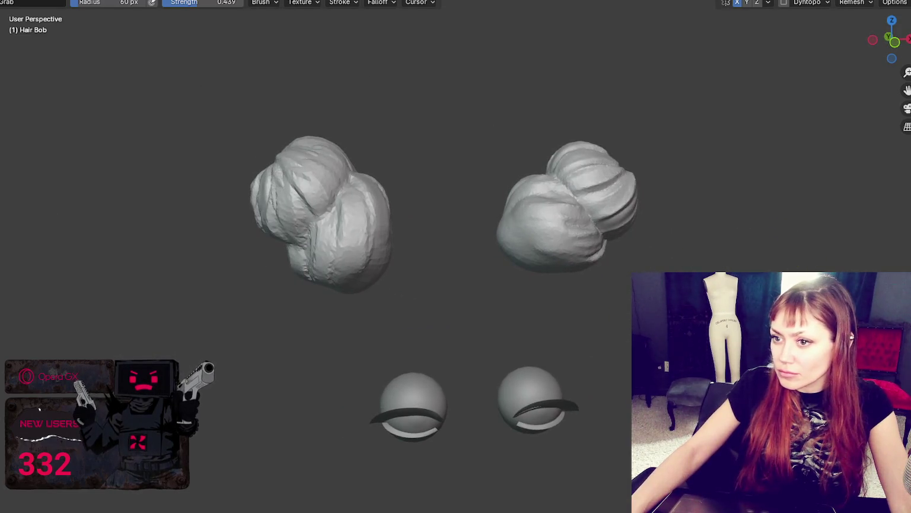
pyautogui.hotkey('ctrl', 'z')
pyautogui.hotkey('ctrl', 'shift', 'z')
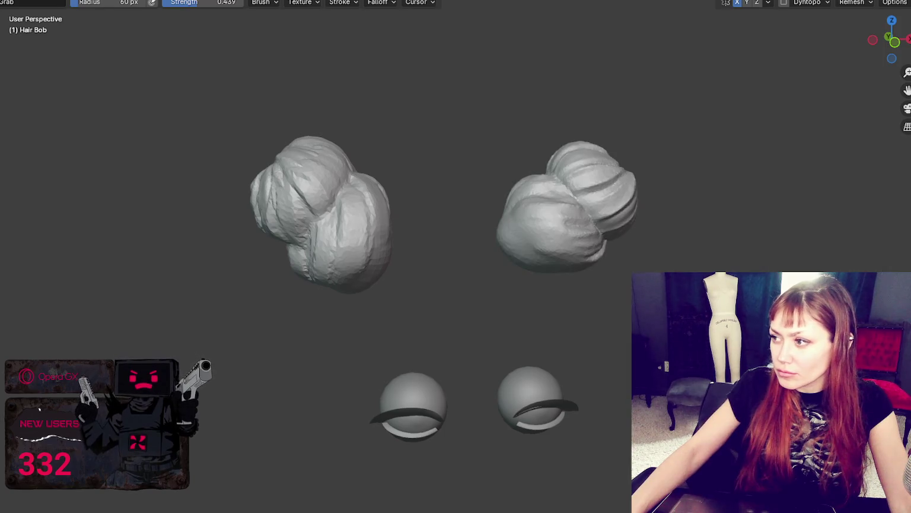
pyautogui.hotkey('ctrl', 'z')
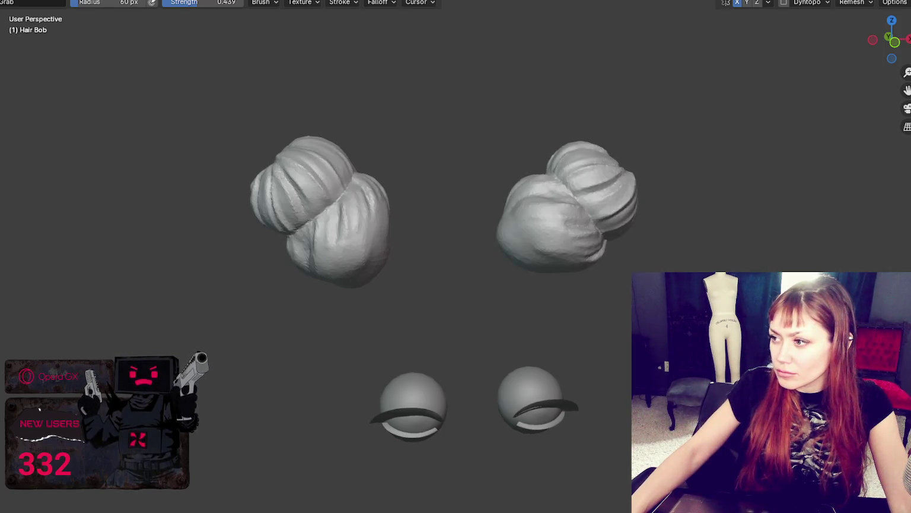
# - Reveal the hidden head mesh between the buns and view it from the front
pyautogui.scroll(-2, 445, 267)
pyautogui.scroll(-1, 445, 267)
pyautogui.moveTo(857, 269); pyautogui.dragTo(846, 285, button='middle')
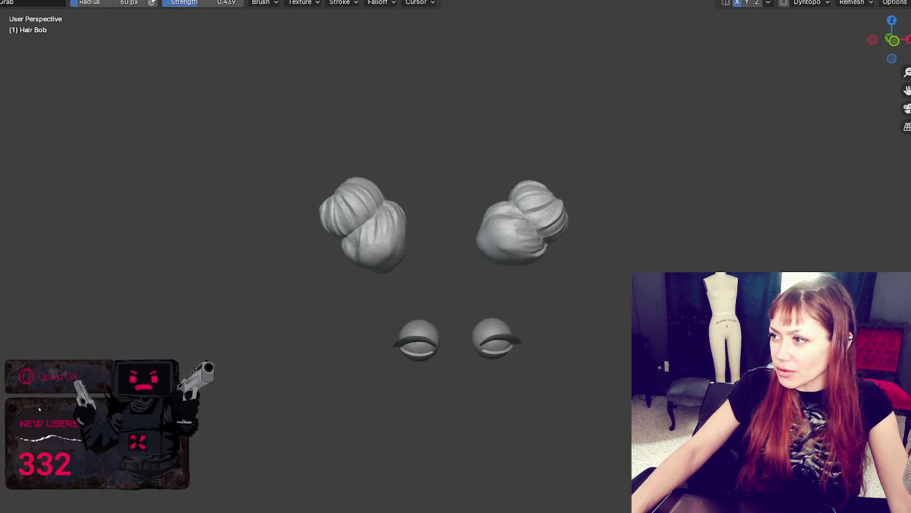
pyautogui.hotkey('alt', 'h')
pyautogui.moveTo(845, 284); pyautogui.dragTo(836, 279, button='middle')
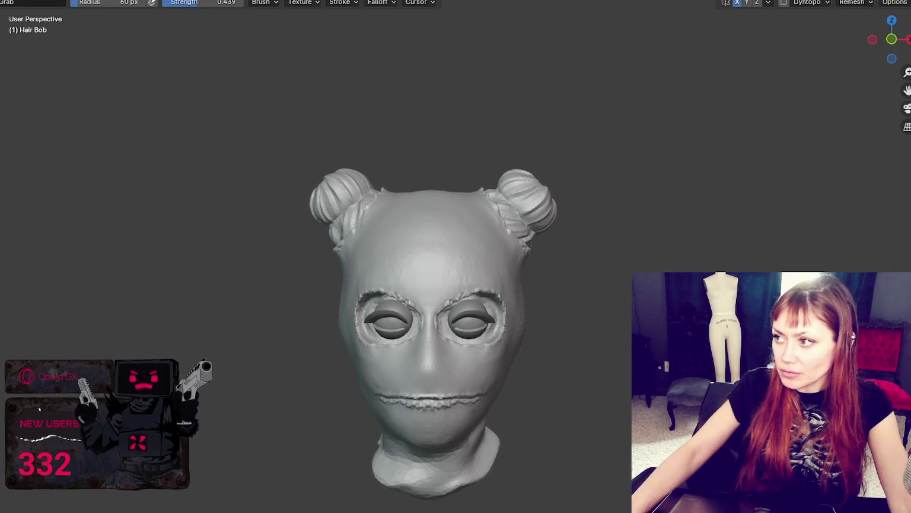
# - Compare undo/redo versions of the mask's eye and mouth rims, keeping the rough-rimmed one
pyautogui.hotkey('ctrl', 'z')
pyautogui.hotkey('ctrl', 'shift', 'z')
pyautogui.hotkey('ctrl', 'z')
pyautogui.hotkey('ctrl', 'shift', 'z')
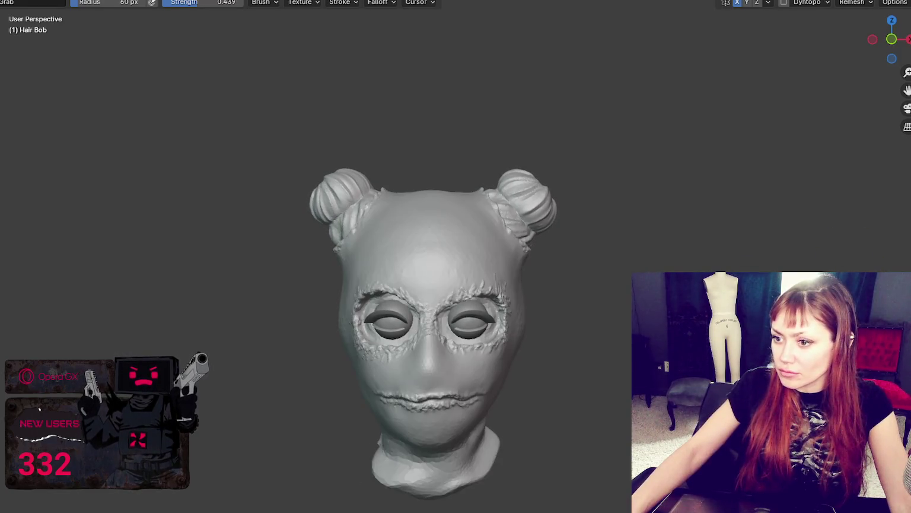
pyautogui.hotkey('ctrl', 'z')
pyautogui.hotkey('ctrl', 'z')
pyautogui.hotkey('ctrl', 'shift', 'z')
pyautogui.hotkey('ctrl', 'z')
pyautogui.hotkey('ctrl', 'shift', 'z')
pyautogui.scroll(-2, 706, 279)
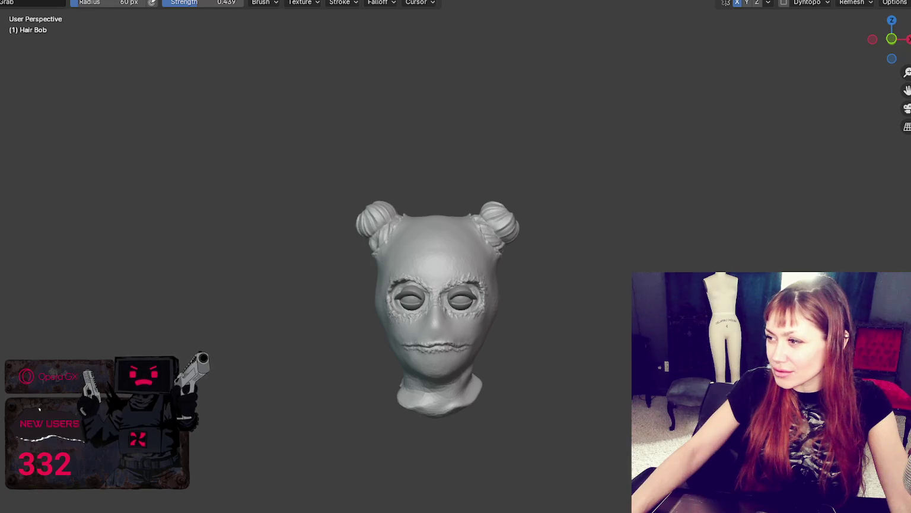
# - Unhide the body and scale the balaclava up slightly to about 0.121
pyautogui.hotkey('alt', 'h')
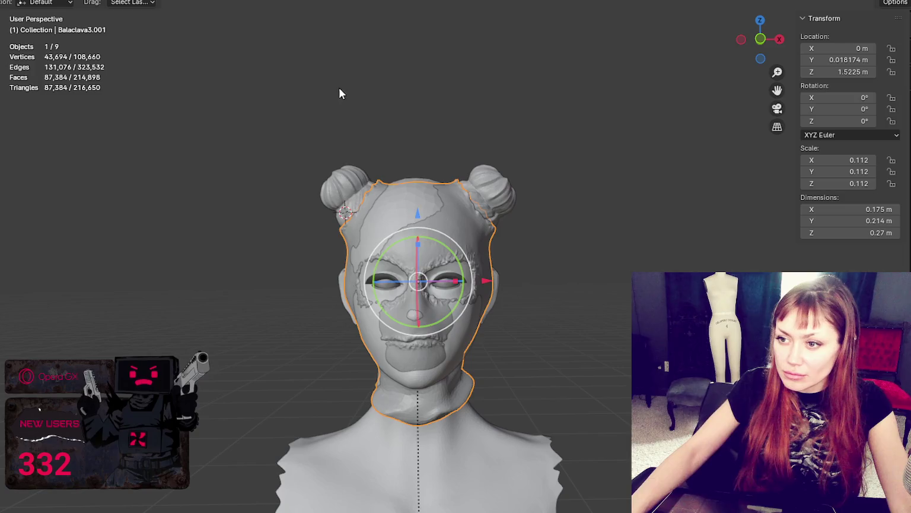
pyautogui.press('s')
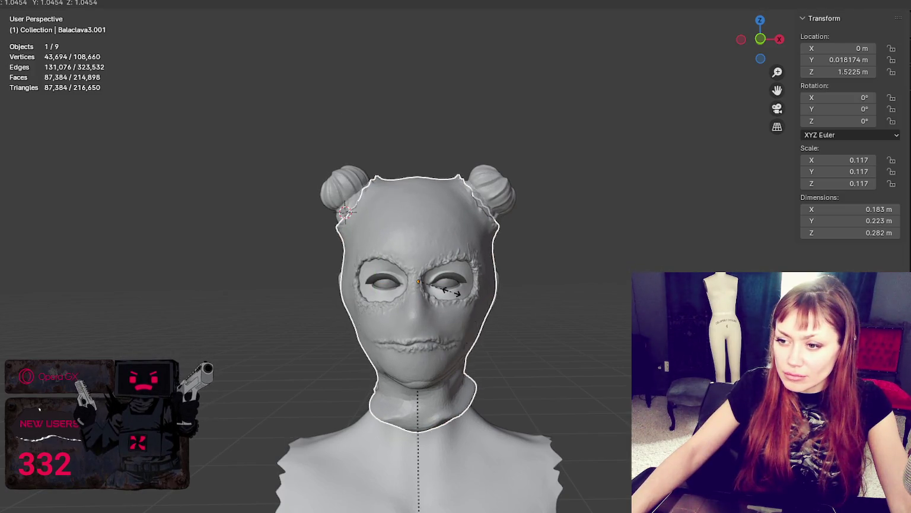
pyautogui.click(456, 292)
pyautogui.click(590, 273)
pyautogui.moveTo(590, 273)
pyautogui.mouseDown(button='middle')
pyautogui.moveTo(477, 290)
pyautogui.moveTo(598, 271)
pyautogui.moveTo(419, 291)
pyautogui.moveTo(467, 269)
pyautogui.mouseUp(button='middle')
# - Move the balaclava back along Y to 0.022099 m and resume sculpting it
pyautogui.click(541, 285)
pyautogui.moveTo(561, 282); pyautogui.dragTo(564, 281)
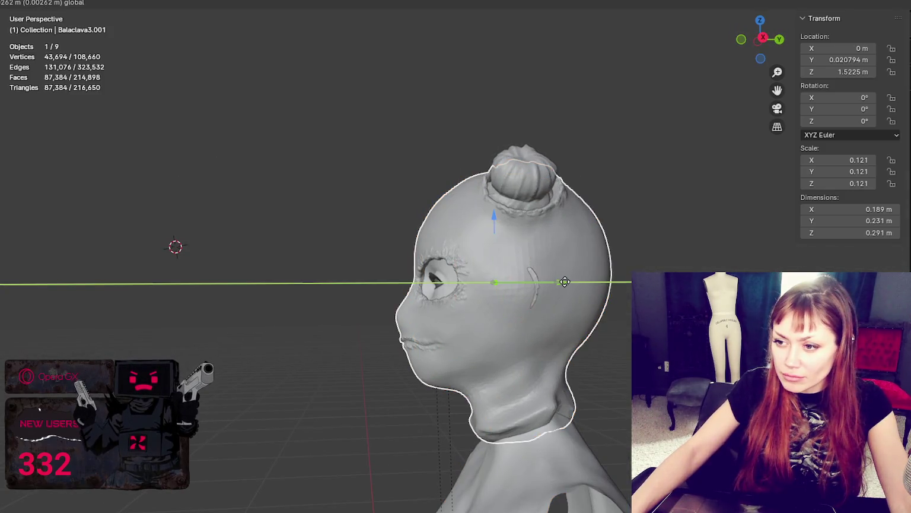
pyautogui.moveTo(564, 280)
pyautogui.mouseDown(button='middle')
pyautogui.moveTo(594, 336)
pyautogui.moveTo(544, 335)
pyautogui.moveTo(569, 332)
pyautogui.mouseUp(button='middle')
pyautogui.click(545, 305)
pyautogui.moveTo(561, 282); pyautogui.dragTo(597, 287)
pyautogui.moveTo(596, 288)
pyautogui.mouseDown(button='middle')
pyautogui.moveTo(434, 350)
pyautogui.moveTo(560, 350)
pyautogui.moveTo(533, 356)
pyautogui.moveTo(386, 295)
pyautogui.mouseUp(button='middle')
pyautogui.click(386, 294)
pyautogui.click(239, 6)
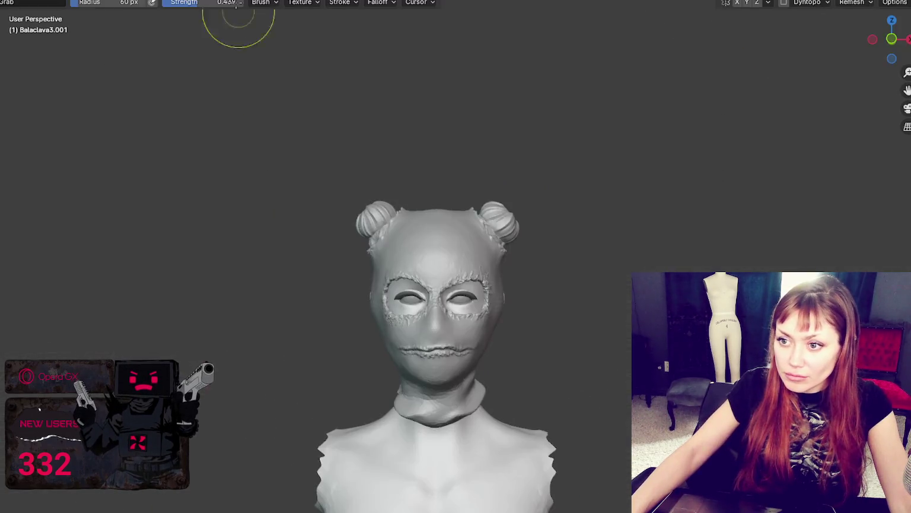
# - Resize the sculpt brush to 113 px, then 52 px, while viewing the back of the head
pyautogui.moveTo(503, 268)
pyautogui.mouseDown(button='middle')
pyautogui.moveTo(545, 271)
pyautogui.moveTo(471, 274)
pyautogui.mouseUp(button='middle')
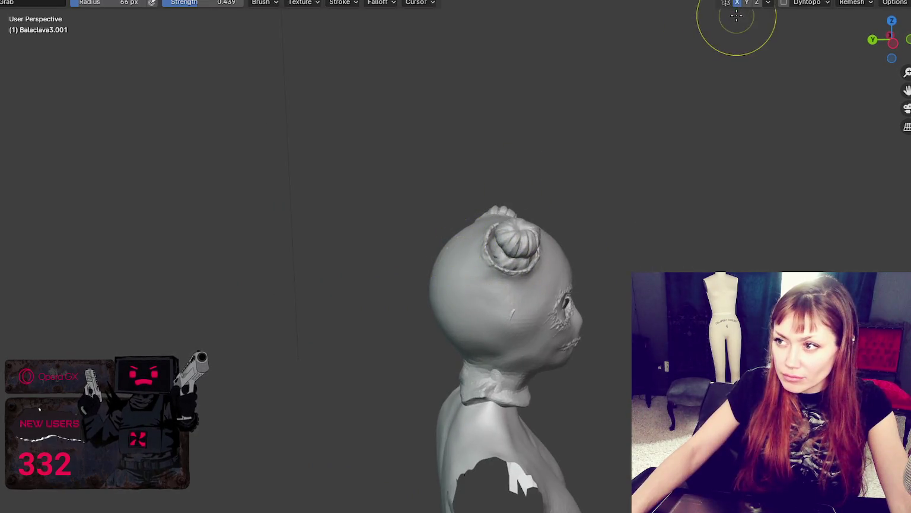
pyautogui.press('f')
pyautogui.click(471, 238)
pyautogui.moveTo(472, 238); pyautogui.dragTo(471, 242, button='middle')
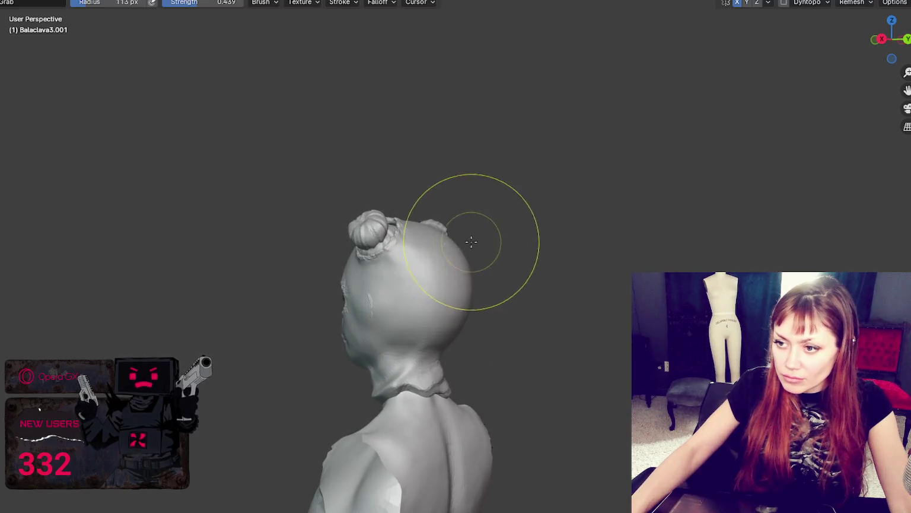
pyautogui.moveTo(393, 299)
pyautogui.mouseDown(button='middle')
pyautogui.moveTo(356, 295)
pyautogui.moveTo(507, 271)
pyautogui.moveTo(661, 269)
pyautogui.mouseUp(button='middle')
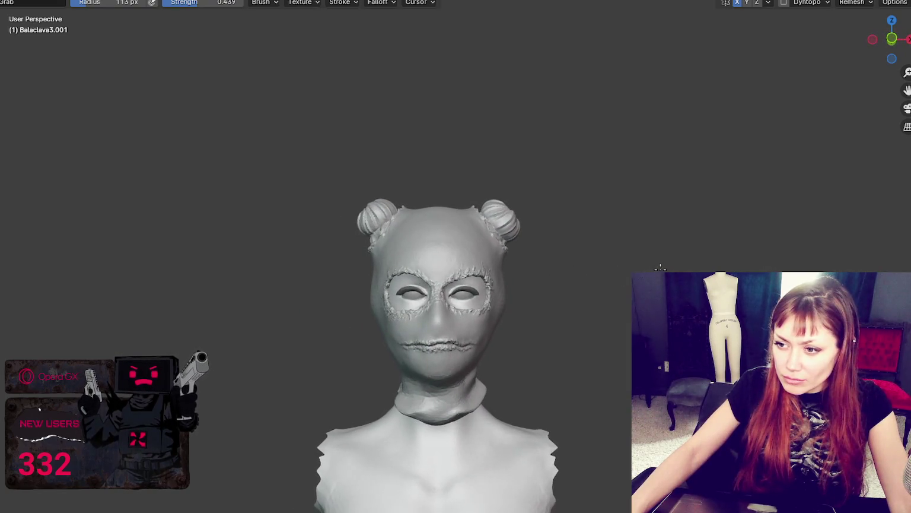
pyautogui.press('f')
pyautogui.click(509, 302)
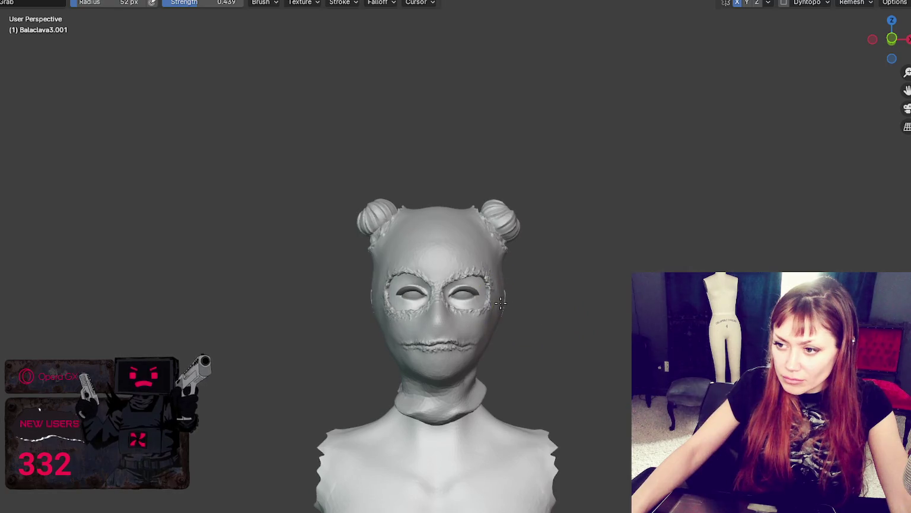
pyautogui.moveTo(550, 295); pyautogui.dragTo(409, 322, button='middle')
pyautogui.scroll(5, 409, 321)
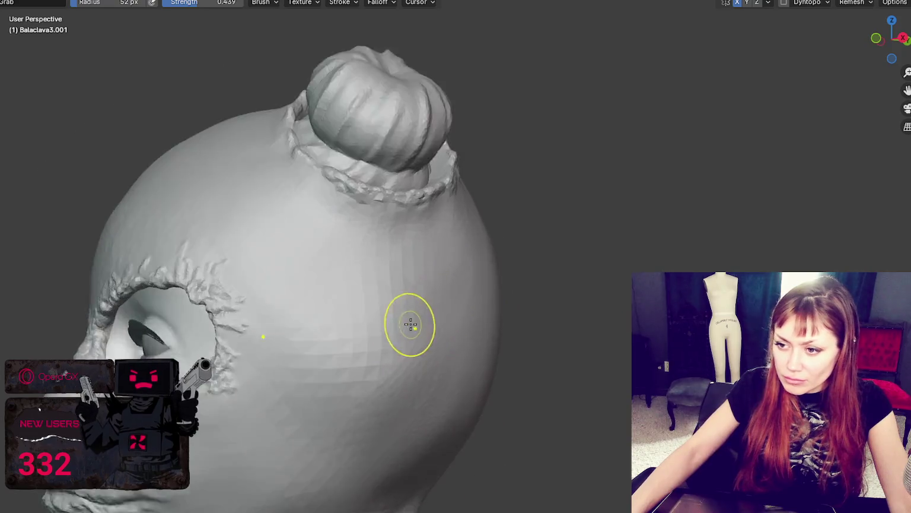
pyautogui.scroll(2, 456, 336)
# - Switch to the Draw brush, enable dynamic topology and set a 113 px brush size
pyautogui.press('x')
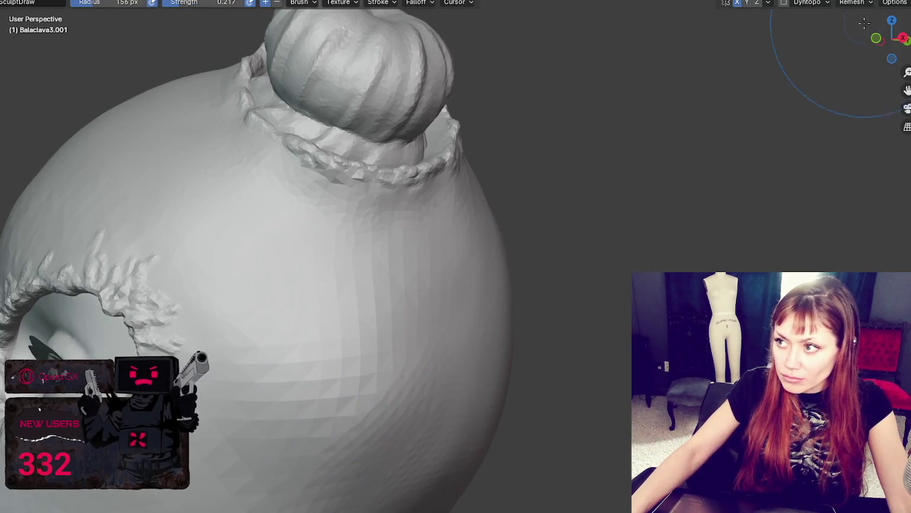
pyautogui.click(785, 4)
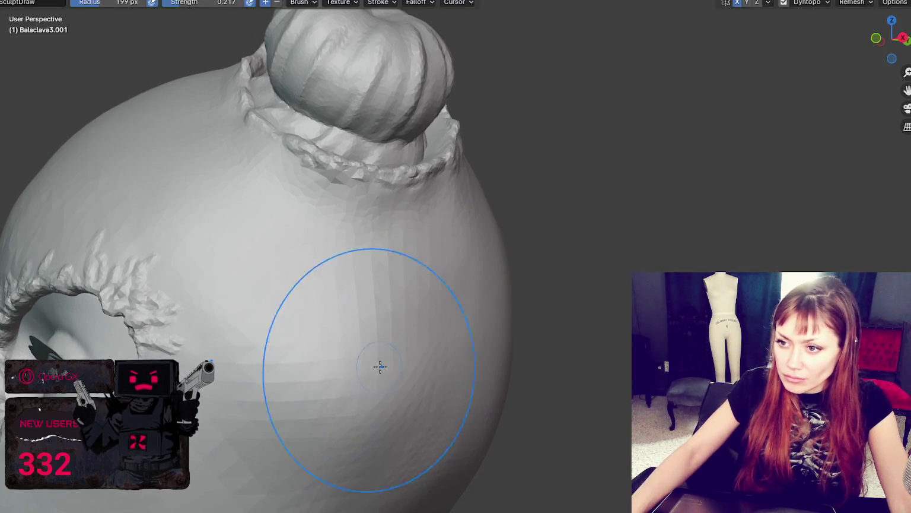
pyautogui.moveTo(379, 367); pyautogui.dragTo(388, 276, button='middle')
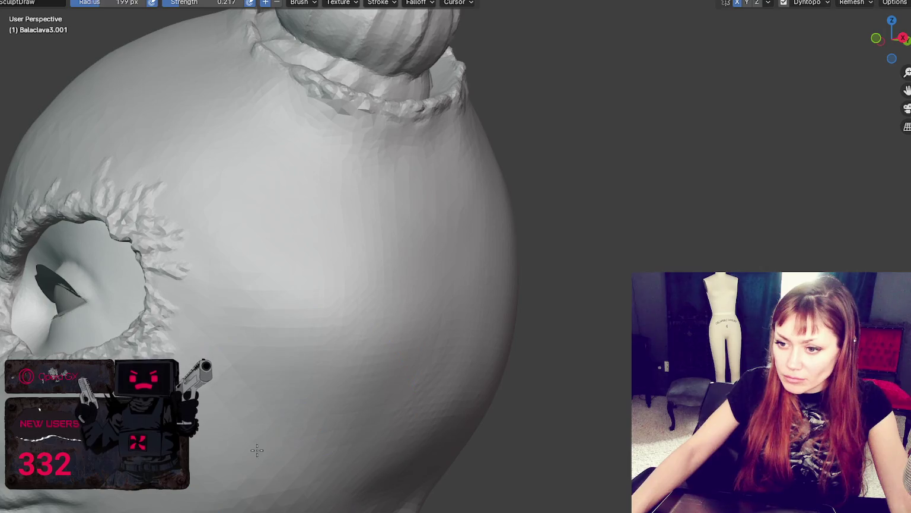
pyautogui.moveTo(257, 450); pyautogui.dragTo(315, 310, button='middle')
pyautogui.press('f')
pyautogui.click(286, 353)
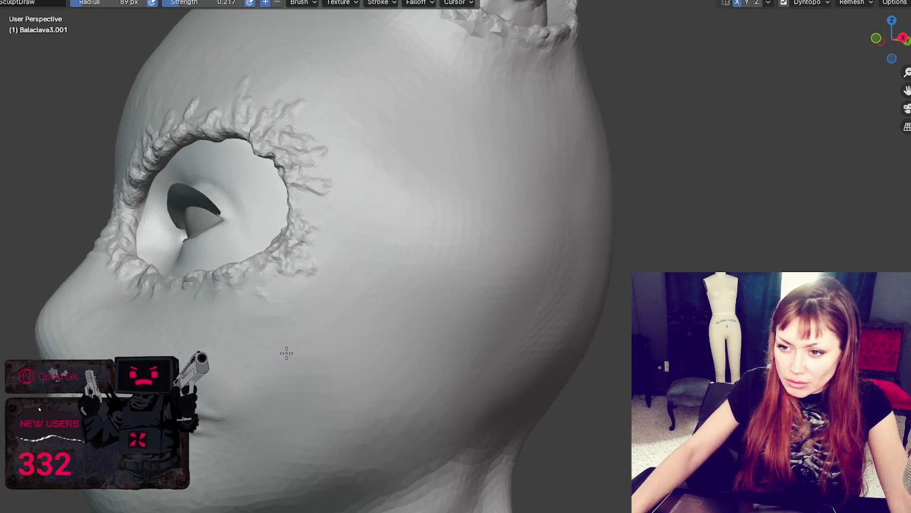
pyautogui.scroll(-3, 411, 377)
pyautogui.scroll(-4, 428, 356)
pyautogui.moveTo(427, 356); pyautogui.dragTo(512, 419, button='middle')
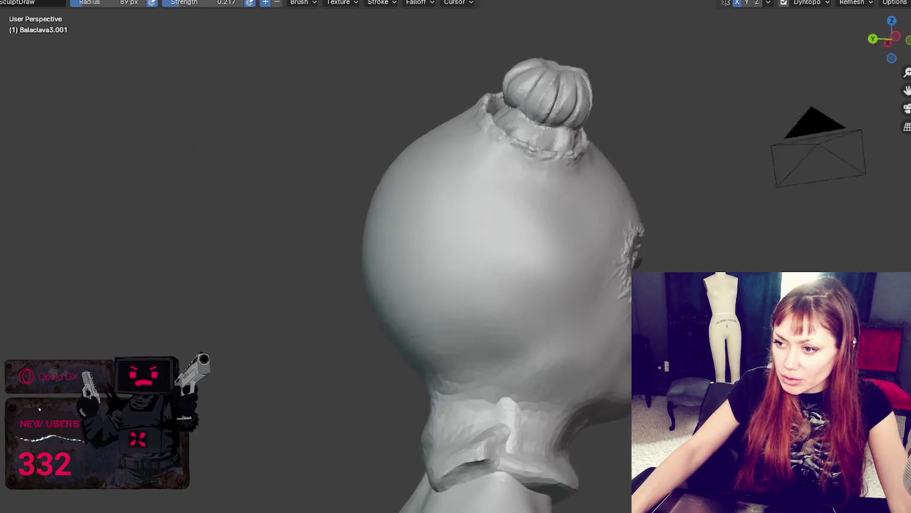
pyautogui.press('f')
pyautogui.click(505, 431)
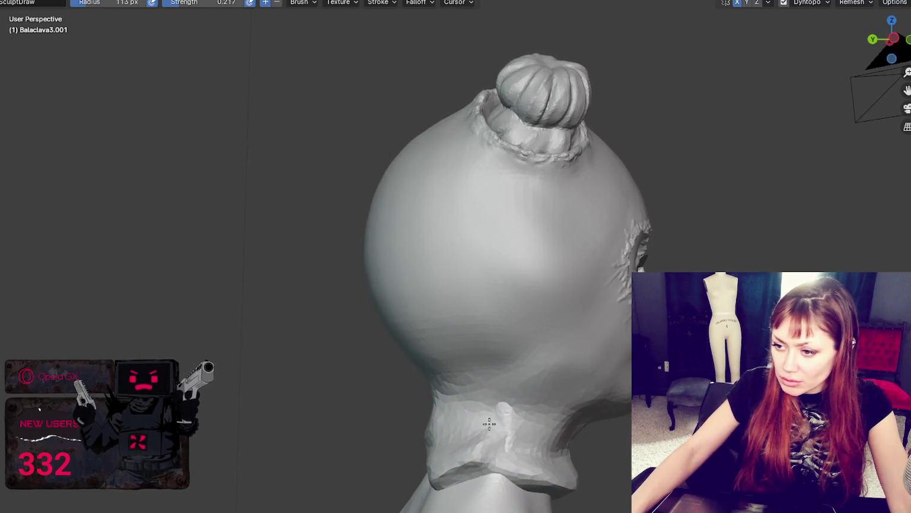
# - Grab-pull the neck surface outward, then enlarge the brush to 288 px
pyautogui.press('g')
pyautogui.moveTo(499, 427); pyautogui.dragTo(512, 437)
pyautogui.moveTo(513, 437)
pyautogui.mouseDown(button='middle')
pyautogui.moveTo(498, 448)
pyautogui.moveTo(461, 429)
pyautogui.mouseUp(button='middle')
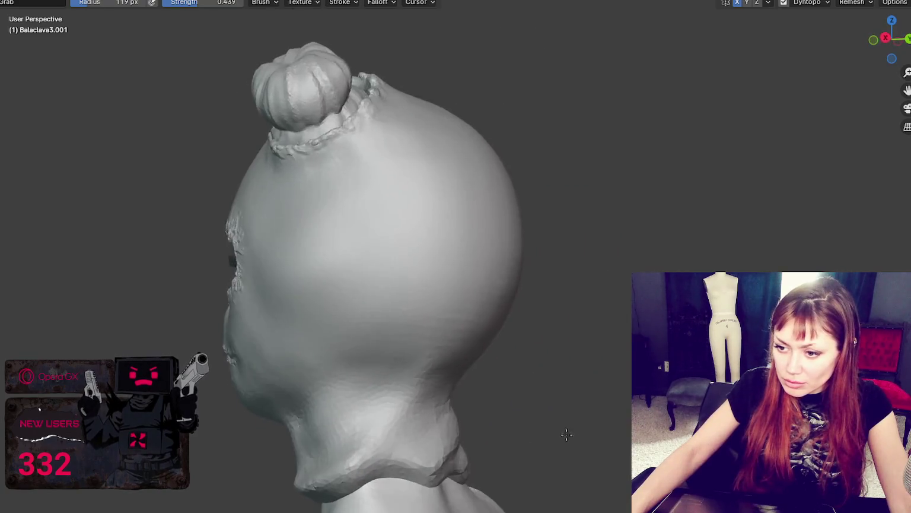
pyautogui.moveTo(524, 408)
pyautogui.mouseDown(button='middle')
pyautogui.moveTo(438, 448)
pyautogui.moveTo(470, 388)
pyautogui.moveTo(474, 342)
pyautogui.mouseUp(button='middle')
pyautogui.press('f')
pyautogui.click(553, 339)
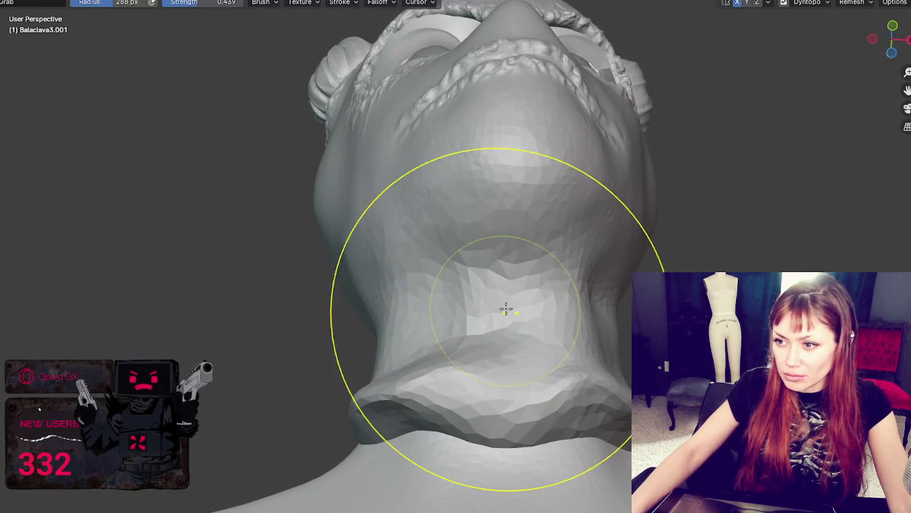
# - Switch back to the Draw brush and shrink it to 195 px, checking the mask from the front
pyautogui.press('z')
pyautogui.press('x')
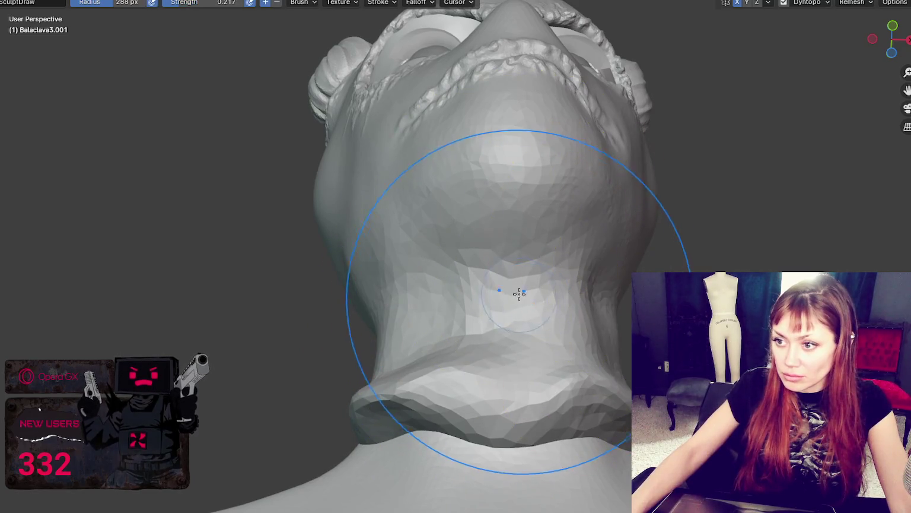
pyautogui.moveTo(561, 340)
pyautogui.mouseDown(button='middle')
pyautogui.moveTo(322, 379)
pyautogui.moveTo(382, 431)
pyautogui.mouseUp(button='middle')
pyautogui.moveTo(500, 452); pyautogui.dragTo(460, 479, button='middle')
pyautogui.press('f')
pyautogui.click(402, 473)
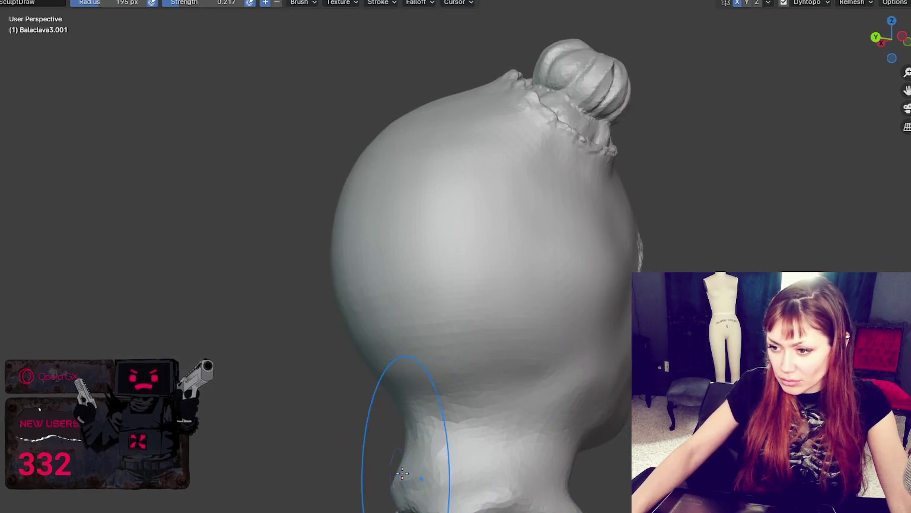
pyautogui.moveTo(506, 453); pyautogui.dragTo(474, 383, button='middle')
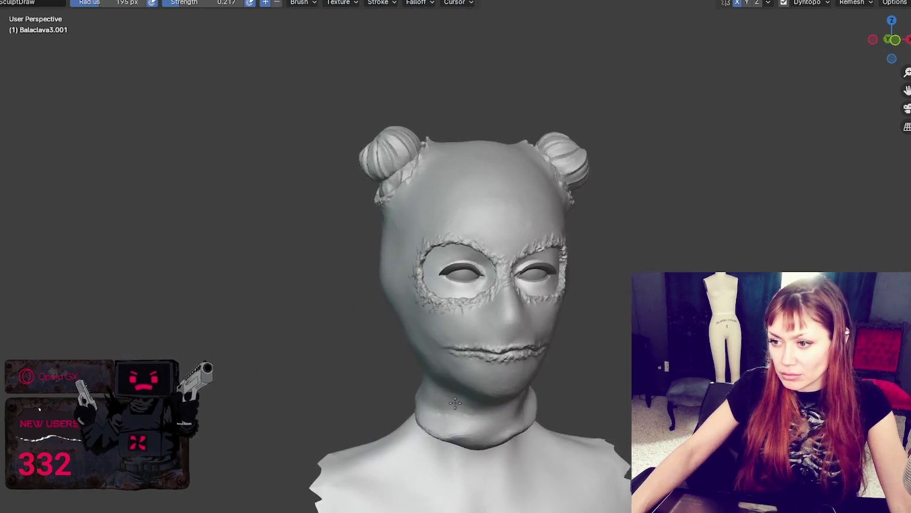
pyautogui.scroll(5, 474, 383)
# - Switch to the Grab brush at 89 px and pull the jaw surface slightly
pyautogui.press('g')
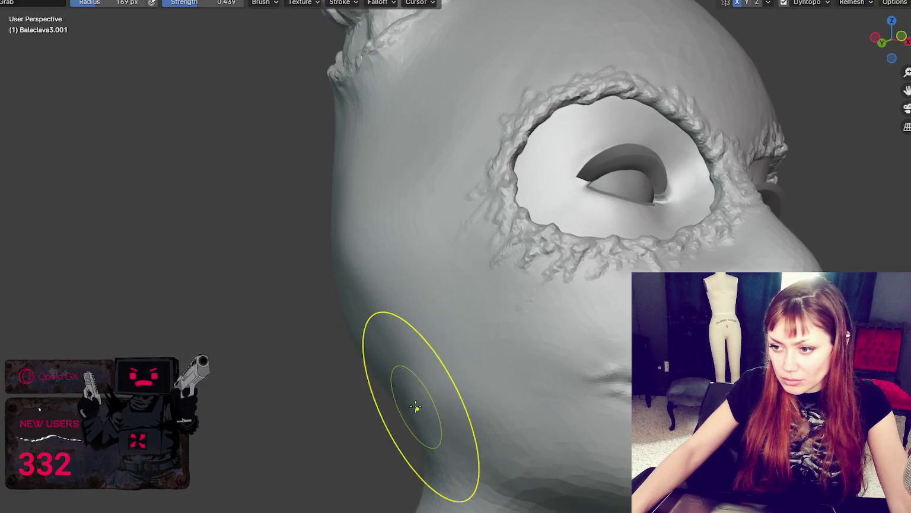
pyautogui.scroll(-5, 436, 401)
pyautogui.moveTo(437, 390); pyautogui.dragTo(437, 386, button='middle')
pyautogui.press('f')
pyautogui.click(397, 379)
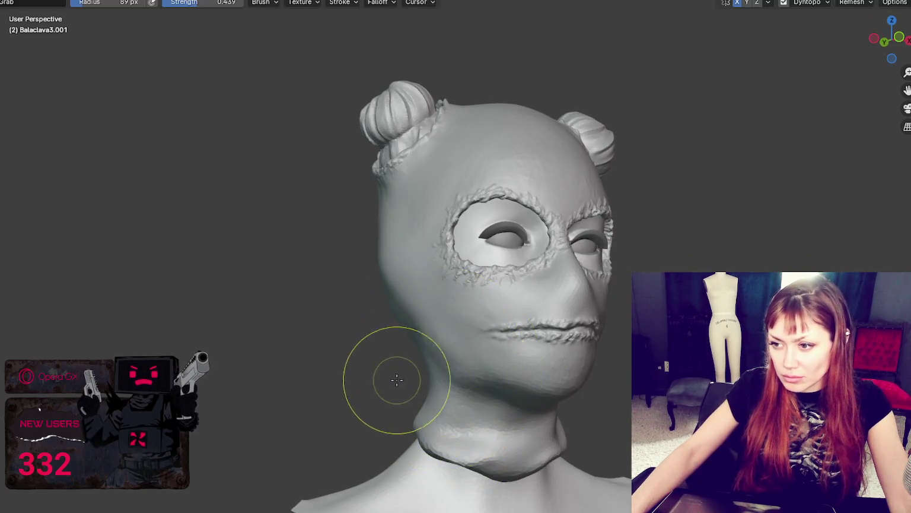
pyautogui.moveTo(455, 382); pyautogui.dragTo(462, 373)
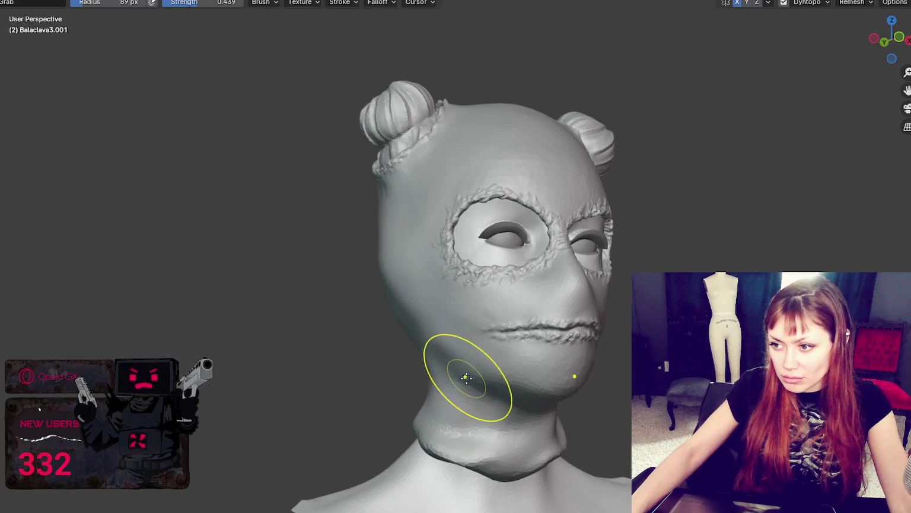
pyautogui.moveTo(466, 377); pyautogui.dragTo(468, 391, button='middle')
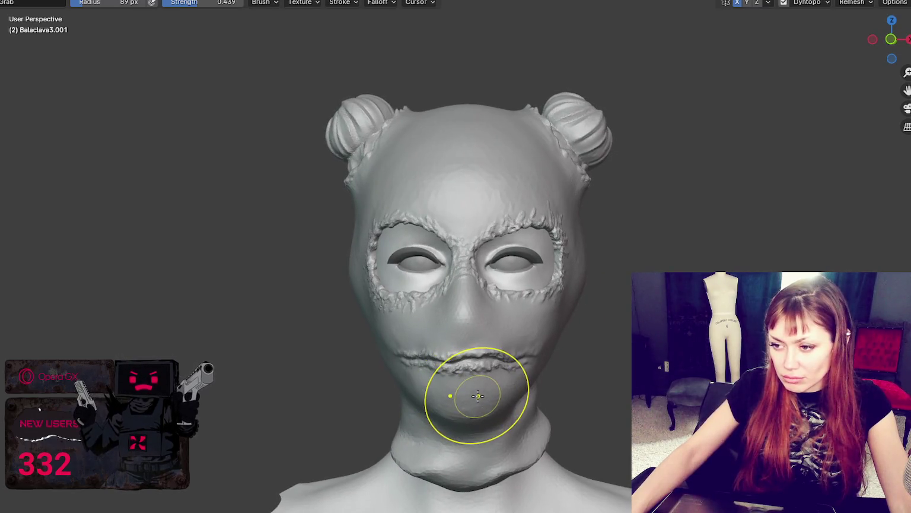
# - Shrink the Grab brush to 59 px for the lips and turn the head to face frontal
pyautogui.press('f')
pyautogui.click(446, 376)
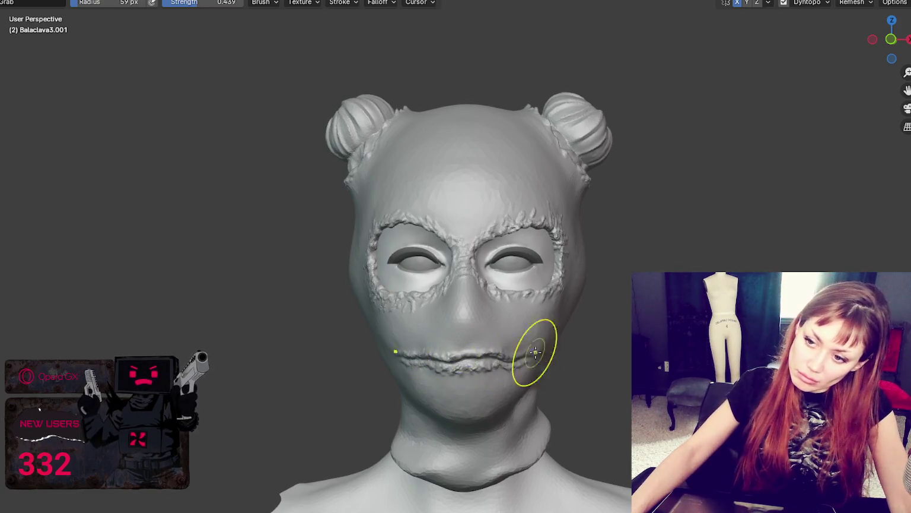
pyautogui.scroll(-1, 532, 350)
pyautogui.moveTo(538, 378); pyautogui.dragTo(504, 407, button='middle')
pyautogui.scroll(2, 596, 372)
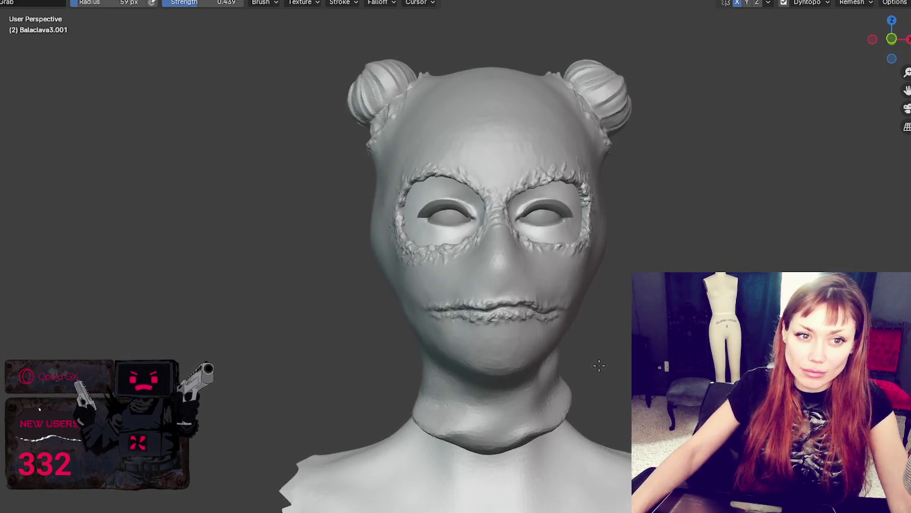
pyautogui.moveTo(597, 367); pyautogui.dragTo(594, 395, button='middle')
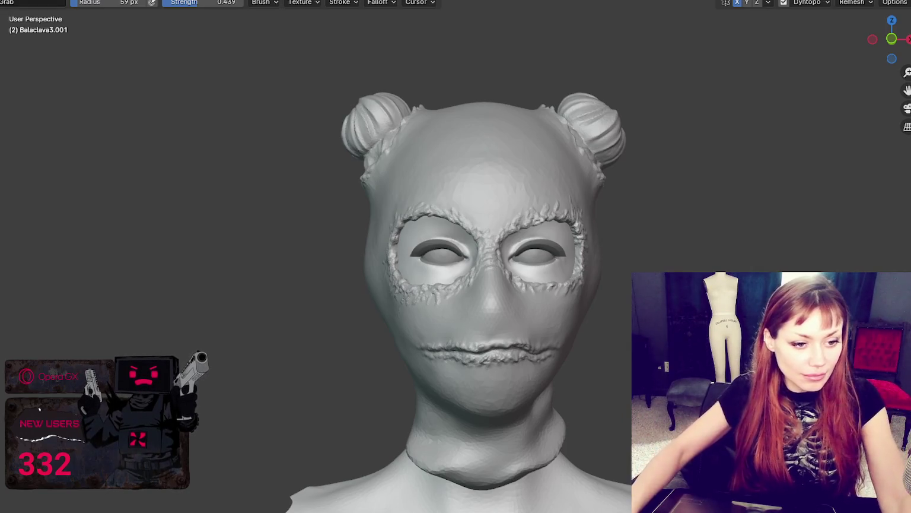
# - Orbit to show the neck and chest, then look up at the chin from below
pyautogui.moveTo(474, 355); pyautogui.dragTo(498, 372, button='middle')
pyautogui.moveTo(431, 264)
pyautogui.mouseDown(button='middle')
pyautogui.moveTo(457, 305)
pyautogui.moveTo(611, 315)
pyautogui.moveTo(368, 353)
pyautogui.mouseUp(button='middle')
pyautogui.scroll(5, 610, 315)
pyautogui.scroll(4, 620, 356)
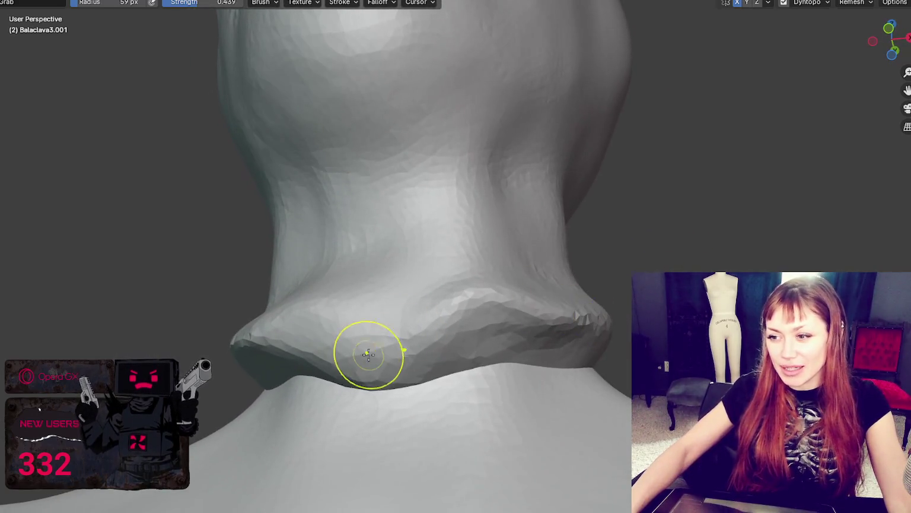
pyautogui.scroll(-5, 474, 281)
pyautogui.scroll(3, 443, 248)
pyautogui.moveTo(474, 280)
pyautogui.mouseDown(button='middle')
pyautogui.moveTo(443, 248)
pyautogui.moveTo(460, 197)
pyautogui.moveTo(489, 306)
pyautogui.moveTo(492, 288)
pyautogui.mouseUp(button='middle')
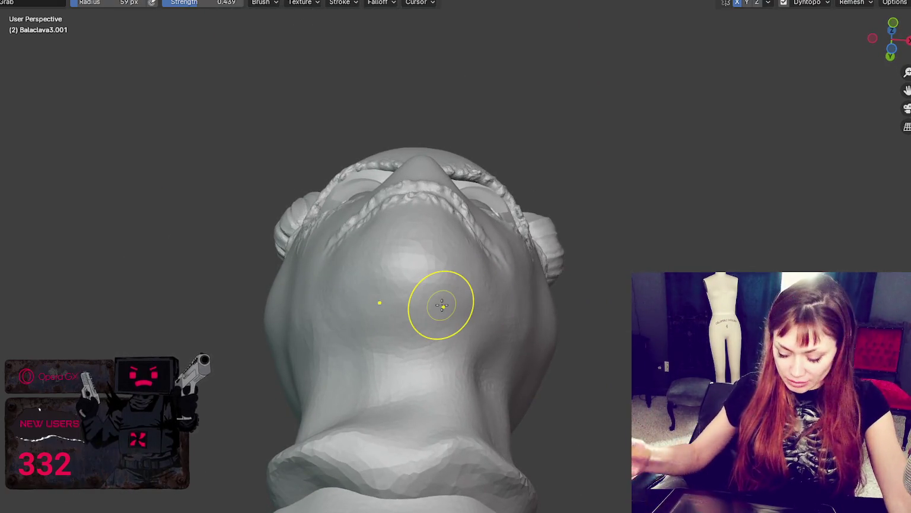
# - Enlarge the Grab brush to 84 px and frame the neck and shoulders from the front
pyautogui.press('f')
pyautogui.click(476, 236)
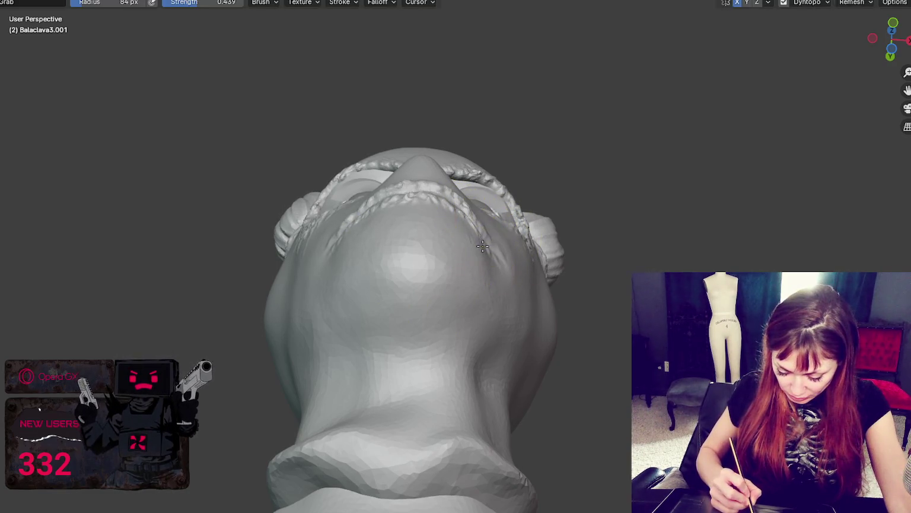
pyautogui.moveTo(479, 243); pyautogui.dragTo(499, 327, button='middle')
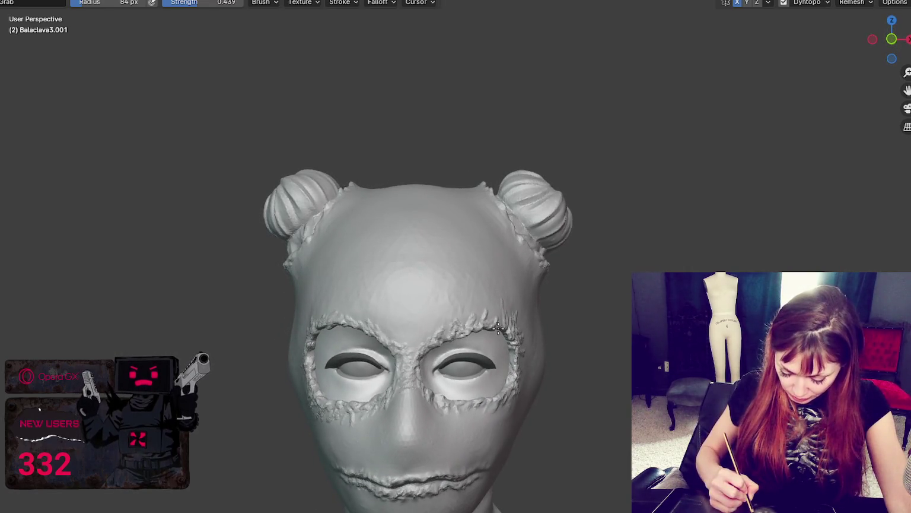
pyautogui.keyDown('shift'); pyautogui.moveTo(509, 325); pyautogui.dragTo(514, 51, button='middle'); pyautogui.keyUp('shift')
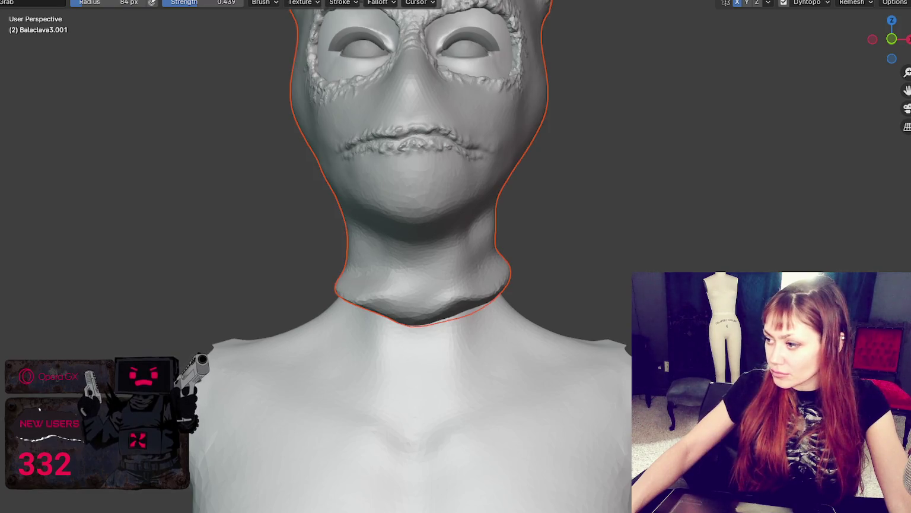
pyautogui.scroll(2, 417, 264)
pyautogui.scroll(4, 427, 281)
pyautogui.scroll(4, 506, 356)
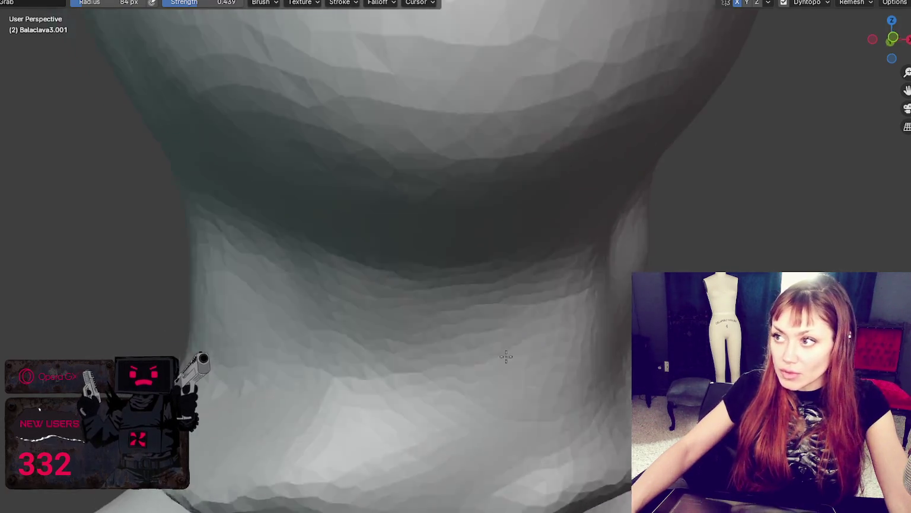
pyautogui.moveTo(506, 356); pyautogui.dragTo(500, 317, button='middle')
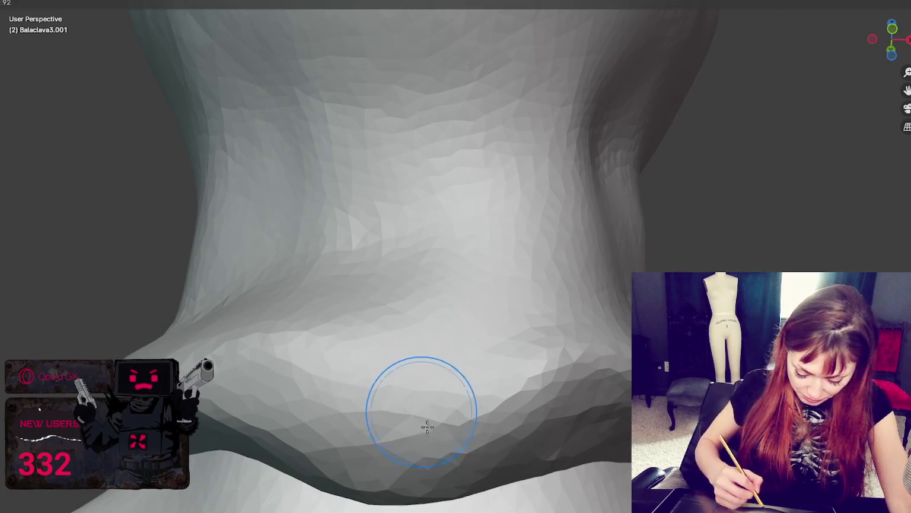
# - Blob-sculpt the lower neck fold, carving deeper creases and touching up its right end
pyautogui.moveTo(545, 362); pyautogui.dragTo(609, 423)
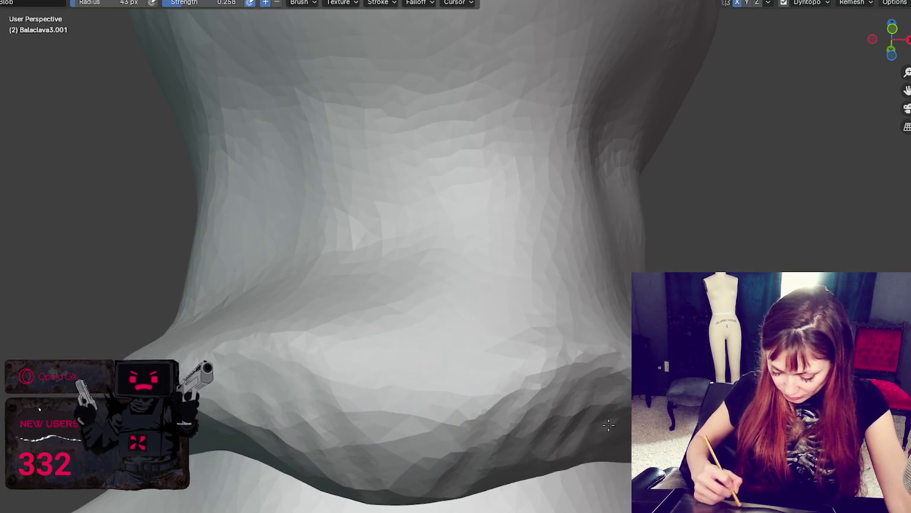
pyautogui.scroll(-3, 609, 423)
pyautogui.scroll(-1, 534, 427)
pyautogui.scroll(-5, 523, 368)
pyautogui.moveTo(565, 307)
pyautogui.mouseDown(button='middle')
pyautogui.moveTo(611, 321)
pyautogui.moveTo(561, 305)
pyautogui.moveTo(562, 267)
pyautogui.moveTo(468, 294)
pyautogui.mouseUp(button='middle')
pyautogui.scroll(3, 468, 295)
pyautogui.scroll(2, 491, 287)
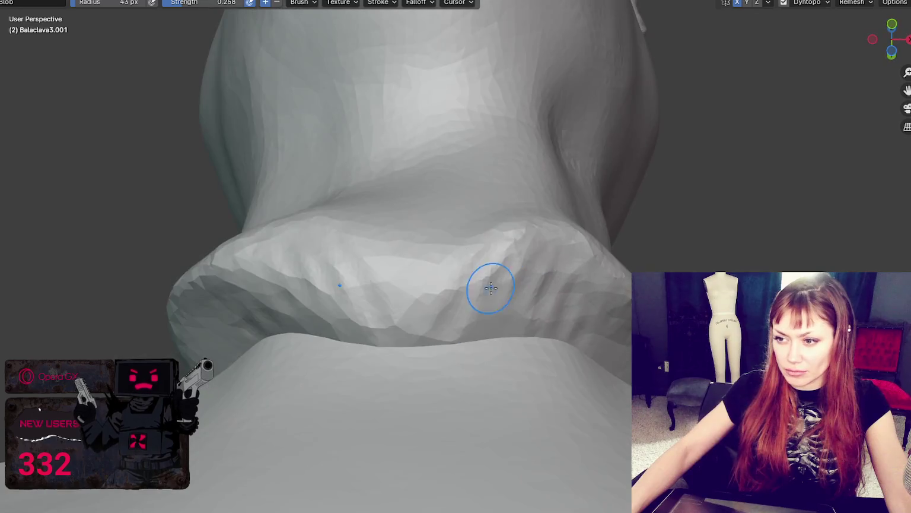
pyautogui.moveTo(437, 315)
pyautogui.mouseDown()
pyautogui.moveTo(486, 284)
pyautogui.moveTo(327, 326)
pyautogui.moveTo(534, 308)
pyautogui.moveTo(539, 335)
pyautogui.mouseUp()
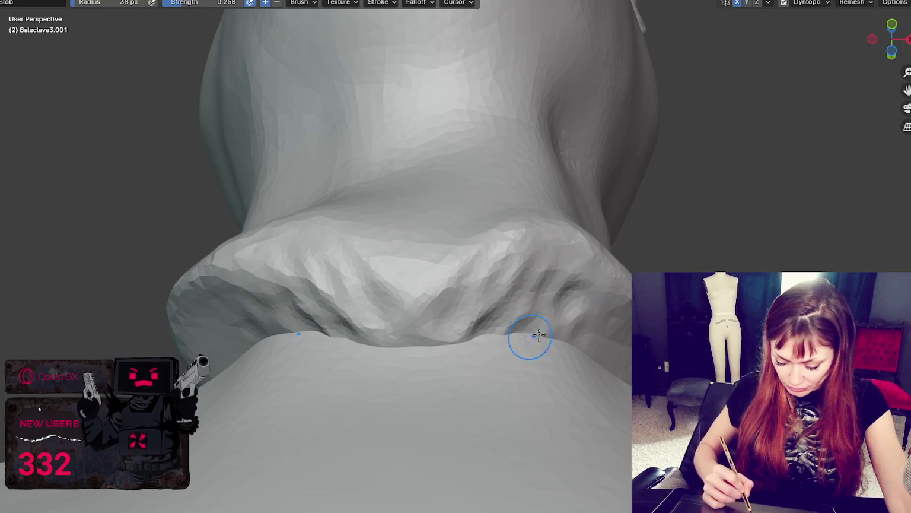
pyautogui.moveTo(539, 335); pyautogui.dragTo(579, 314, button='middle')
pyautogui.moveTo(579, 315)
pyautogui.mouseDown()
pyautogui.moveTo(593, 324)
pyautogui.moveTo(537, 269)
pyautogui.mouseUp()
# - At 30 px, add small creases along the fold's lower edge and ridge with blob detail
pyautogui.press('[')
pyautogui.press('[')
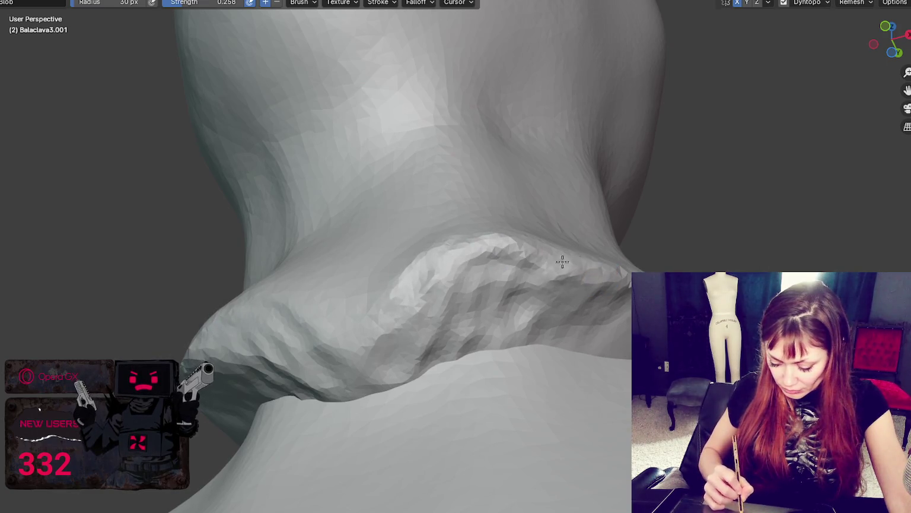
pyautogui.moveTo(563, 261); pyautogui.dragTo(534, 299, button='middle')
pyautogui.moveTo(534, 300); pyautogui.dragTo(509, 307)
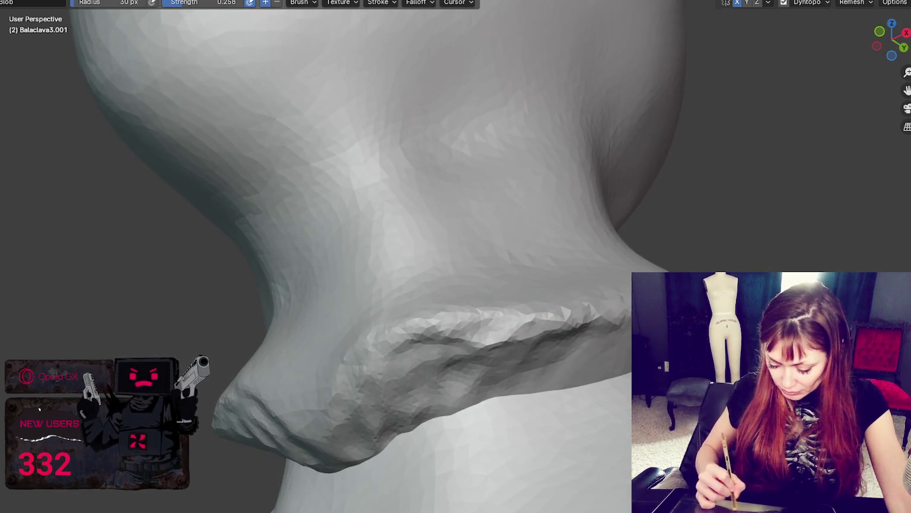
pyautogui.moveTo(579, 378); pyautogui.dragTo(527, 382)
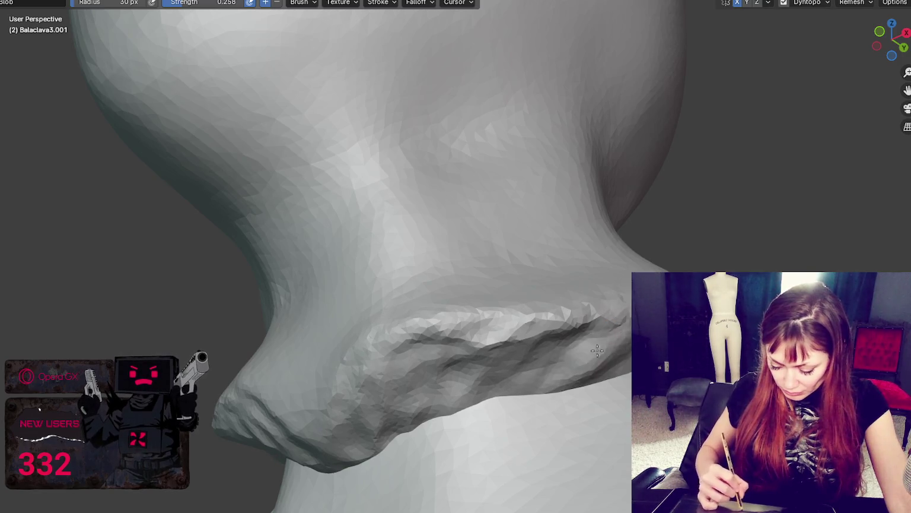
pyautogui.moveTo(591, 321); pyautogui.dragTo(486, 347)
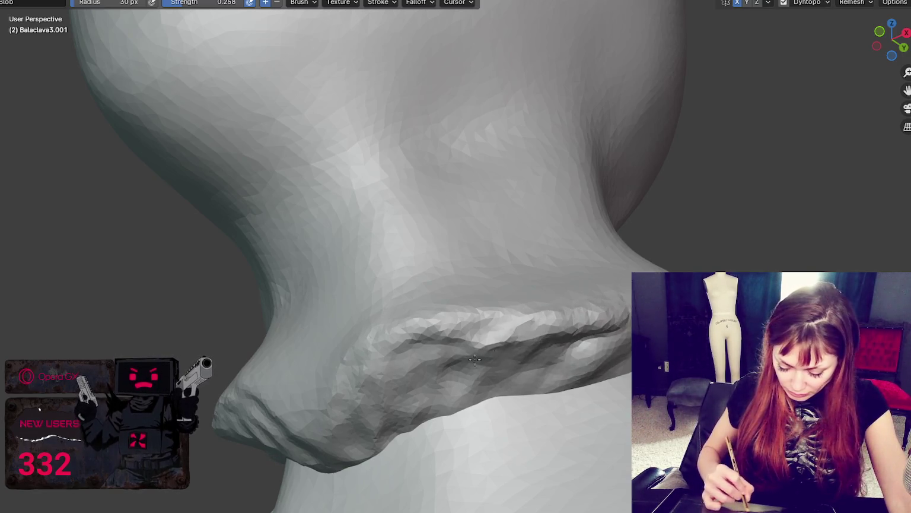
pyautogui.moveTo(486, 347); pyautogui.dragTo(486, 376, button='middle')
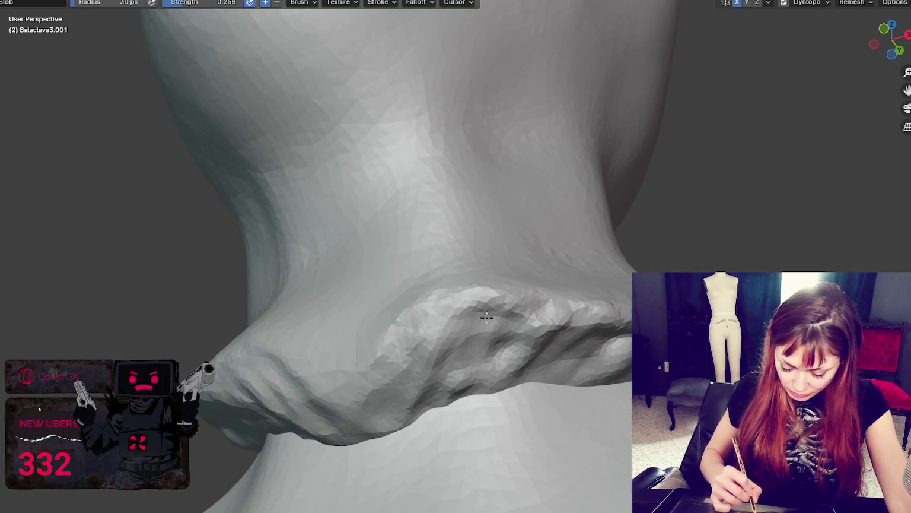
pyautogui.moveTo(475, 352); pyautogui.dragTo(486, 306)
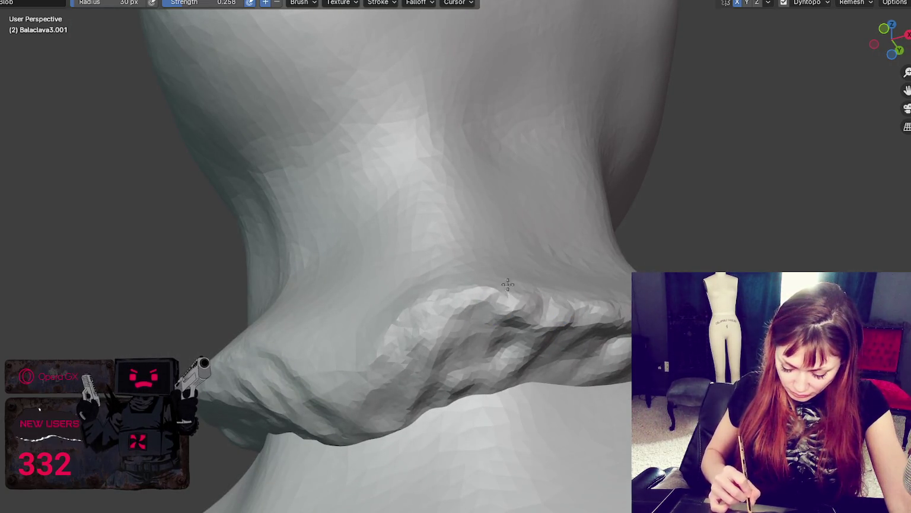
pyautogui.moveTo(427, 315)
pyautogui.mouseDown(button='middle')
pyautogui.moveTo(486, 330)
pyautogui.moveTo(519, 381)
pyautogui.moveTo(493, 391)
pyautogui.mouseUp(button='middle')
pyautogui.moveTo(492, 392)
pyautogui.mouseDown()
pyautogui.moveTo(459, 427)
pyautogui.moveTo(512, 439)
pyautogui.mouseUp()
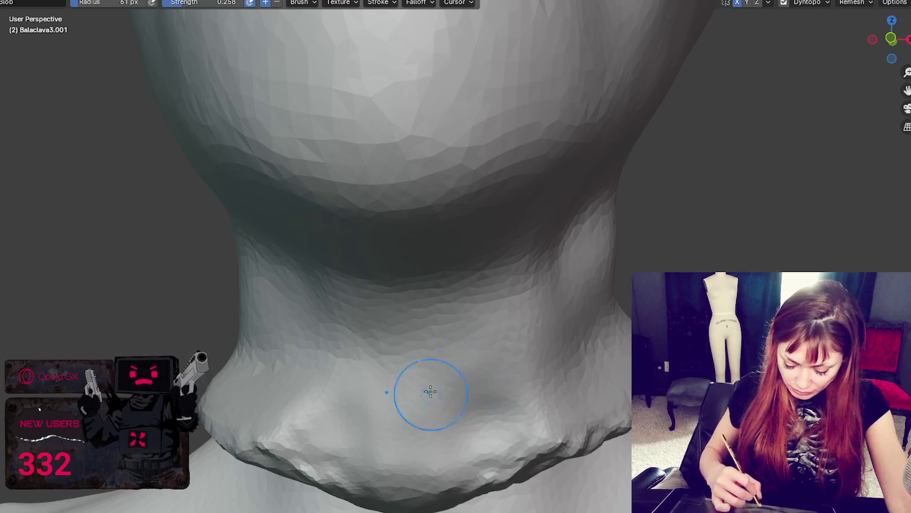
pyautogui.moveTo(500, 468); pyautogui.dragTo(508, 419, button='middle')
# - Set the Blob brush to 24 px and build up and reshape the neck fold
pyautogui.press('f')
pyautogui.click(441, 368)
pyautogui.moveTo(462, 409)
pyautogui.mouseDown()
pyautogui.moveTo(504, 408)
pyautogui.moveTo(503, 366)
pyautogui.moveTo(490, 396)
pyautogui.moveTo(546, 371)
pyautogui.mouseUp()
pyautogui.moveTo(546, 371); pyautogui.dragTo(410, 446, button='middle')
pyautogui.moveTo(410, 446)
pyautogui.mouseDown()
pyautogui.moveTo(522, 368)
pyautogui.moveTo(575, 373)
pyautogui.mouseUp()
pyautogui.moveTo(576, 374); pyautogui.dragTo(534, 350, button='middle')
pyautogui.moveTo(534, 350)
pyautogui.mouseDown()
pyautogui.moveTo(513, 375)
pyautogui.moveTo(581, 336)
pyautogui.moveTo(535, 369)
pyautogui.mouseUp()
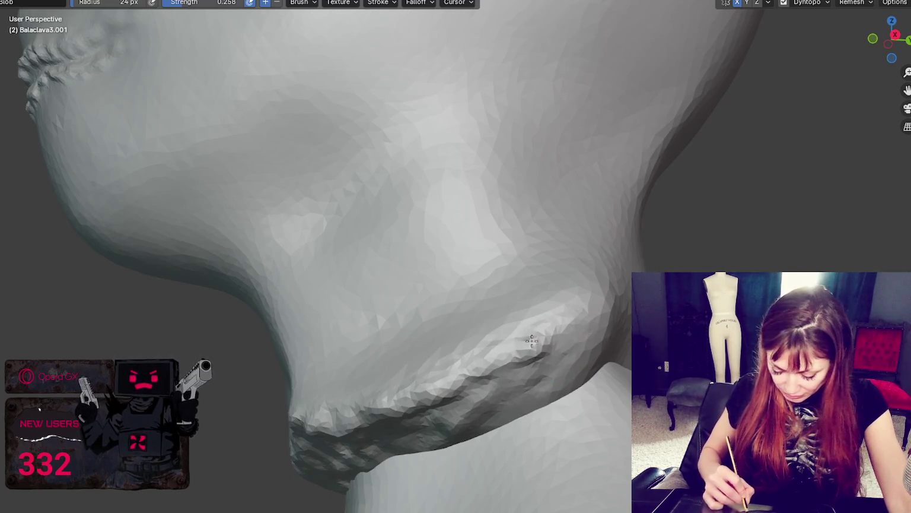
pyautogui.moveTo(471, 372)
pyautogui.mouseDown()
pyautogui.moveTo(564, 350)
pyautogui.moveTo(575, 338)
pyautogui.mouseUp()
pyautogui.moveTo(522, 373); pyautogui.dragTo(469, 394)
pyautogui.moveTo(469, 395); pyautogui.dragTo(486, 332, button='middle')
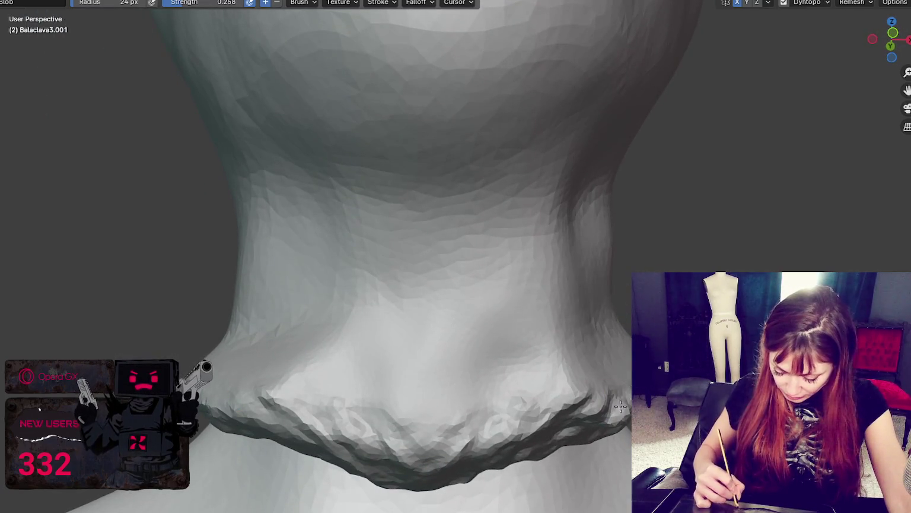
# - Inspect the collar from several sides, then raise blob detail on the collar under the chin
pyautogui.moveTo(614, 391); pyautogui.dragTo(616, 424, button='middle')
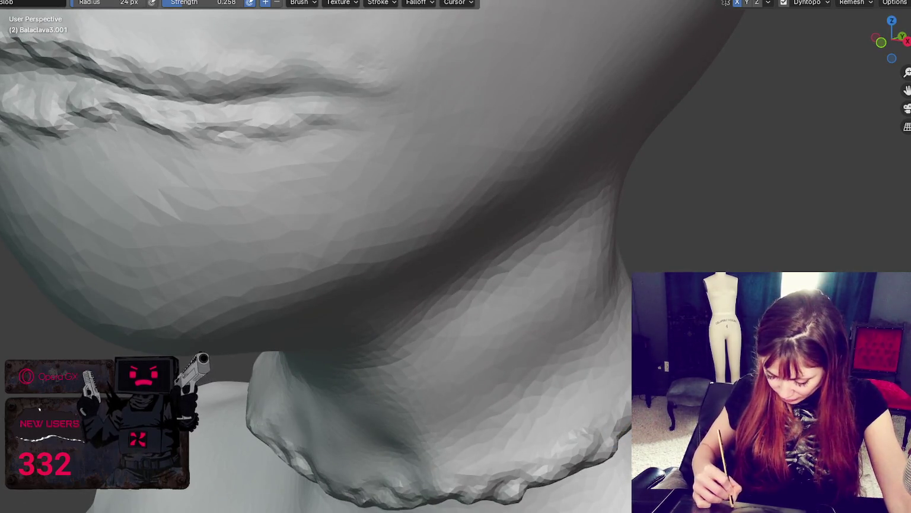
pyautogui.moveTo(614, 418)
pyautogui.mouseDown(button='middle')
pyautogui.moveTo(609, 399)
pyautogui.moveTo(524, 403)
pyautogui.moveTo(552, 442)
pyautogui.mouseUp(button='middle')
pyautogui.moveTo(629, 397)
pyautogui.mouseDown(button='middle')
pyautogui.moveTo(622, 409)
pyautogui.moveTo(549, 393)
pyautogui.mouseUp(button='middle')
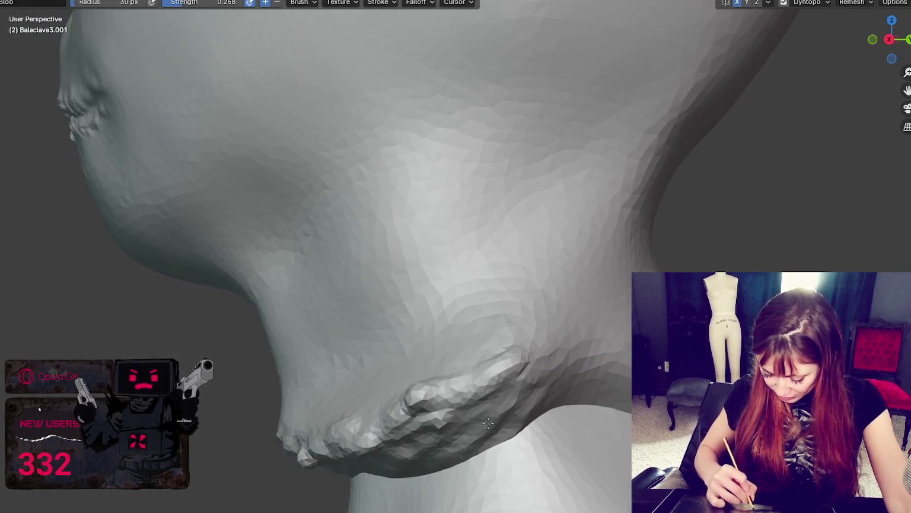
pyautogui.moveTo(487, 422); pyautogui.dragTo(516, 385, button='middle')
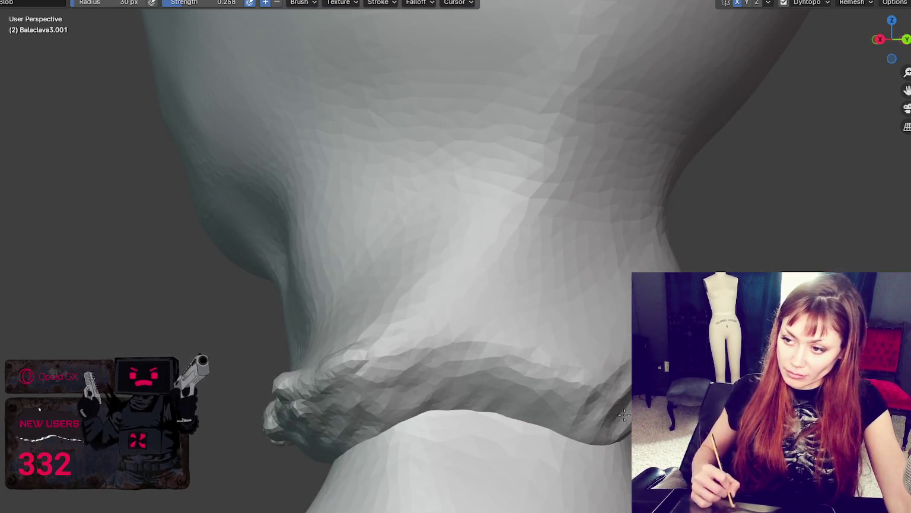
pyautogui.moveTo(624, 415); pyautogui.dragTo(584, 388, button='middle')
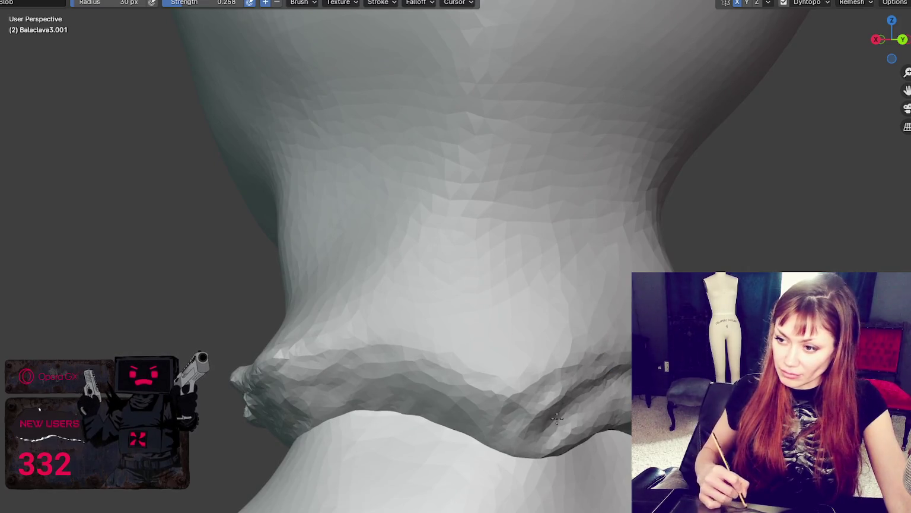
pyautogui.moveTo(522, 442); pyautogui.dragTo(504, 390, button='middle')
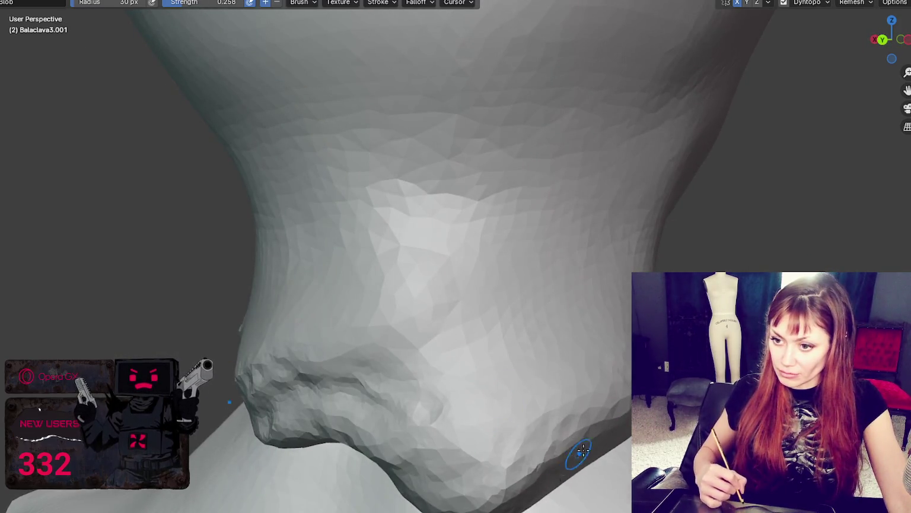
pyautogui.moveTo(569, 445); pyautogui.dragTo(475, 393, button='middle')
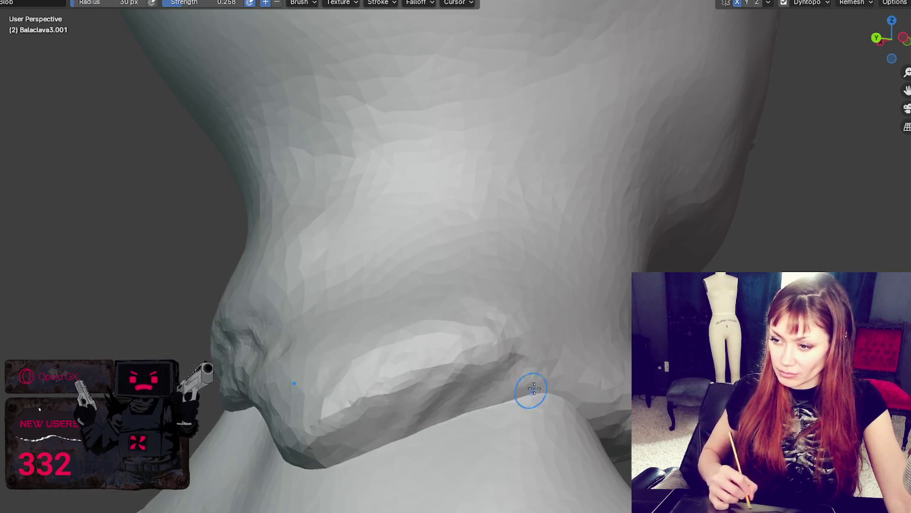
pyautogui.moveTo(529, 387); pyautogui.dragTo(403, 388, button='middle')
pyautogui.moveTo(425, 424)
pyautogui.mouseDown(button='middle')
pyautogui.moveTo(379, 417)
pyautogui.moveTo(319, 436)
pyautogui.moveTo(403, 425)
pyautogui.mouseUp(button='middle')
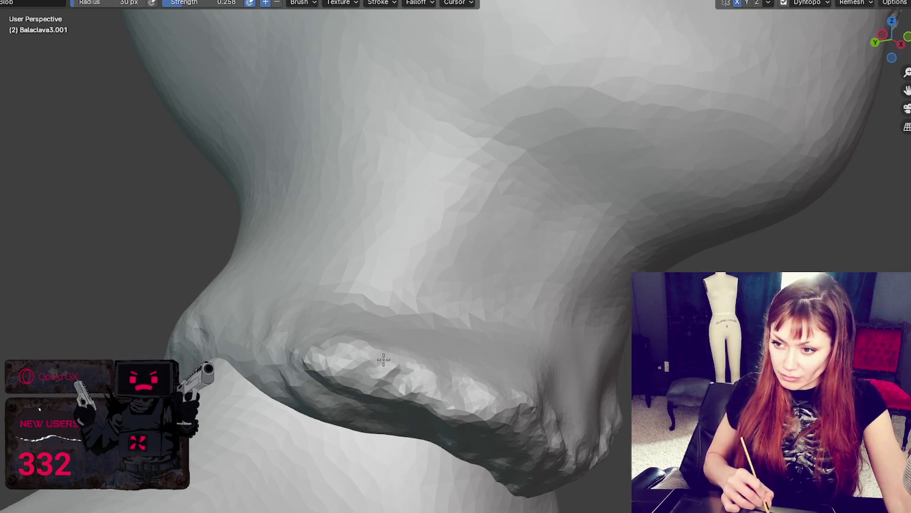
pyautogui.moveTo(384, 359); pyautogui.dragTo(435, 376)
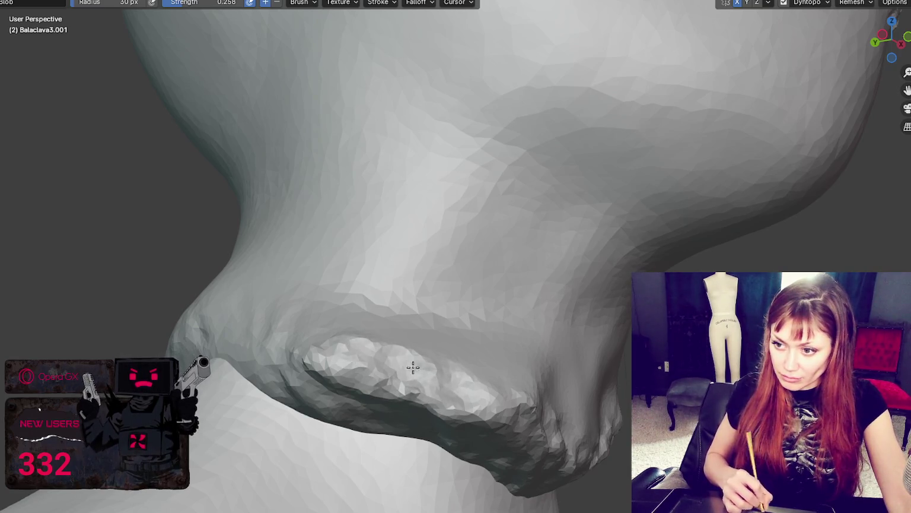
pyautogui.moveTo(437, 397)
pyautogui.mouseDown()
pyautogui.moveTo(387, 382)
pyautogui.moveTo(413, 359)
pyautogui.mouseUp()
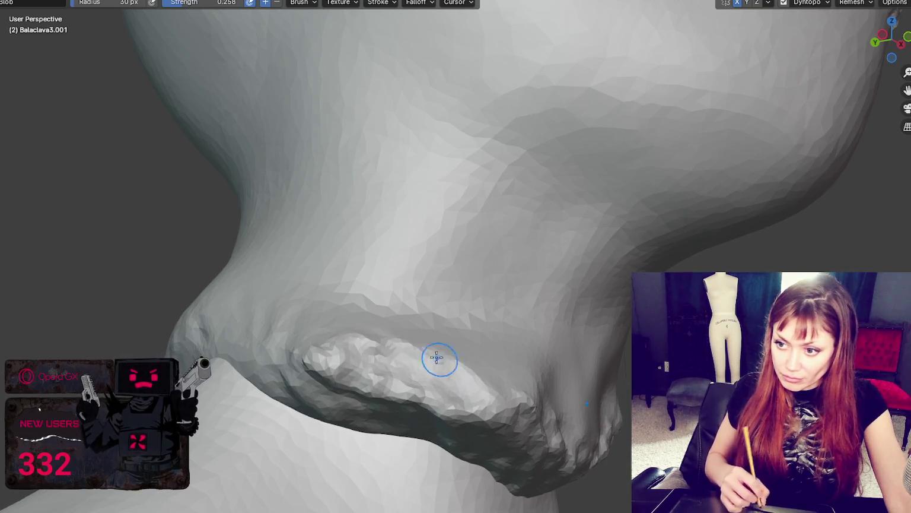
pyautogui.moveTo(486, 382); pyautogui.dragTo(415, 390, button='middle')
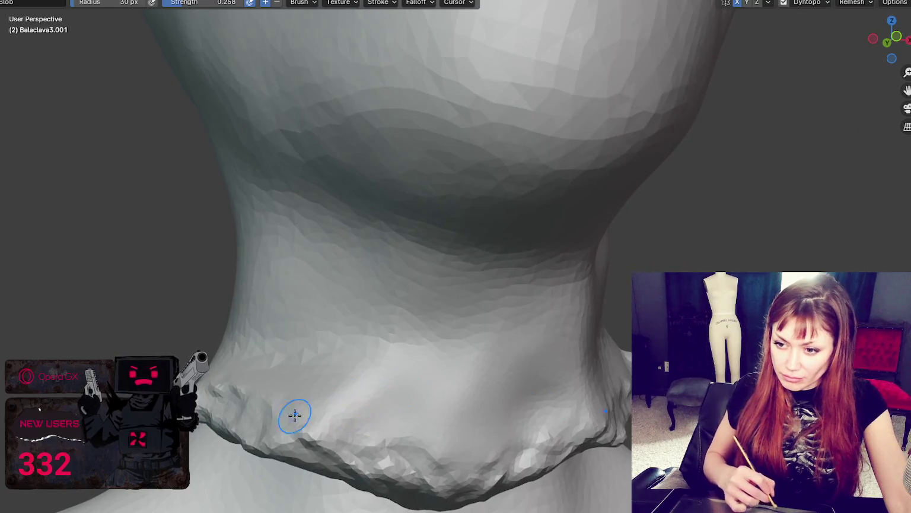
# - Add mirrored blob bumps along the collar's lower edge and ridge
pyautogui.moveTo(233, 420); pyautogui.dragTo(359, 455)
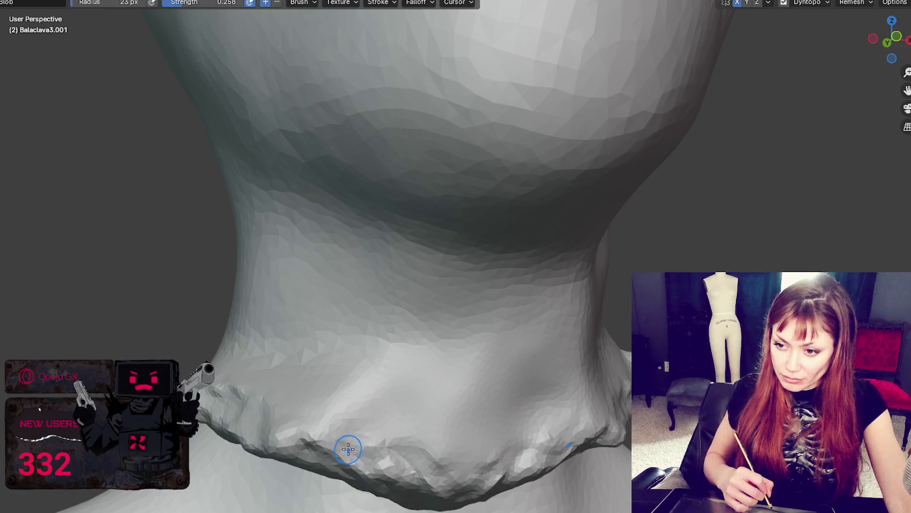
pyautogui.moveTo(346, 452); pyautogui.dragTo(321, 408, button='middle')
pyautogui.moveTo(330, 419); pyautogui.dragTo(455, 426)
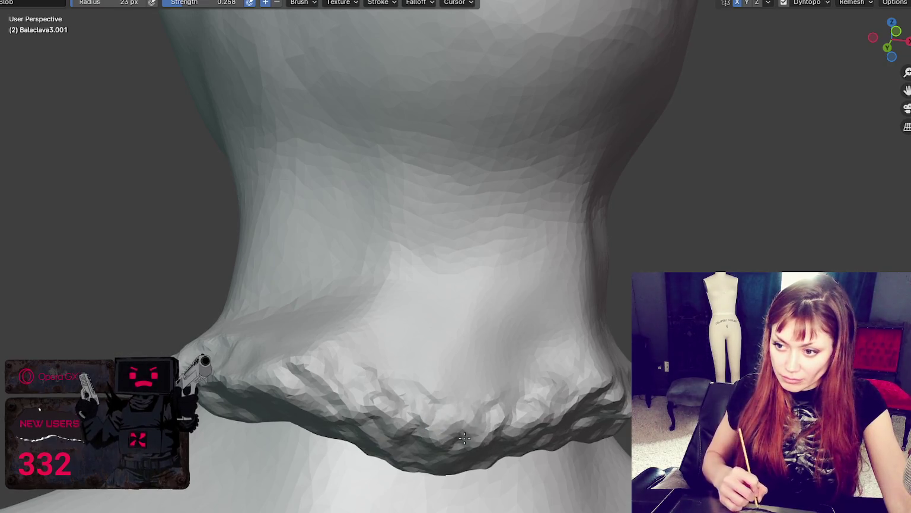
pyautogui.moveTo(482, 417); pyautogui.dragTo(443, 423, button='middle')
pyautogui.moveTo(446, 422)
pyautogui.mouseDown()
pyautogui.moveTo(469, 424)
pyautogui.moveTo(500, 392)
pyautogui.moveTo(522, 406)
pyautogui.moveTo(502, 411)
pyautogui.mouseUp()
pyautogui.moveTo(502, 411); pyautogui.dragTo(432, 427, button='middle')
pyautogui.moveTo(431, 428); pyautogui.dragTo(331, 443)
pyautogui.moveTo(453, 421); pyautogui.dragTo(504, 424)
pyautogui.moveTo(505, 424); pyautogui.dragTo(449, 411, button='middle')
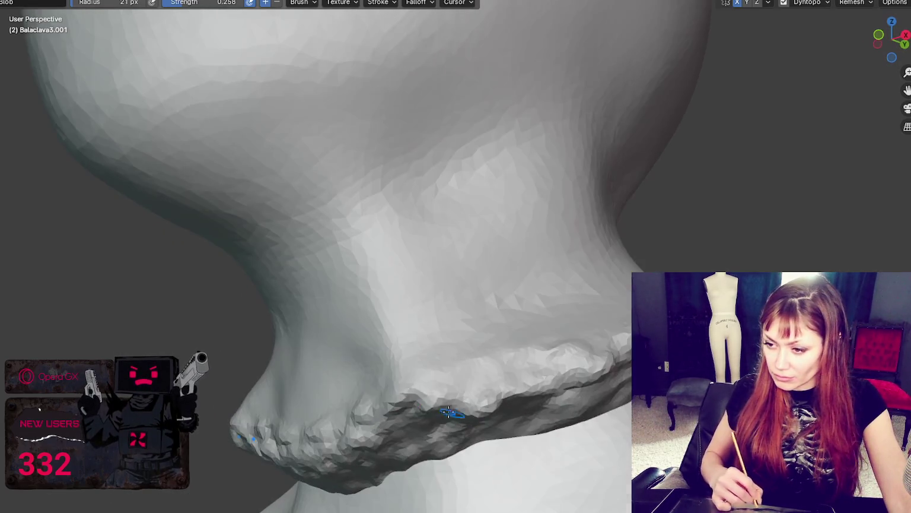
# - Add dense mirrored lumps further around the collar, then orbit to inspect it
pyautogui.moveTo(544, 339); pyautogui.dragTo(534, 356, button='middle')
pyautogui.moveTo(525, 359)
pyautogui.mouseDown()
pyautogui.moveTo(531, 380)
pyautogui.moveTo(570, 364)
pyautogui.mouseUp()
pyautogui.moveTo(563, 368); pyautogui.dragTo(565, 356, button='middle')
pyautogui.moveTo(565, 356); pyautogui.dragTo(524, 355)
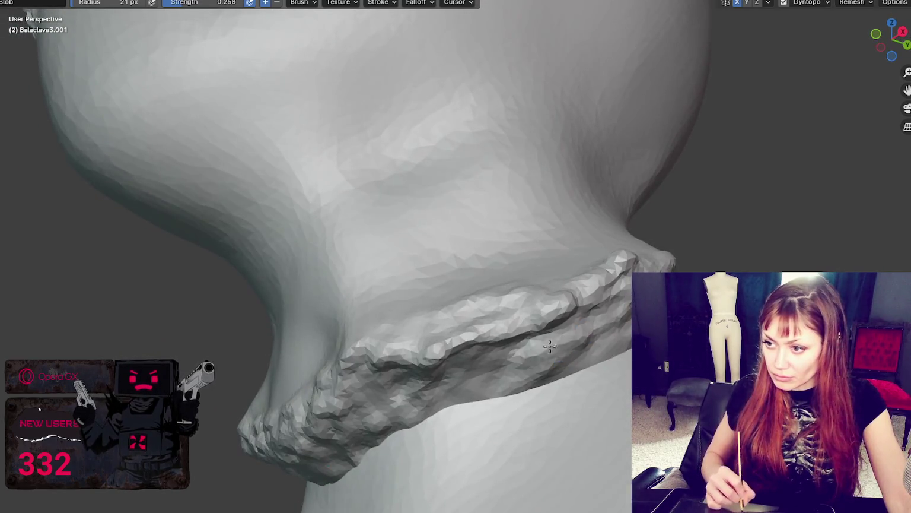
pyautogui.moveTo(395, 353); pyautogui.dragTo(570, 321, button='middle')
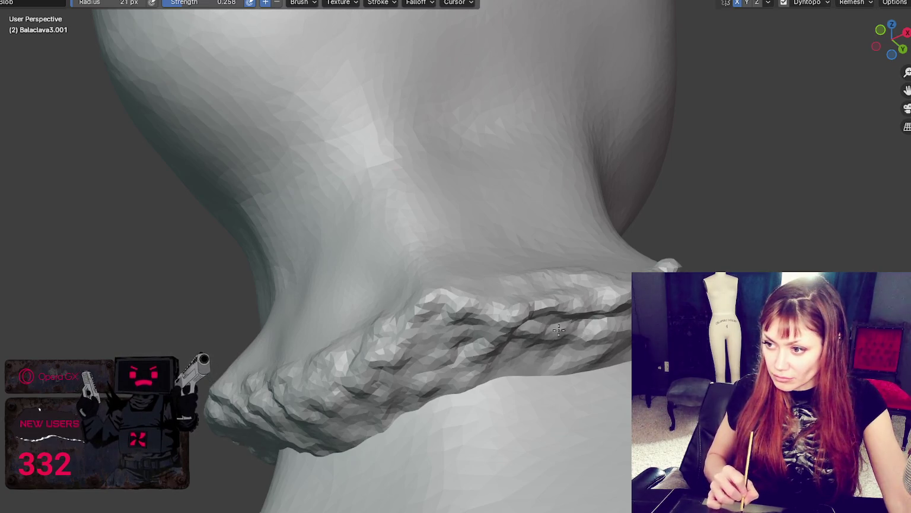
pyautogui.moveTo(611, 312); pyautogui.dragTo(556, 300, button='middle')
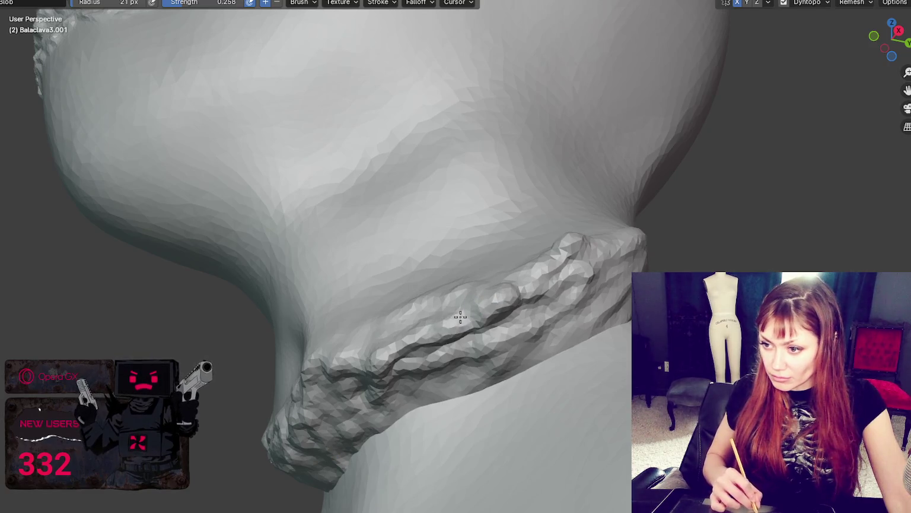
pyautogui.moveTo(460, 317); pyautogui.dragTo(469, 352, button='middle')
pyautogui.moveTo(575, 314); pyautogui.dragTo(558, 319, button='middle')
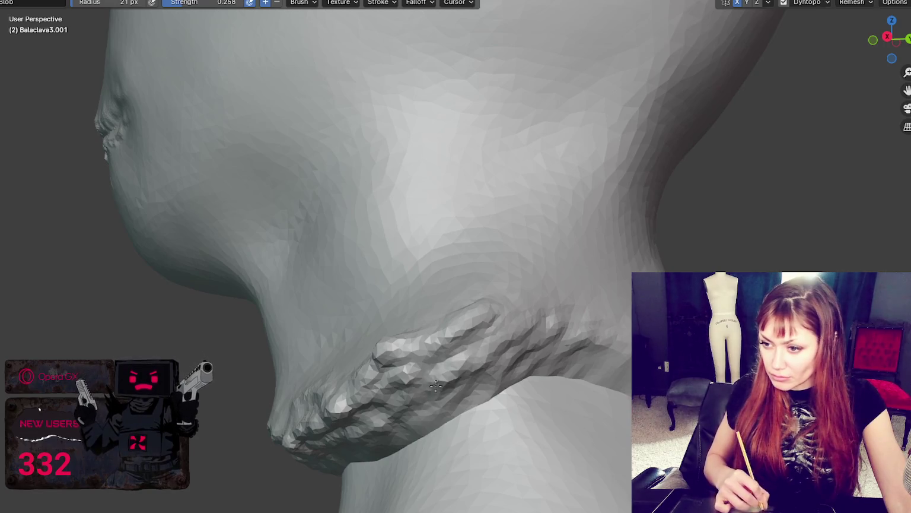
# - Lift and reshape the collar's lower edge from a front view
pyautogui.moveTo(417, 420)
pyautogui.mouseDown(button='middle')
pyautogui.moveTo(464, 367)
pyautogui.moveTo(483, 385)
pyautogui.mouseUp(button='middle')
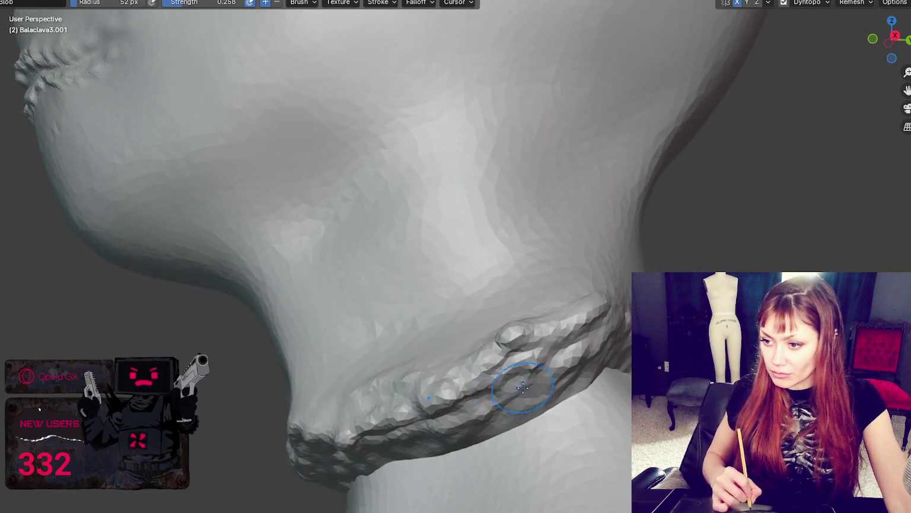
pyautogui.moveTo(510, 397)
pyautogui.mouseDown(button='middle')
pyautogui.moveTo(557, 389)
pyautogui.moveTo(493, 420)
pyautogui.moveTo(580, 376)
pyautogui.mouseUp(button='middle')
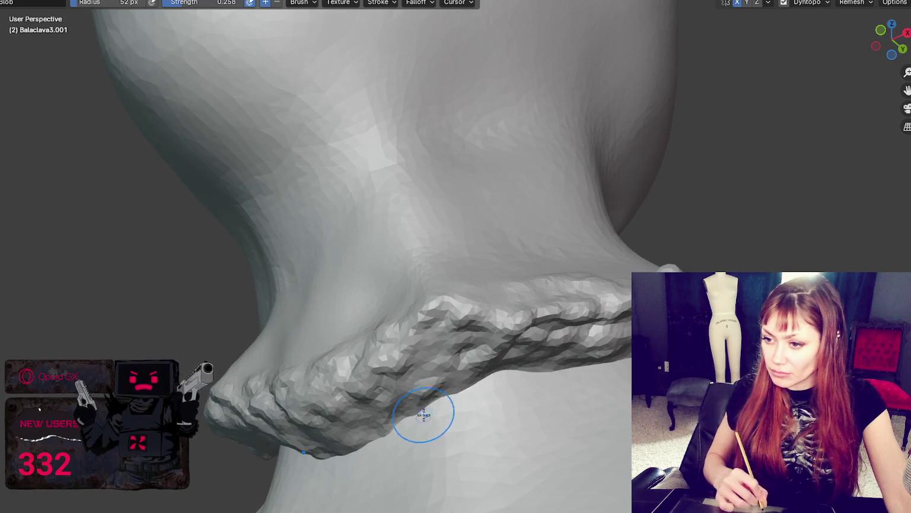
pyautogui.moveTo(423, 413); pyautogui.dragTo(427, 401, button='middle')
pyautogui.moveTo(367, 405)
pyautogui.mouseDown()
pyautogui.moveTo(391, 382)
pyautogui.moveTo(407, 386)
pyautogui.mouseUp()
pyautogui.moveTo(407, 386); pyautogui.dragTo(522, 362, button='middle')
pyautogui.moveTo(476, 340)
pyautogui.mouseDown()
pyautogui.moveTo(352, 326)
pyautogui.moveTo(411, 338)
pyautogui.mouseUp()
pyautogui.moveTo(411, 338); pyautogui.dragTo(464, 338, button='middle')
pyautogui.moveTo(429, 302)
pyautogui.mouseDown()
pyautogui.moveTo(319, 266)
pyautogui.moveTo(385, 291)
pyautogui.moveTo(279, 265)
pyautogui.moveTo(457, 331)
pyautogui.mouseUp()
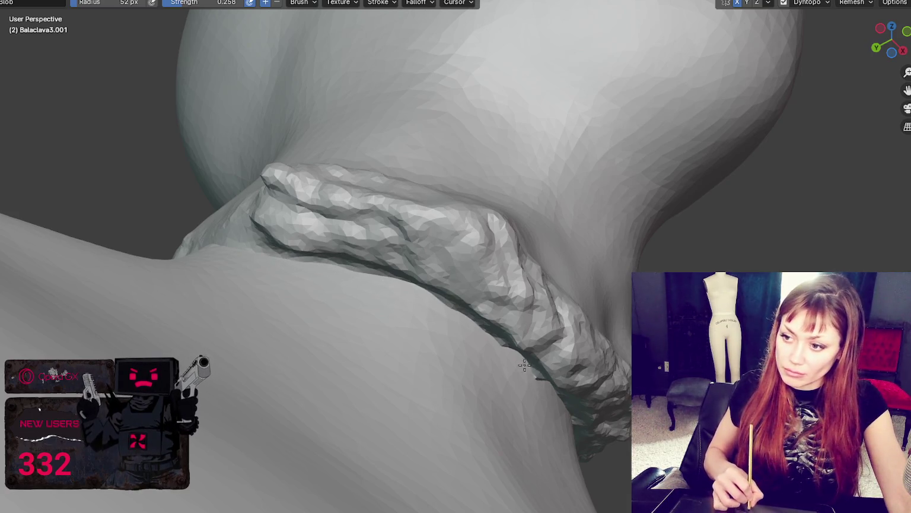
# - Lightly sculpt and crease the collar's lower edge with the Blob brush from several angles
pyautogui.moveTo(482, 328); pyautogui.dragTo(546, 326, button='middle')
pyautogui.moveTo(545, 325); pyautogui.dragTo(531, 323)
pyautogui.moveTo(530, 346); pyautogui.dragTo(539, 340, button='middle')
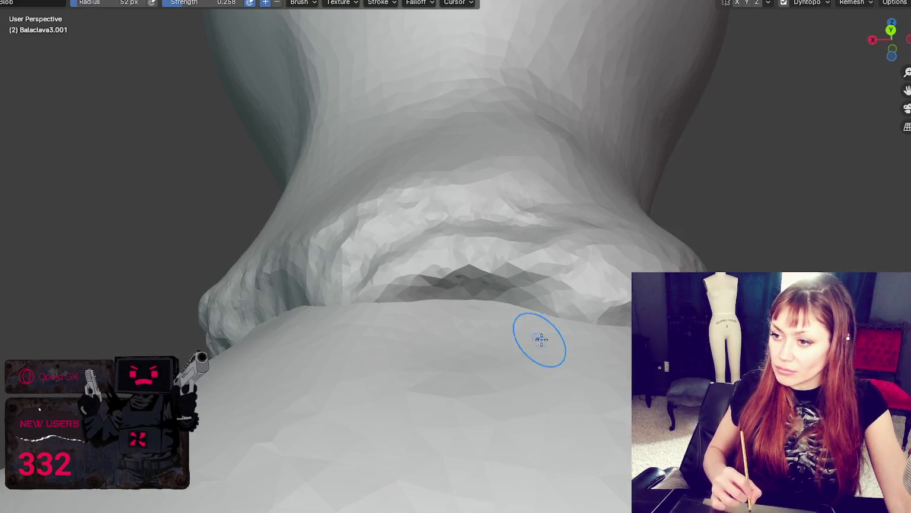
pyautogui.moveTo(611, 326)
pyautogui.mouseDown()
pyautogui.moveTo(616, 319)
pyautogui.moveTo(614, 331)
pyautogui.mouseUp()
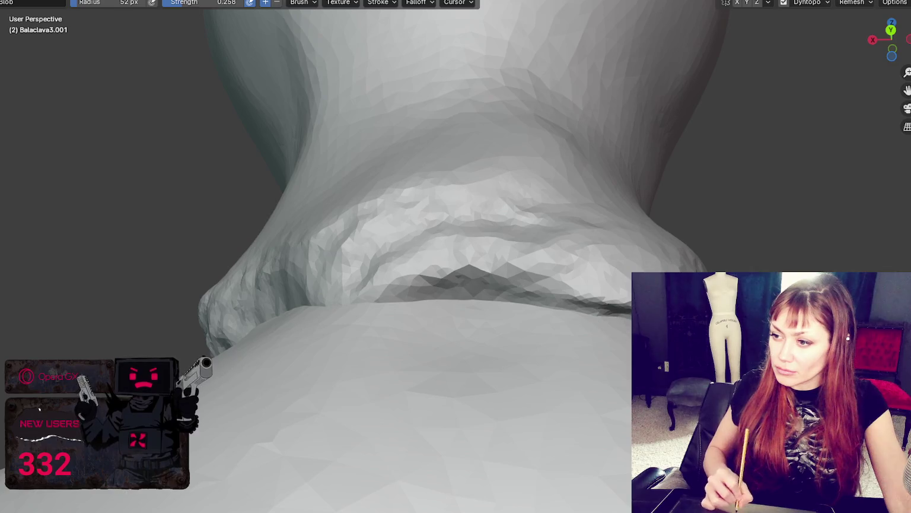
pyautogui.moveTo(646, 337); pyautogui.dragTo(578, 286, button='middle')
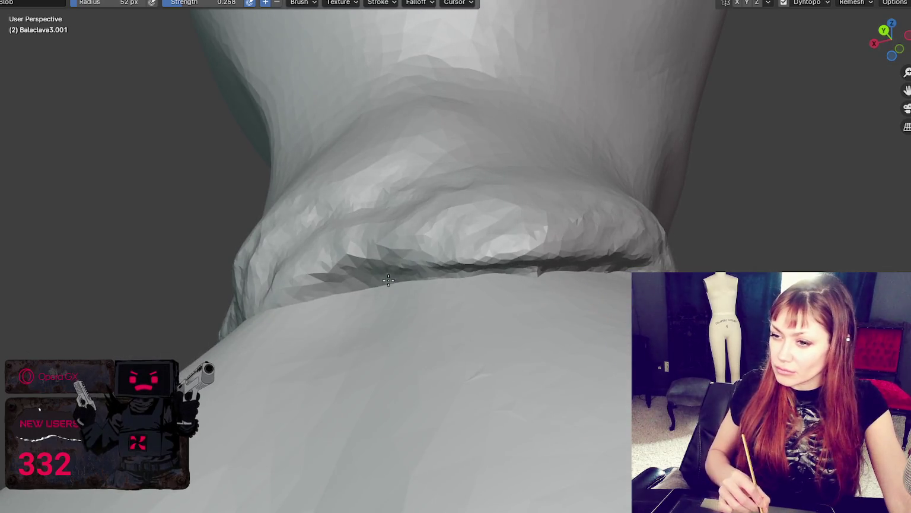
pyautogui.moveTo(336, 299); pyautogui.dragTo(514, 341, button='middle')
pyautogui.moveTo(513, 341)
pyautogui.mouseDown()
pyautogui.moveTo(433, 319)
pyautogui.moveTo(393, 333)
pyautogui.mouseUp()
pyautogui.moveTo(381, 338); pyautogui.dragTo(506, 326, button='middle')
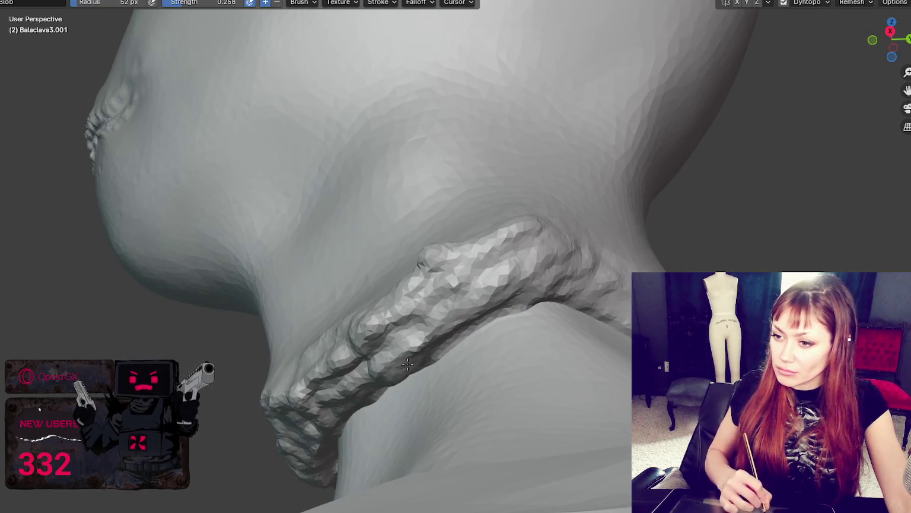
pyautogui.moveTo(448, 360); pyautogui.dragTo(405, 363)
pyautogui.moveTo(404, 363)
pyautogui.mouseDown(button='middle')
pyautogui.moveTo(464, 353)
pyautogui.moveTo(455, 356)
pyautogui.mouseUp(button='middle')
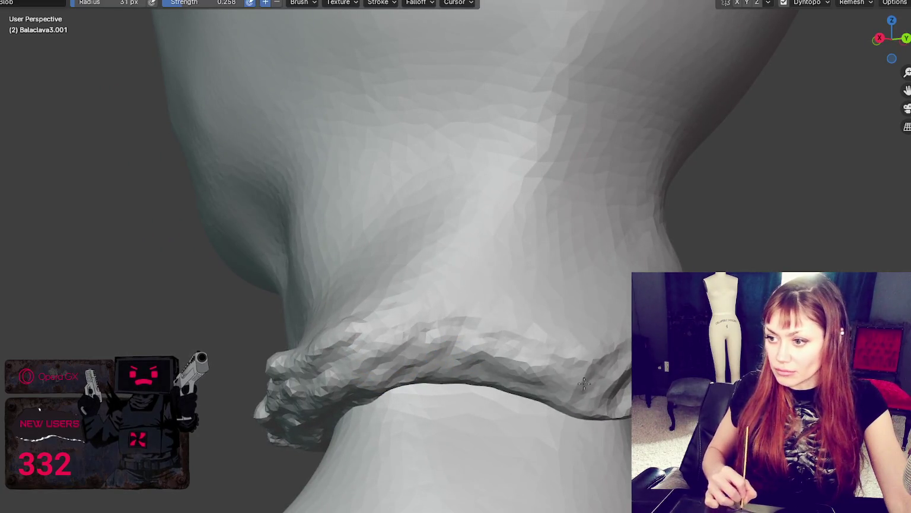
# - With a slightly smaller brush, roughen the collar and add lumpy texture along its right side
pyautogui.press('[')
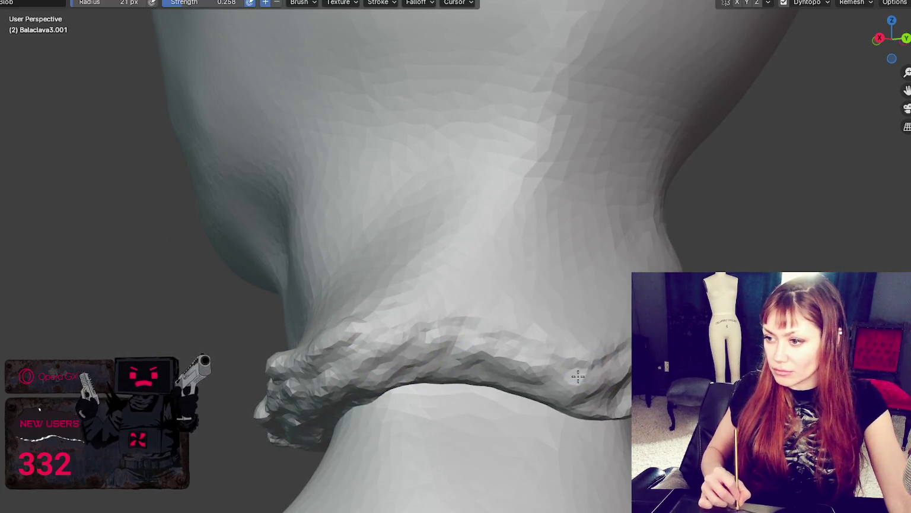
pyautogui.moveTo(578, 376); pyautogui.dragTo(599, 389)
pyautogui.moveTo(608, 359); pyautogui.dragTo(591, 387, button='middle')
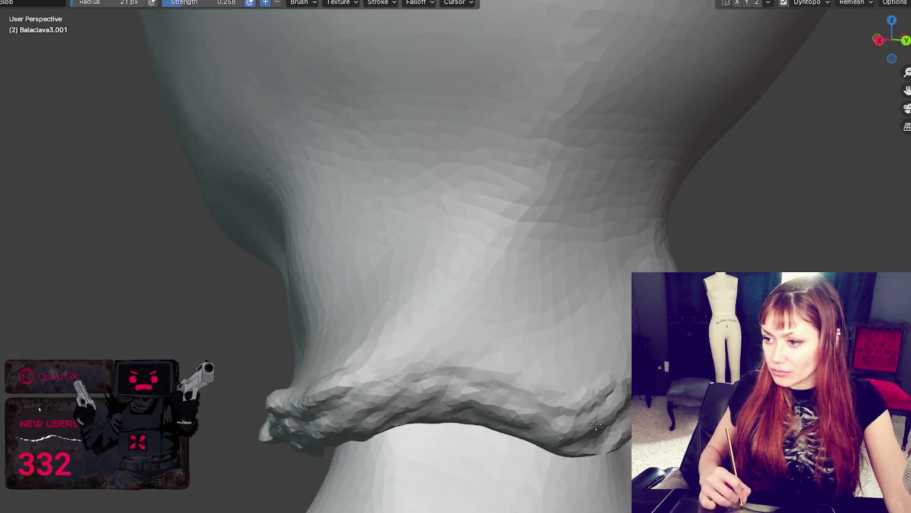
pyautogui.moveTo(504, 386); pyautogui.dragTo(517, 434)
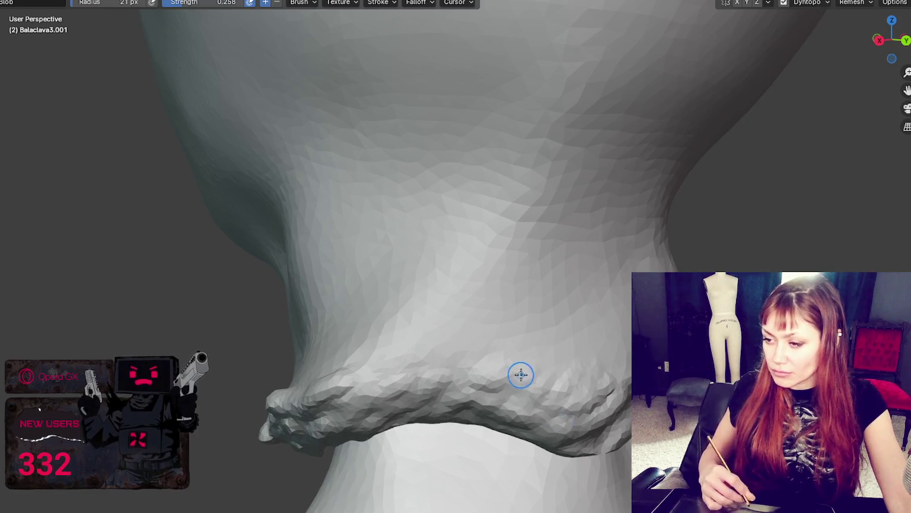
pyautogui.moveTo(521, 374); pyautogui.dragTo(505, 374, button='middle')
pyautogui.moveTo(502, 378); pyautogui.dragTo(630, 334)
pyautogui.moveTo(608, 412)
pyautogui.mouseDown(button='middle')
pyautogui.moveTo(578, 396)
pyautogui.moveTo(457, 473)
pyautogui.mouseUp(button='middle')
pyautogui.moveTo(561, 447)
pyautogui.mouseDown(button='middle')
pyautogui.moveTo(513, 419)
pyautogui.moveTo(518, 389)
pyautogui.mouseUp(button='middle')
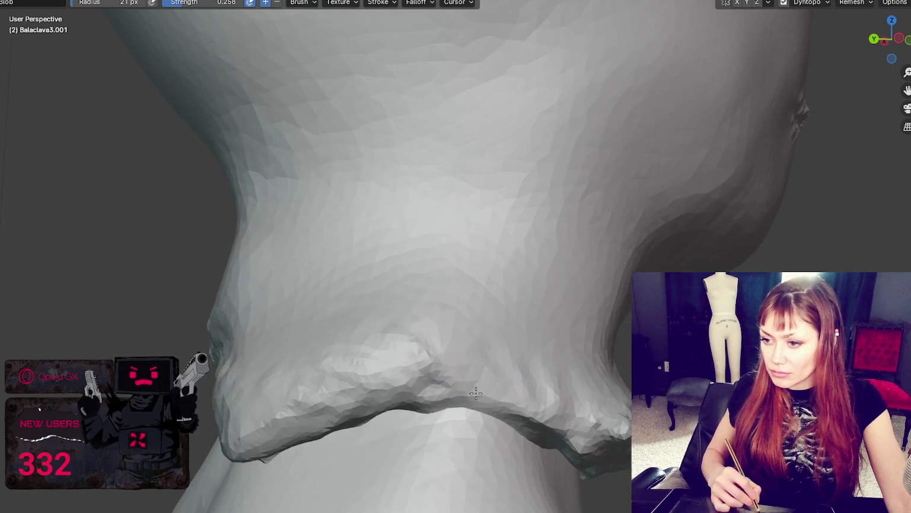
pyautogui.moveTo(562, 416); pyautogui.dragTo(426, 421, button='middle')
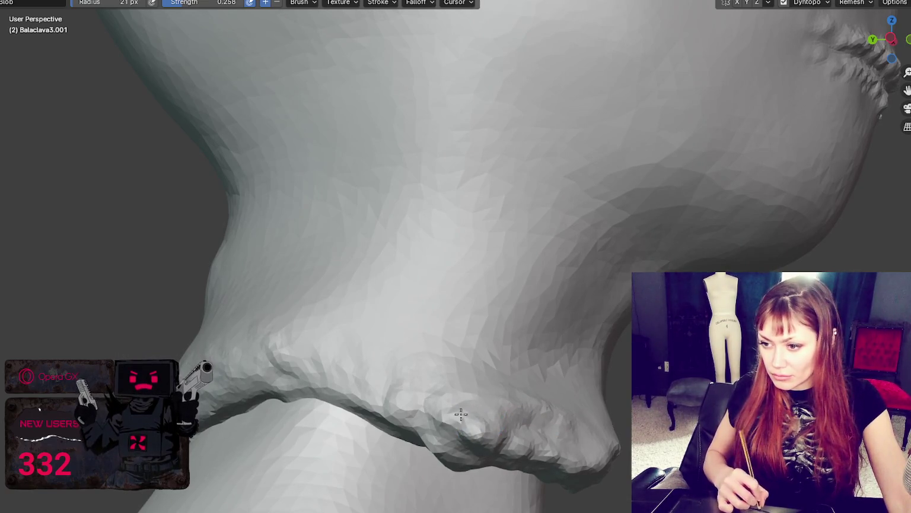
pyautogui.moveTo(461, 414); pyautogui.dragTo(496, 403, button='middle')
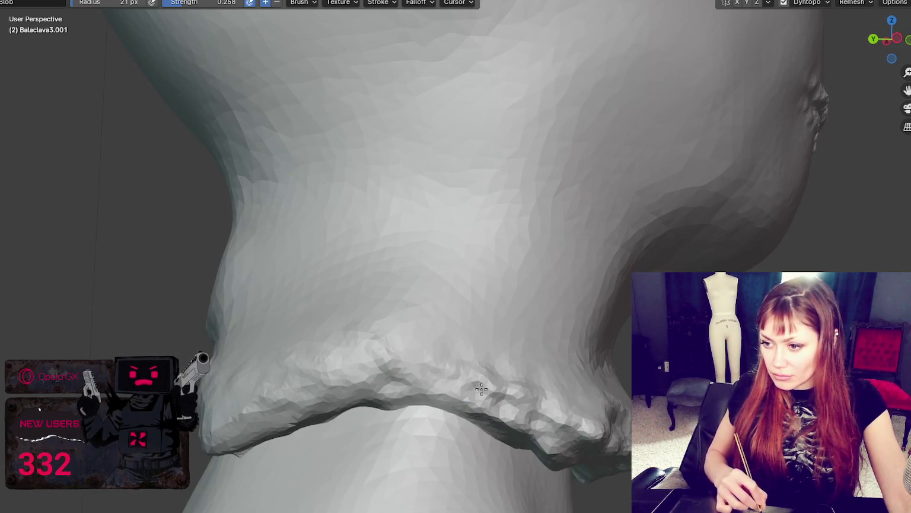
pyautogui.moveTo(481, 388); pyautogui.dragTo(468, 356, button='middle')
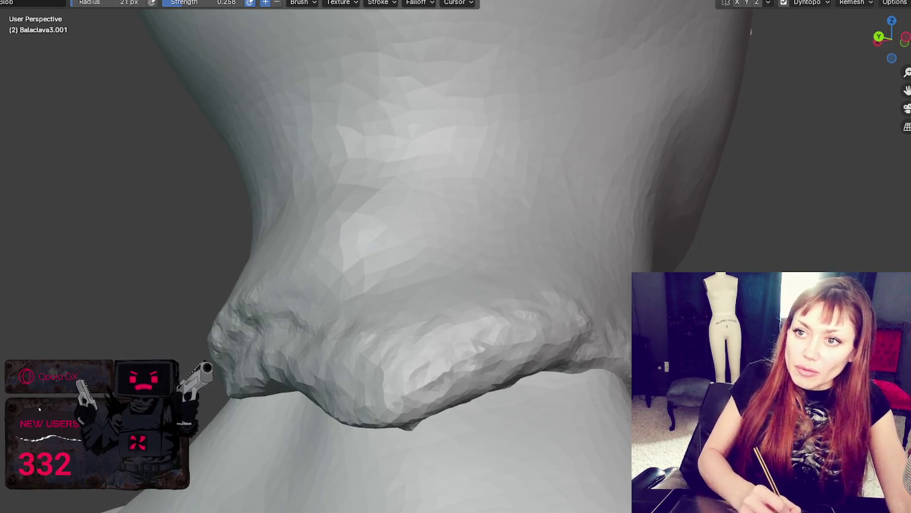
# - Raise brush strength to 0.614 and rework the collar ridge into rougher, lumpier folds
pyautogui.moveTo(197, 3); pyautogui.dragTo(225, 3)
pyautogui.moveTo(380, 294)
pyautogui.mouseDown()
pyautogui.moveTo(445, 385)
pyautogui.moveTo(463, 385)
pyautogui.moveTo(415, 398)
pyautogui.moveTo(510, 358)
pyautogui.moveTo(478, 346)
pyautogui.moveTo(539, 326)
pyautogui.moveTo(523, 322)
pyautogui.moveTo(567, 331)
pyautogui.mouseUp()
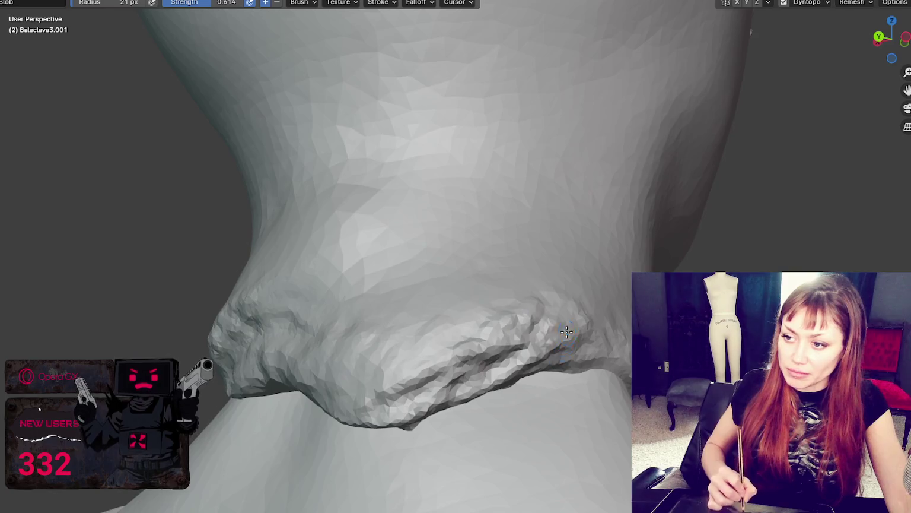
pyautogui.moveTo(567, 331); pyautogui.dragTo(474, 350, button='middle')
pyautogui.moveTo(474, 350)
pyautogui.mouseDown()
pyautogui.moveTo(498, 356)
pyautogui.moveTo(504, 346)
pyautogui.moveTo(456, 380)
pyautogui.moveTo(498, 362)
pyautogui.moveTo(427, 380)
pyautogui.mouseUp()
pyautogui.moveTo(427, 379)
pyautogui.mouseDown(button='middle')
pyautogui.moveTo(458, 370)
pyautogui.moveTo(469, 395)
pyautogui.mouseUp(button='middle')
pyautogui.moveTo(469, 394)
pyautogui.mouseDown()
pyautogui.moveTo(541, 402)
pyautogui.moveTo(513, 419)
pyautogui.moveTo(611, 344)
pyautogui.moveTo(543, 383)
pyautogui.moveTo(478, 372)
pyautogui.moveTo(478, 412)
pyautogui.mouseUp()
pyautogui.moveTo(478, 412); pyautogui.dragTo(576, 389, button='middle')
pyautogui.moveTo(576, 388); pyautogui.dragTo(505, 398)
pyautogui.moveTo(505, 398); pyautogui.dragTo(553, 376, button='middle')
pyautogui.moveTo(552, 380); pyautogui.dragTo(538, 387, button='middle')
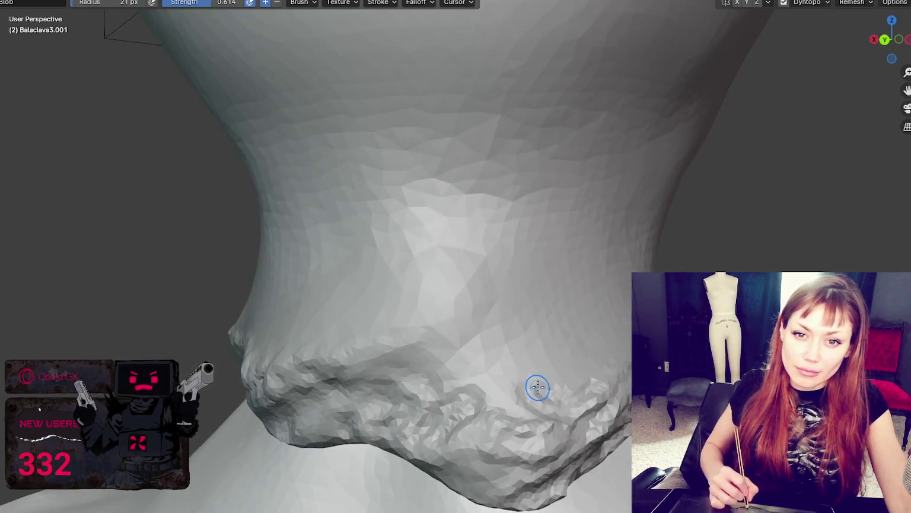
pyautogui.moveTo(503, 422)
pyautogui.mouseDown(button='middle')
pyautogui.moveTo(546, 388)
pyautogui.moveTo(535, 397)
pyautogui.mouseUp(button='middle')
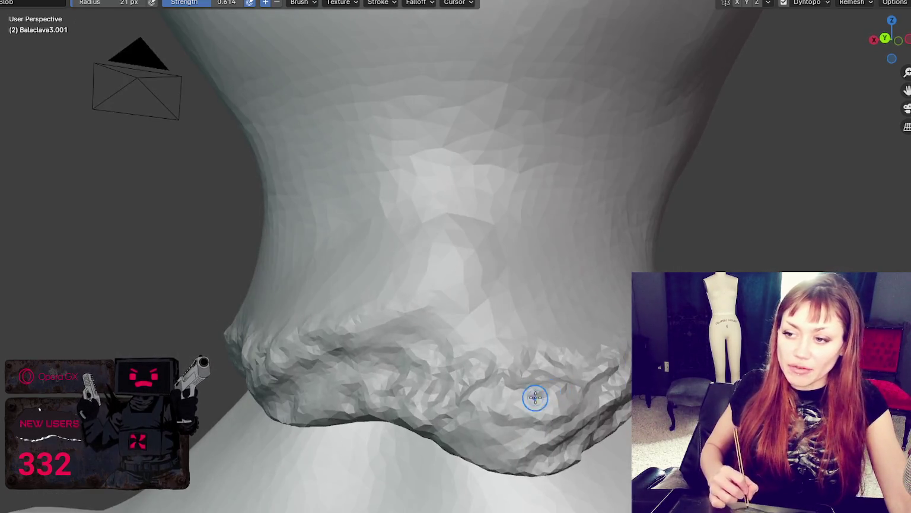
pyautogui.moveTo(493, 436); pyautogui.dragTo(544, 388, button='middle')
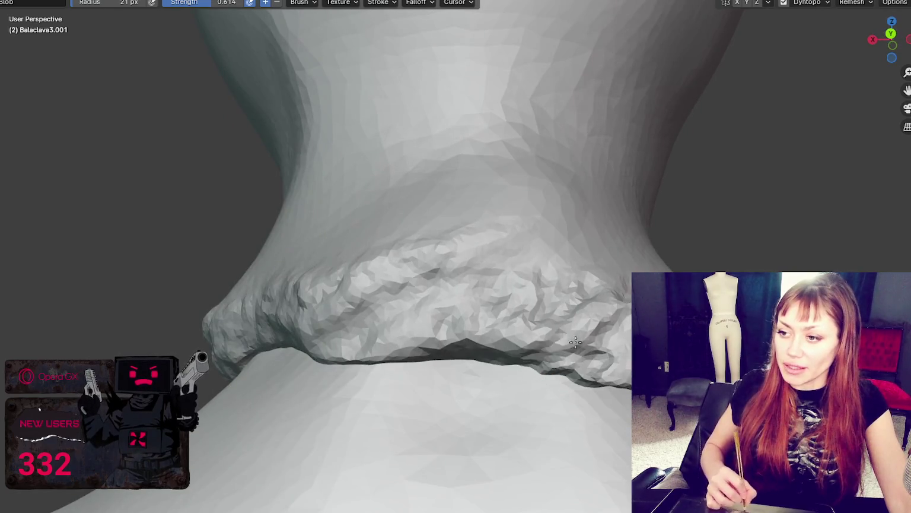
pyautogui.moveTo(600, 349); pyautogui.dragTo(571, 351, button='middle')
# - Pull a rounded bulge into the neck above the collar with the Grab brush at 68 px
pyautogui.press('g')
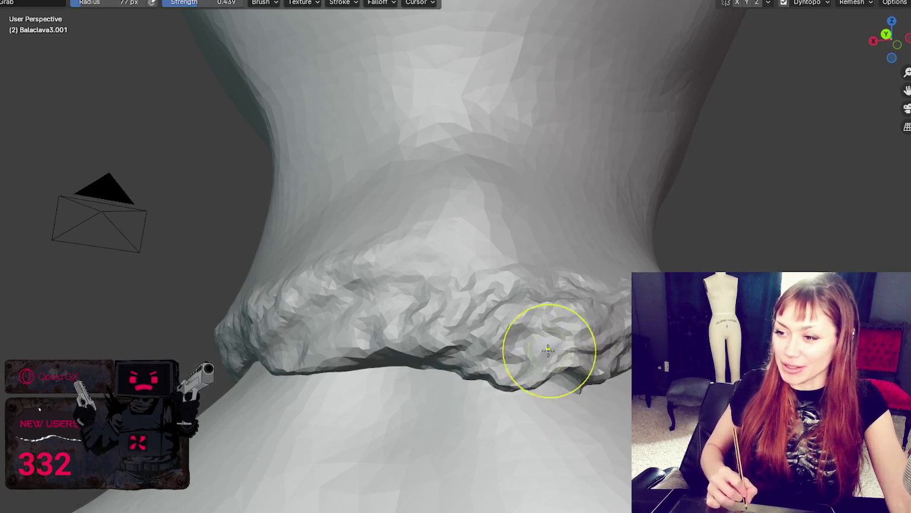
pyautogui.press('x')
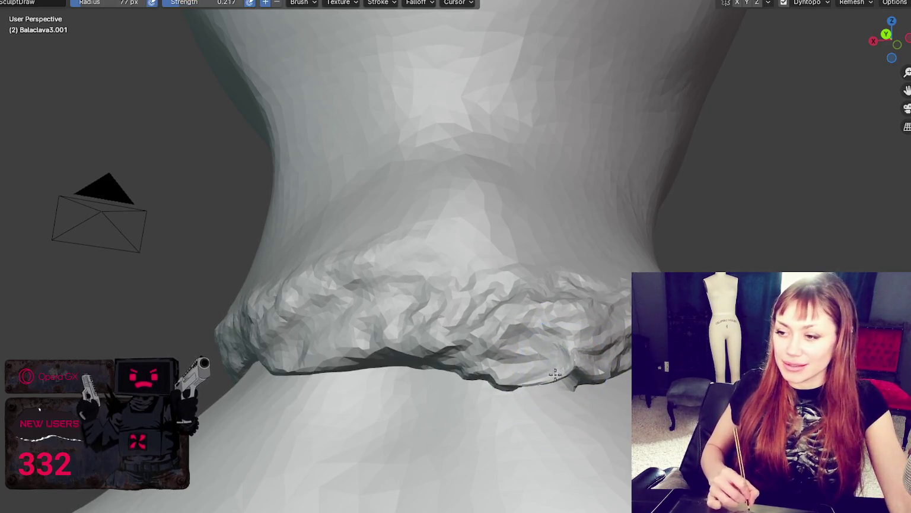
pyautogui.moveTo(552, 345)
pyautogui.mouseDown(button='middle')
pyautogui.moveTo(531, 291)
pyautogui.moveTo(569, 343)
pyautogui.moveTo(461, 398)
pyautogui.moveTo(653, 377)
pyautogui.mouseUp(button='middle')
pyautogui.press('g')
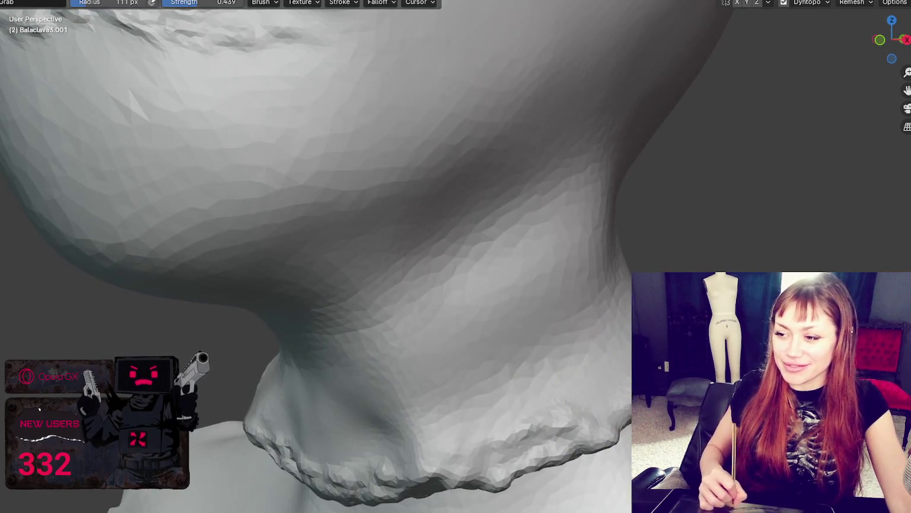
pyautogui.moveTo(569, 409); pyautogui.dragTo(629, 409, button='middle')
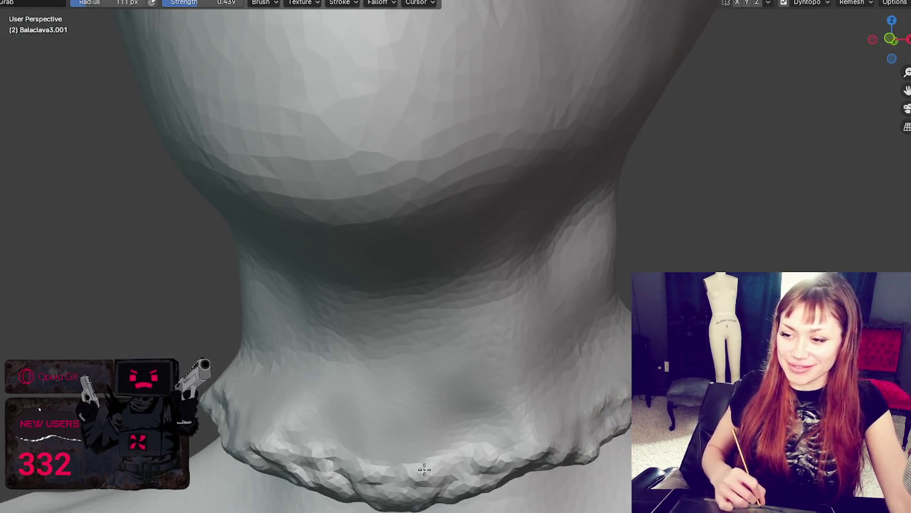
pyautogui.moveTo(417, 442); pyautogui.dragTo(362, 417, button='middle')
pyautogui.press('f')
pyautogui.click(356, 417)
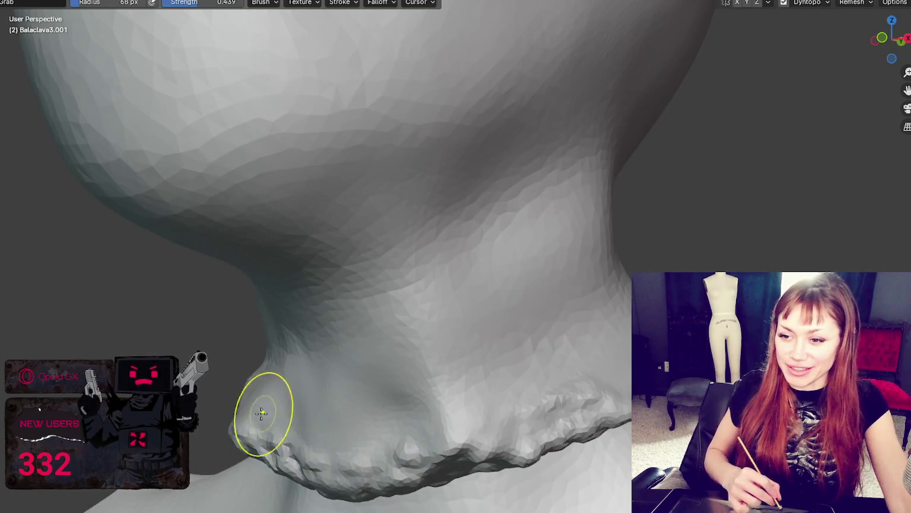
pyautogui.moveTo(260, 404); pyautogui.dragTo(304, 412, button='middle')
pyautogui.moveTo(263, 410); pyautogui.dragTo(318, 419)
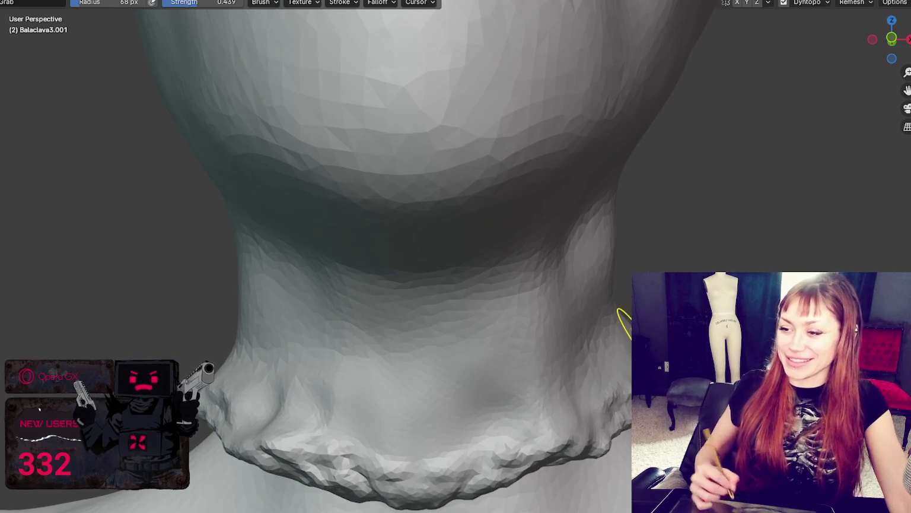
# - Enlarge the brush radius to 84 px and switch back to the Blob brush
pyautogui.press('f')
pyautogui.click(117, 301)
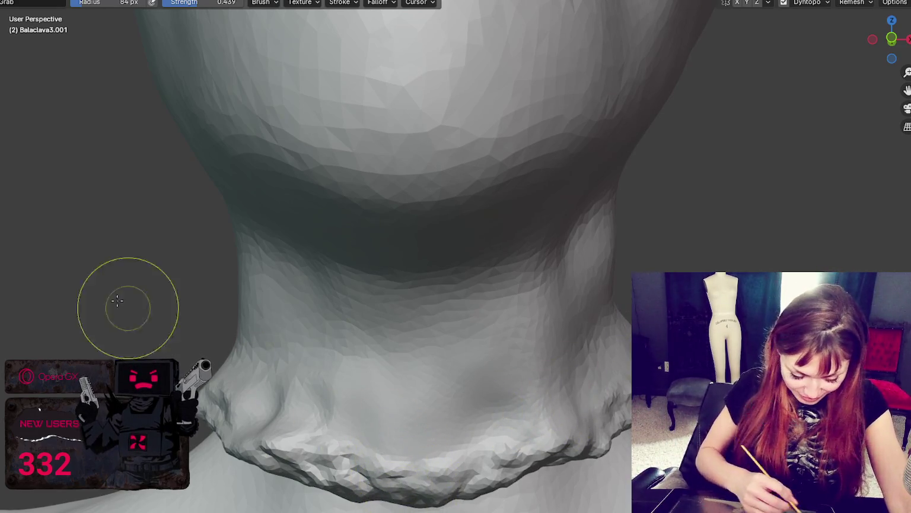
pyautogui.press('b')
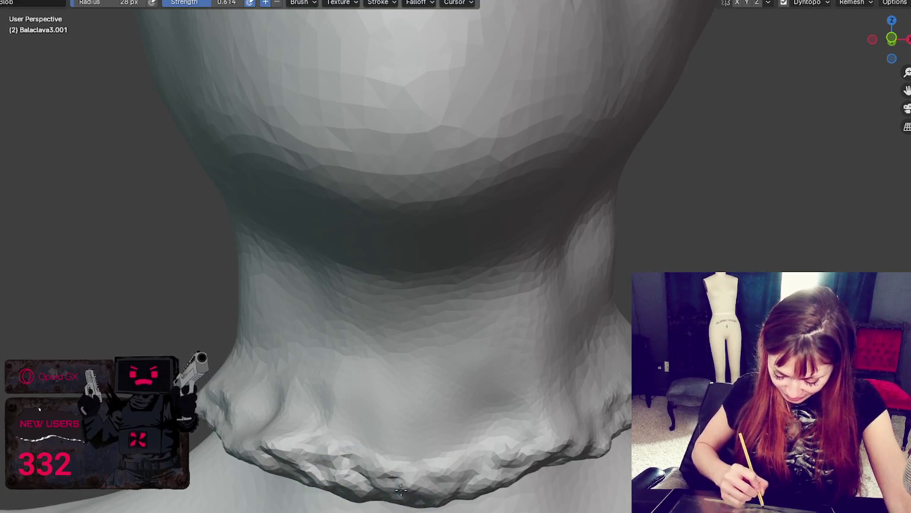
pyautogui.scroll(-6, 516, 271)
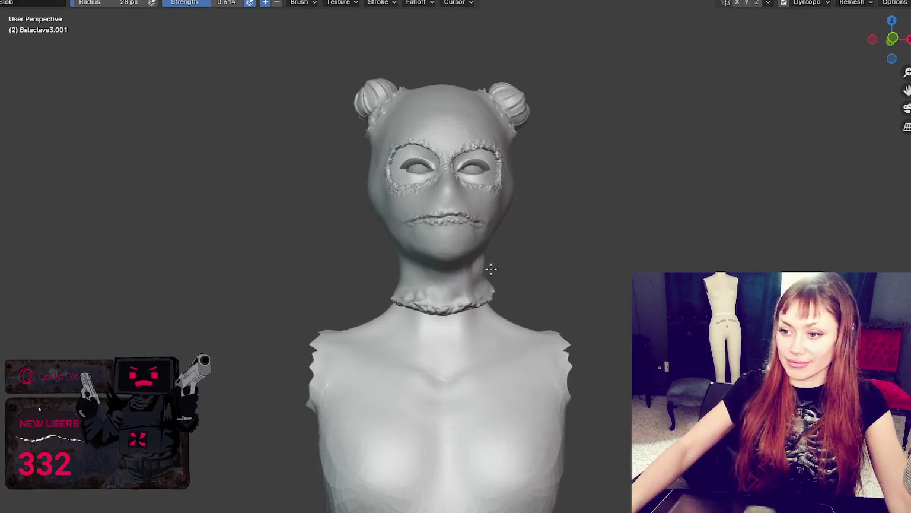
pyautogui.scroll(6, 516, 271)
pyautogui.moveTo(488, 330)
pyautogui.mouseDown(button='middle')
pyautogui.moveTo(408, 388)
pyautogui.moveTo(484, 372)
pyautogui.mouseUp(button='middle')
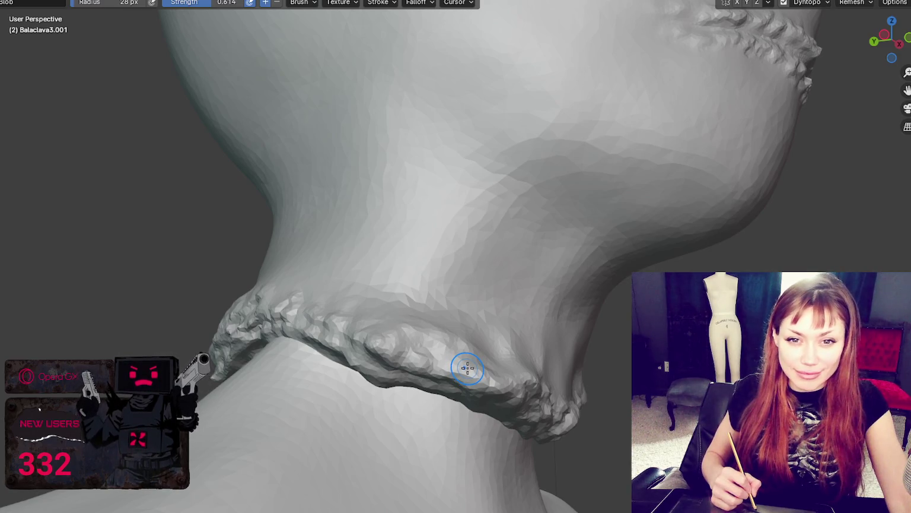
pyautogui.moveTo(467, 368); pyautogui.dragTo(462, 359, button='middle')
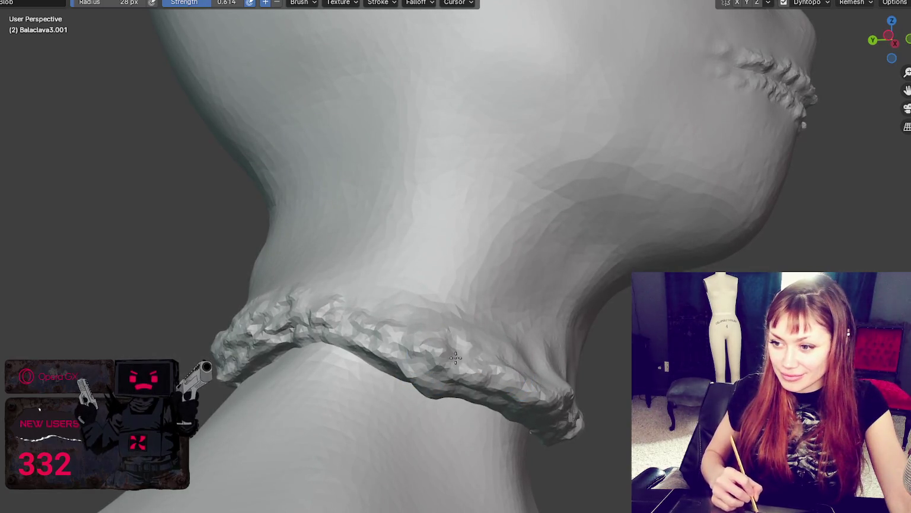
pyautogui.scroll(-3, 455, 357)
pyautogui.moveTo(423, 366); pyautogui.dragTo(285, 400, button='middle')
pyautogui.scroll(3, 378, 390)
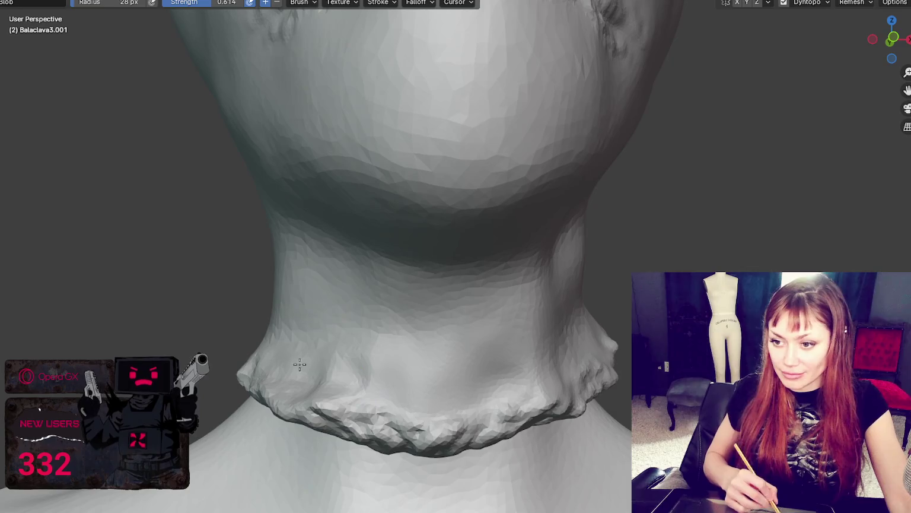
pyautogui.moveTo(389, 402); pyautogui.dragTo(409, 376, button='middle')
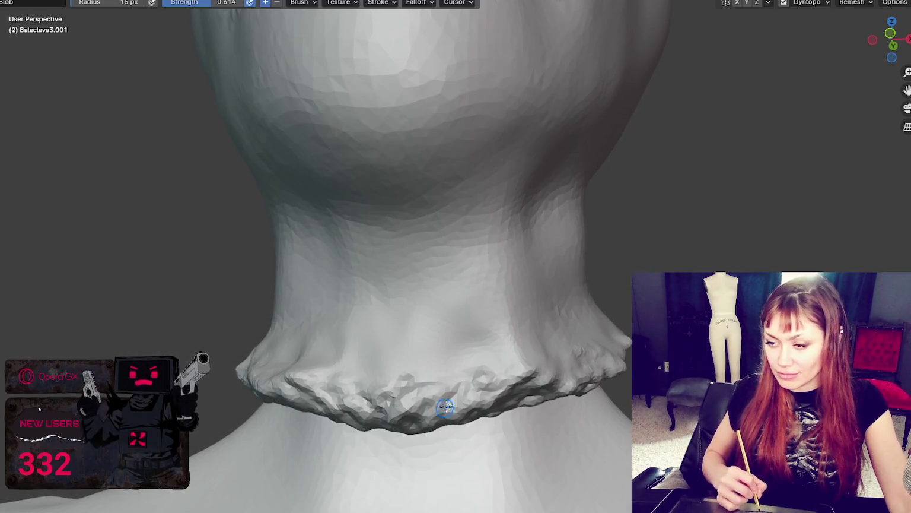
pyautogui.moveTo(497, 380)
pyautogui.mouseDown(button='middle')
pyautogui.moveTo(551, 350)
pyautogui.moveTo(439, 351)
pyautogui.moveTo(504, 326)
pyautogui.moveTo(521, 346)
pyautogui.moveTo(517, 307)
pyautogui.mouseUp(button='middle')
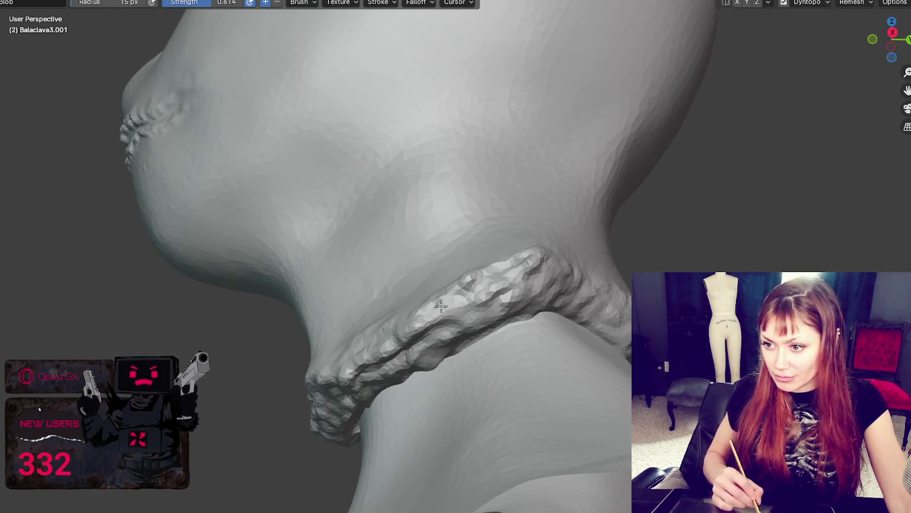
# - Switch to the Grab brush and settle its radius at 78 px over the collar's left side
pyautogui.moveTo(441, 306); pyautogui.dragTo(458, 295, button='middle')
pyautogui.press('g')
pyautogui.moveTo(519, 271); pyautogui.dragTo(594, 267, button='middle')
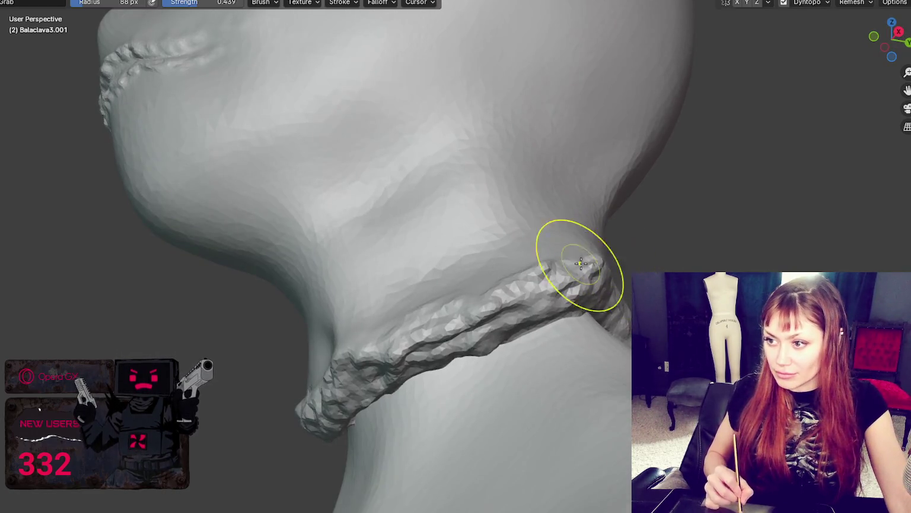
pyautogui.moveTo(515, 296); pyautogui.dragTo(560, 326, button='middle')
pyautogui.moveTo(474, 361)
pyautogui.mouseDown(button='middle')
pyautogui.moveTo(284, 367)
pyautogui.moveTo(285, 346)
pyautogui.mouseUp(button='middle')
pyautogui.press('f')
pyautogui.click(274, 363)
pyautogui.press('f')
pyautogui.click(253, 345)
pyautogui.press('f')
pyautogui.click(255, 344)
# - Push and pull the collar ridge while orbiting the neck, then turn to face the bust
pyautogui.moveTo(255, 344); pyautogui.dragTo(344, 287, button='middle')
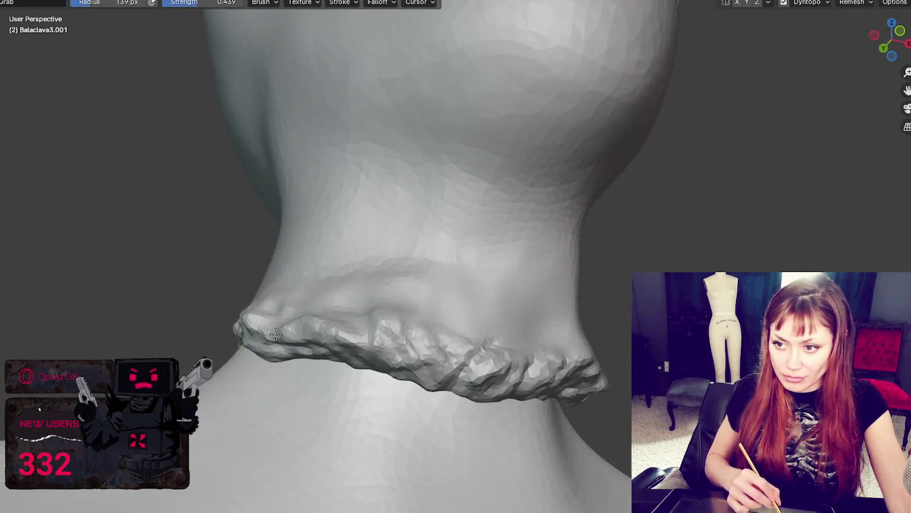
pyautogui.moveTo(402, 297); pyautogui.dragTo(364, 271, button='middle')
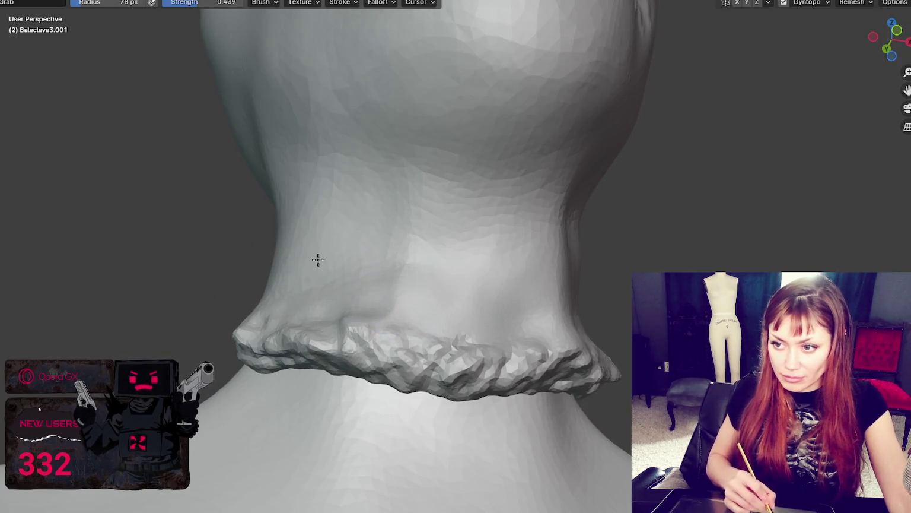
pyautogui.moveTo(402, 295); pyautogui.dragTo(441, 303, button='middle')
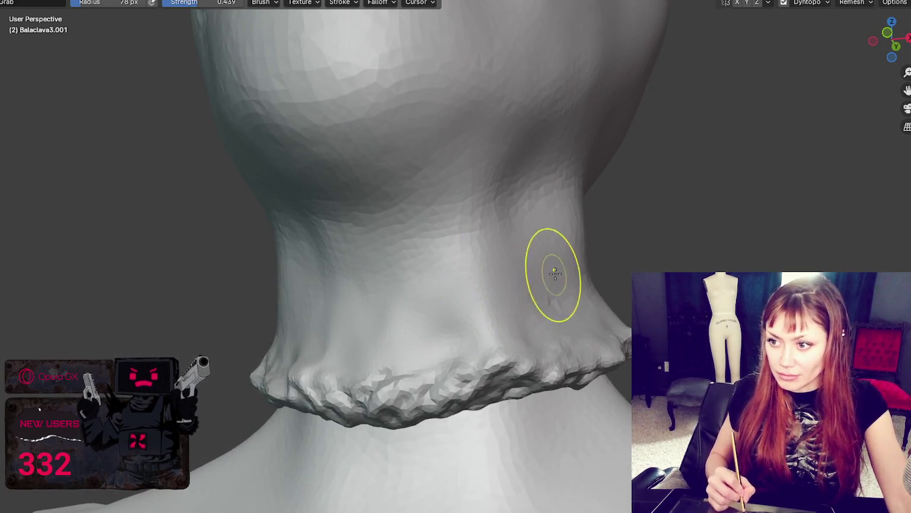
pyautogui.moveTo(529, 286); pyautogui.dragTo(527, 296, button='middle')
pyautogui.moveTo(572, 271)
pyautogui.mouseDown(button='middle')
pyautogui.moveTo(525, 299)
pyautogui.moveTo(471, 309)
pyautogui.moveTo(549, 322)
pyautogui.moveTo(530, 376)
pyautogui.moveTo(568, 366)
pyautogui.moveTo(526, 371)
pyautogui.mouseUp(button='middle')
pyautogui.moveTo(405, 319); pyautogui.dragTo(417, 326, button='middle')
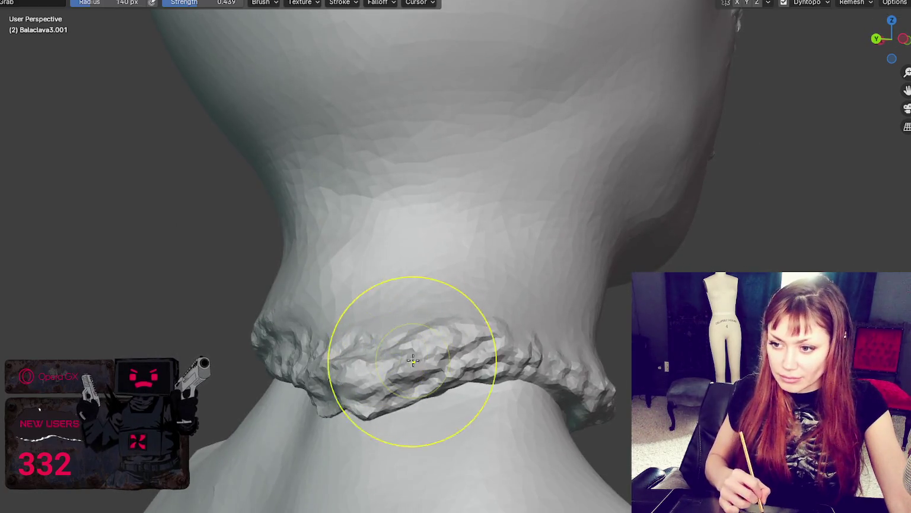
pyautogui.moveTo(318, 403); pyautogui.dragTo(346, 350, button='middle')
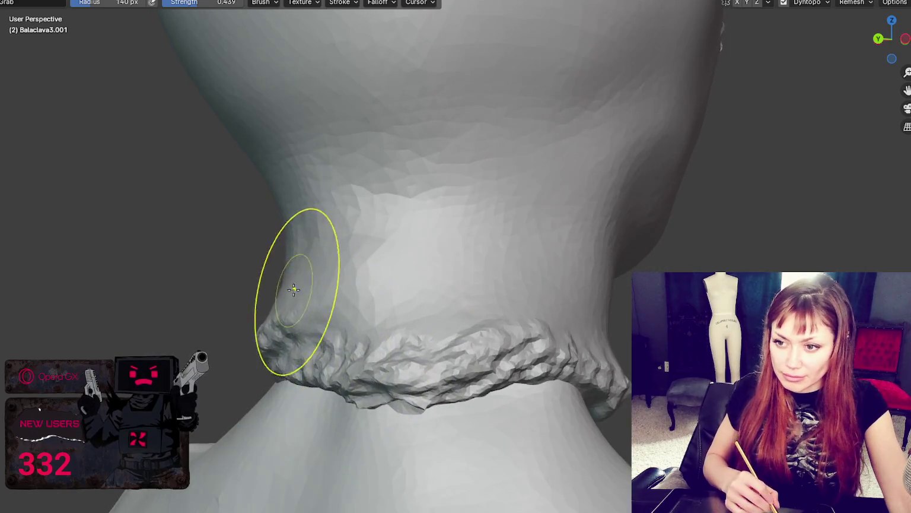
pyautogui.moveTo(295, 295); pyautogui.dragTo(420, 301, button='middle')
pyautogui.moveTo(554, 266); pyautogui.dragTo(623, 313, button='middle')
pyautogui.moveTo(521, 320); pyautogui.dragTo(580, 386, button='middle')
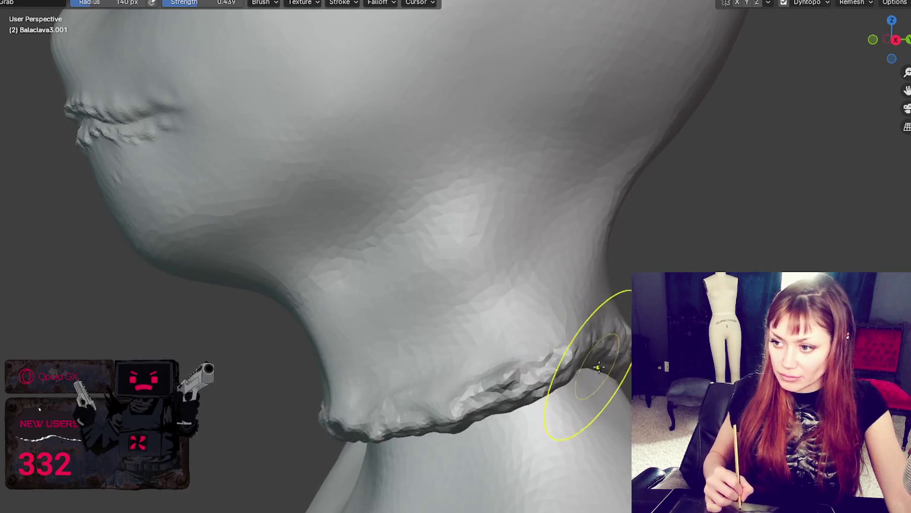
pyautogui.moveTo(598, 296); pyautogui.dragTo(599, 261, button='middle')
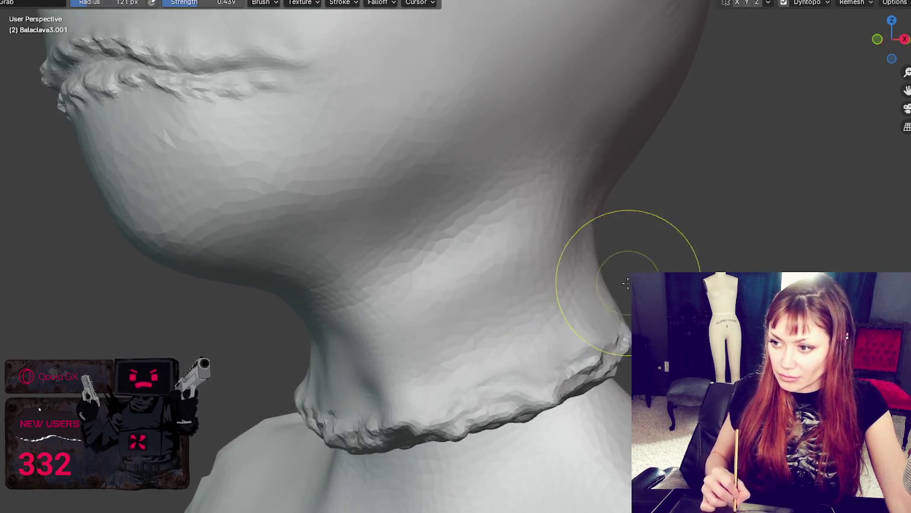
pyautogui.moveTo(579, 291)
pyautogui.mouseDown(button='middle')
pyautogui.moveTo(593, 309)
pyautogui.moveTo(599, 267)
pyautogui.moveTo(603, 274)
pyautogui.mouseUp(button='middle')
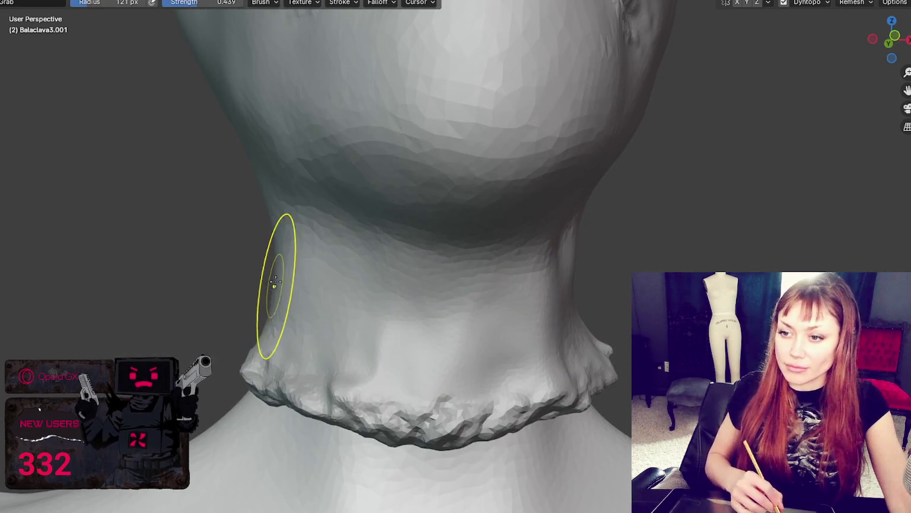
pyautogui.scroll(-6, 587, 436)
pyautogui.scroll(3, 498, 329)
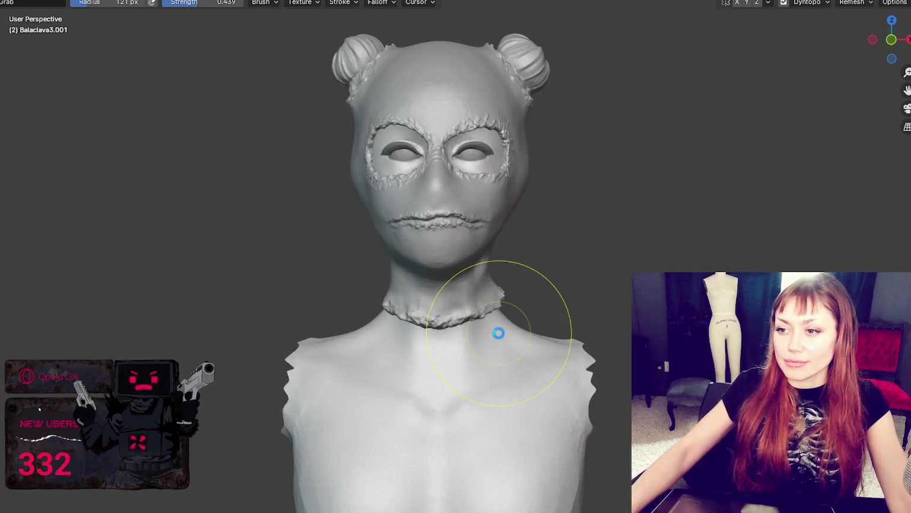
pyautogui.moveTo(602, 203)
pyautogui.mouseDown(button='middle')
pyautogui.moveTo(631, 261)
pyautogui.moveTo(666, 260)
pyautogui.mouseUp(button='middle')
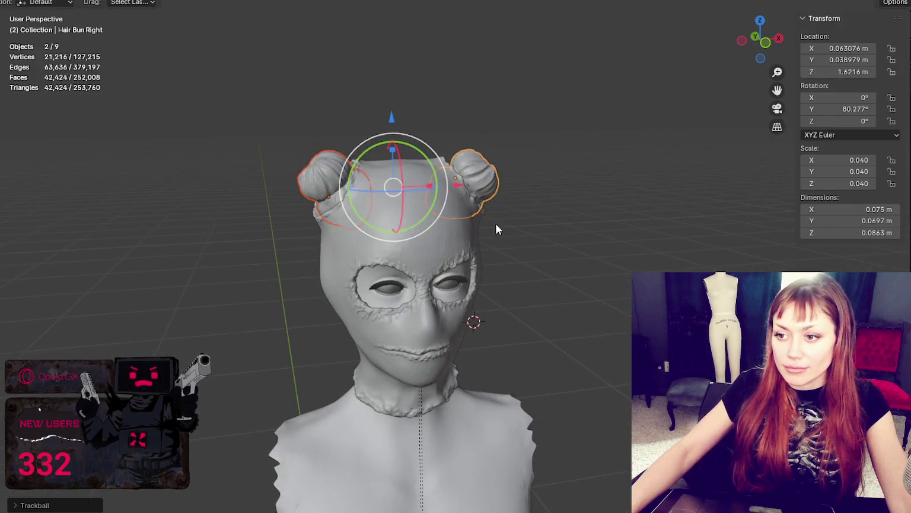
# - Select the right eye, eyelashes, head, left eye and both hair buns together
pyautogui.scroll(2, 497, 228)
pyautogui.click(547, 199)
pyautogui.click(490, 159)
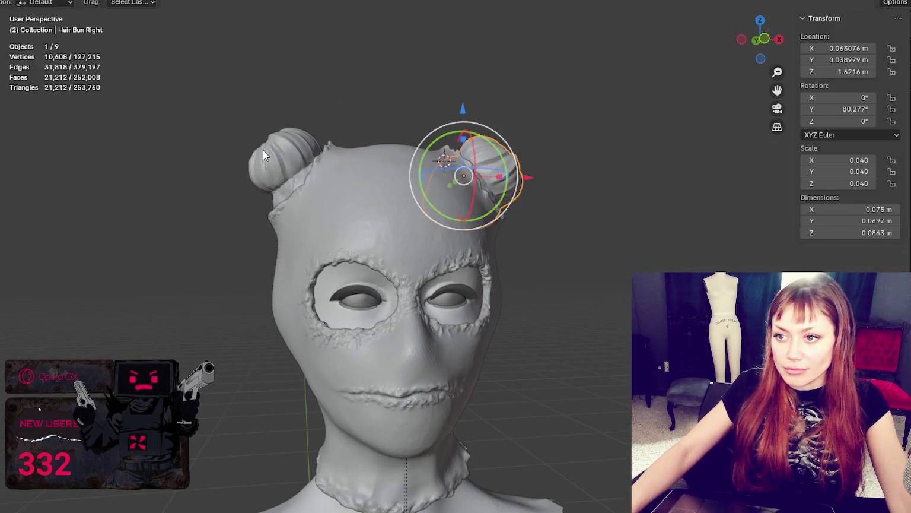
pyautogui.keyDown('shift'); pyautogui.click(263, 150); pyautogui.keyUp('shift')
pyautogui.hotkey('alt', 'a')
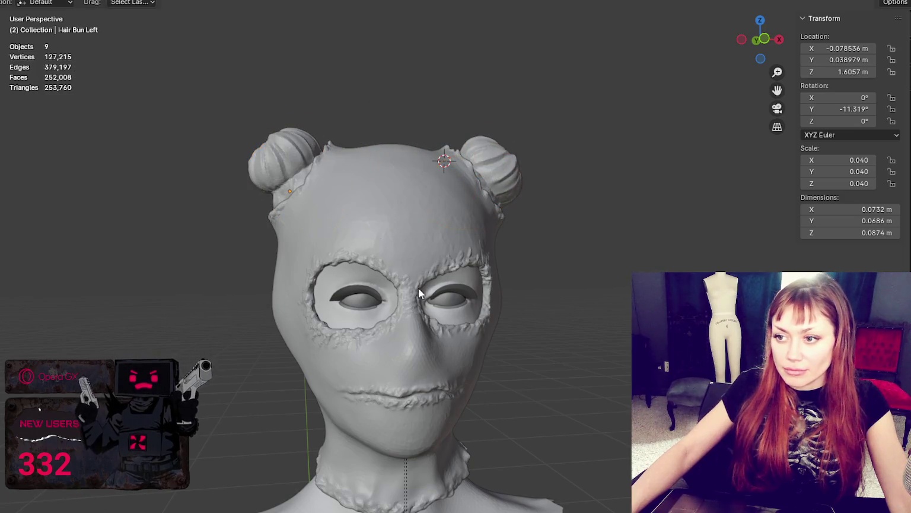
pyautogui.click(460, 294)
pyautogui.scroll(1, 341, 275)
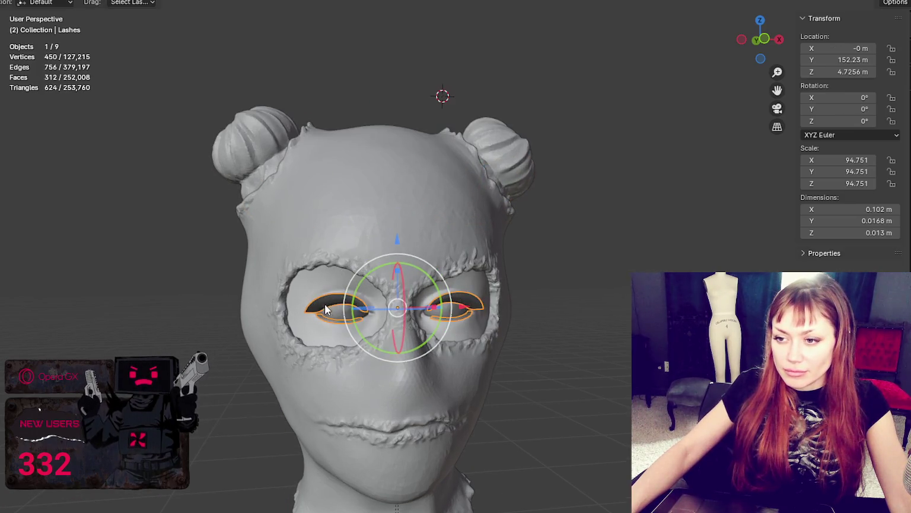
pyautogui.hotkey('alt', 'a')
pyautogui.click(357, 317)
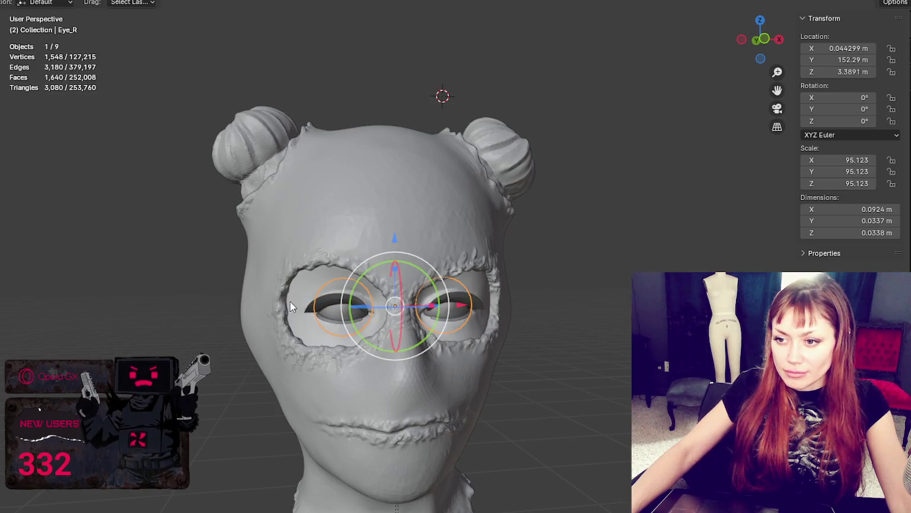
pyautogui.keyDown('shift'); pyautogui.click(310, 312); pyautogui.keyUp('shift')
pyautogui.keyDown('shift'); pyautogui.click(306, 290); pyautogui.keyUp('shift')
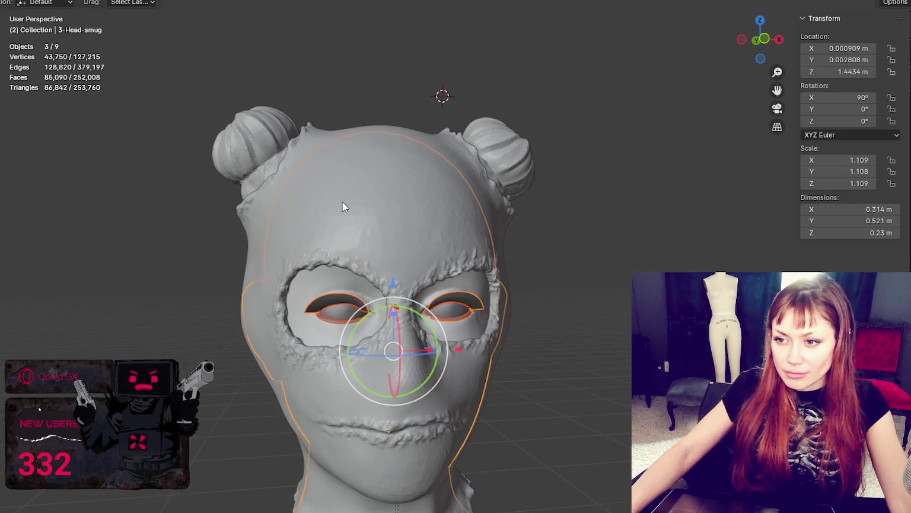
pyautogui.keyDown('shift'); pyautogui.click(304, 145); pyautogui.keyUp('shift')
pyautogui.keyDown('shift'); pyautogui.click(246, 134); pyautogui.keyUp('shift')
pyautogui.keyDown('shift'); pyautogui.click(480, 131); pyautogui.keyUp('shift')
# - Export the selected objects as FBX through File > Export
pyautogui.scroll(-2, 492, 160)
pyautogui.scroll(-3, 504, 186)
pyautogui.scroll(4, 504, 193)
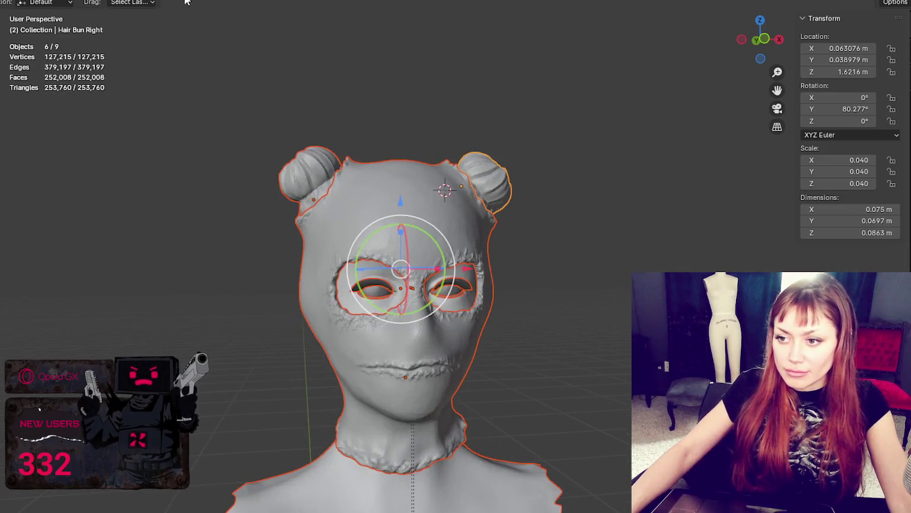
pyautogui.click(12, 1)
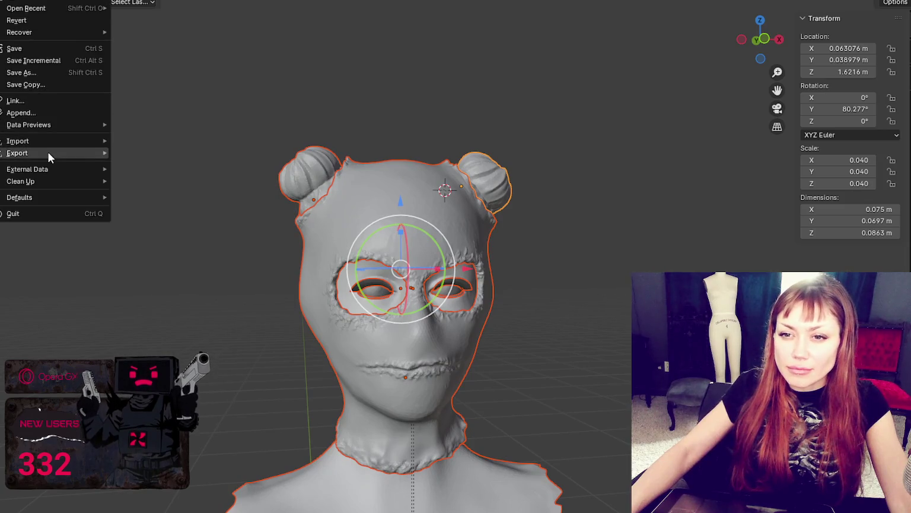
pyautogui.moveTo(17, 153)
pyautogui.click(213, 261)
pyautogui.moveTo(386, 86); pyautogui.dragTo(0, 95)
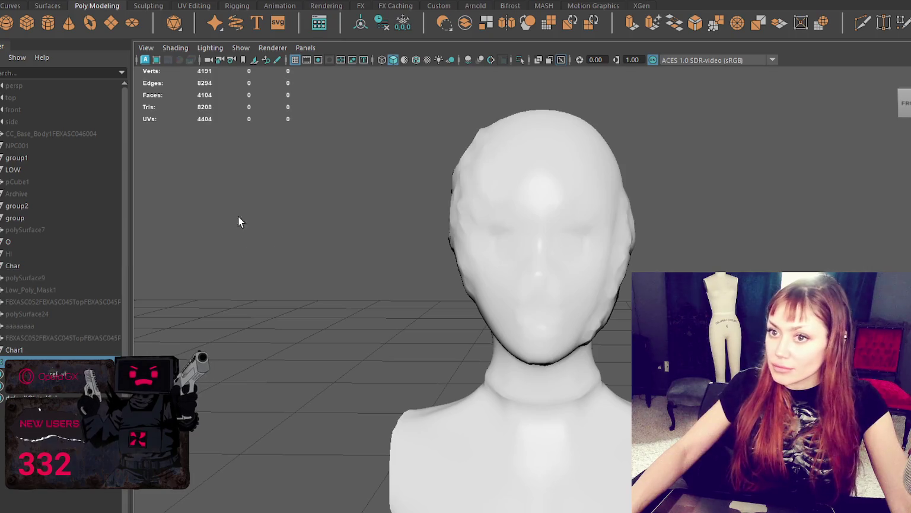
# - Select the old smooth head mesh and remove it from the viewport with Ctrl+H
pyautogui.moveTo(128, 177); pyautogui.dragTo(127, 178)
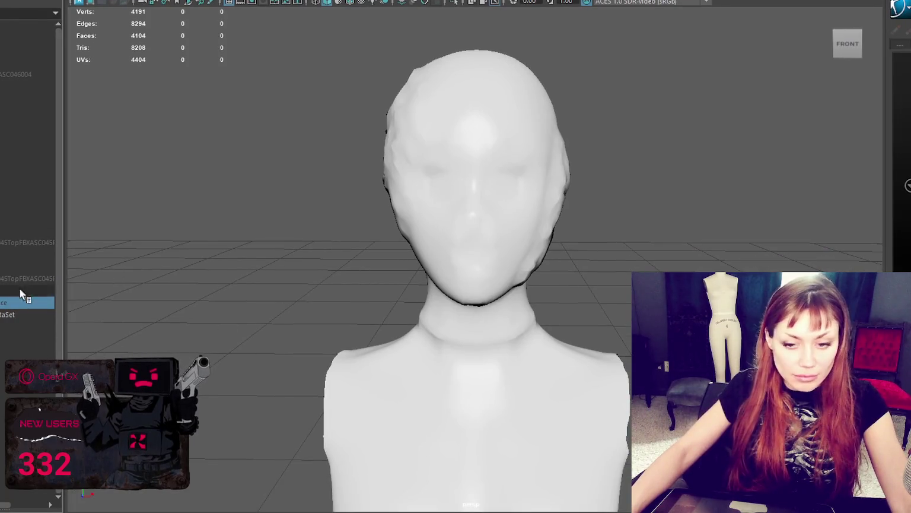
pyautogui.click(485, 188)
pyautogui.hotkey('ctrl', 'h')
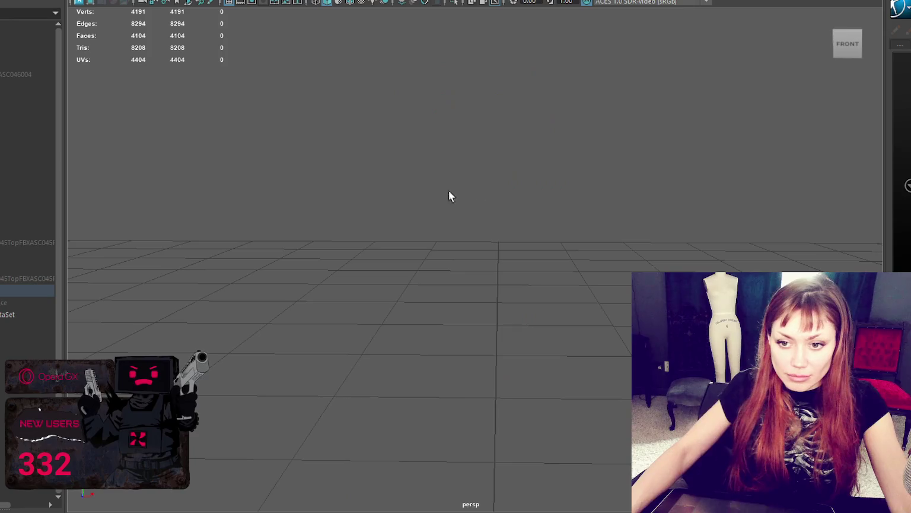
# - Select the imported mask, convert it to edges and unlock its vertex normals
pyautogui.click(206, 235)
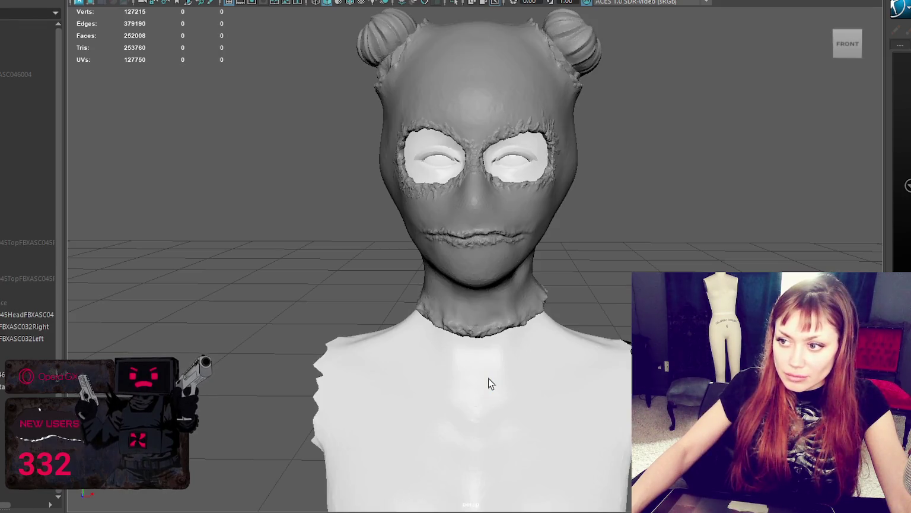
pyautogui.click(512, 199)
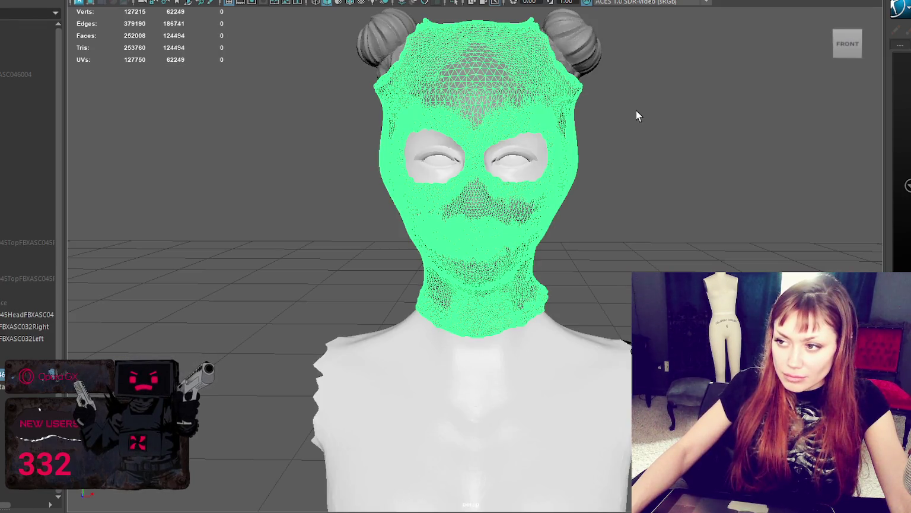
pyautogui.keyDown('shift'); pyautogui.moveTo(636, 110); pyautogui.dragTo(742, 99, button='right'); pyautogui.keyUp('shift')
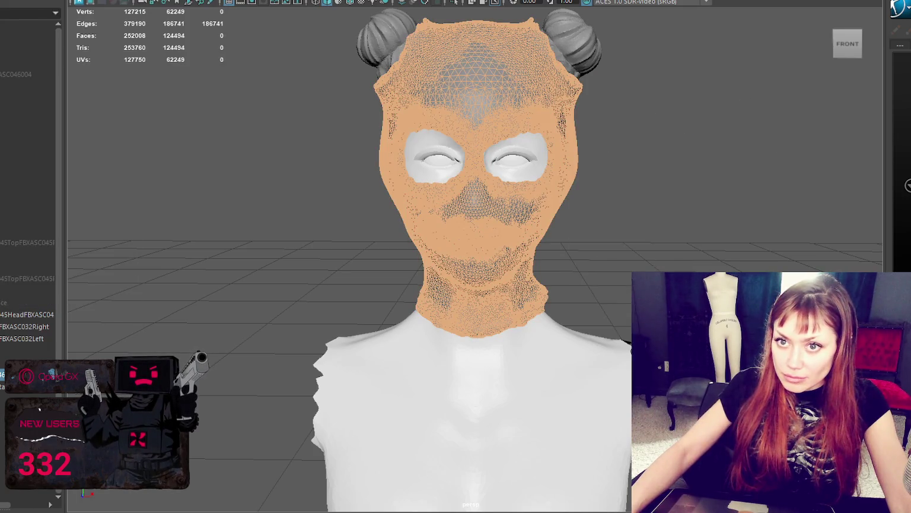
pyautogui.click(89, 0)
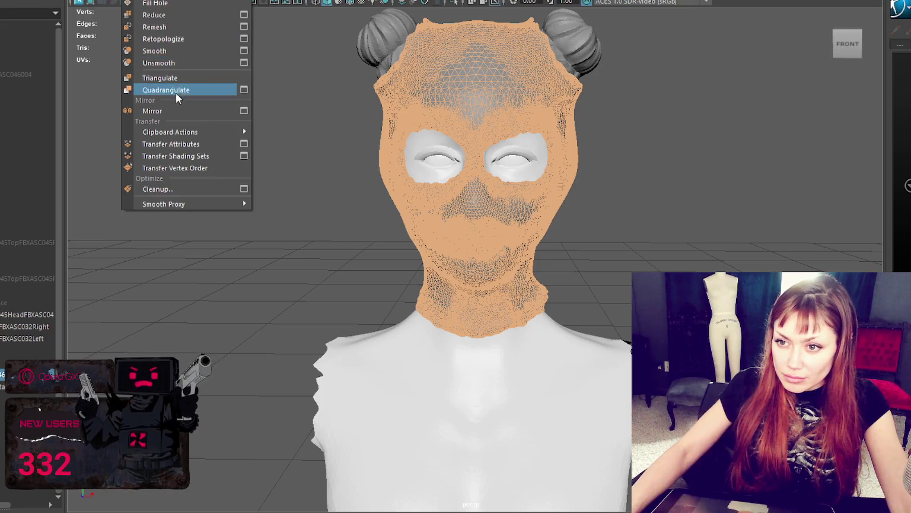
pyautogui.press('Escape')
pyautogui.click(128, 0)
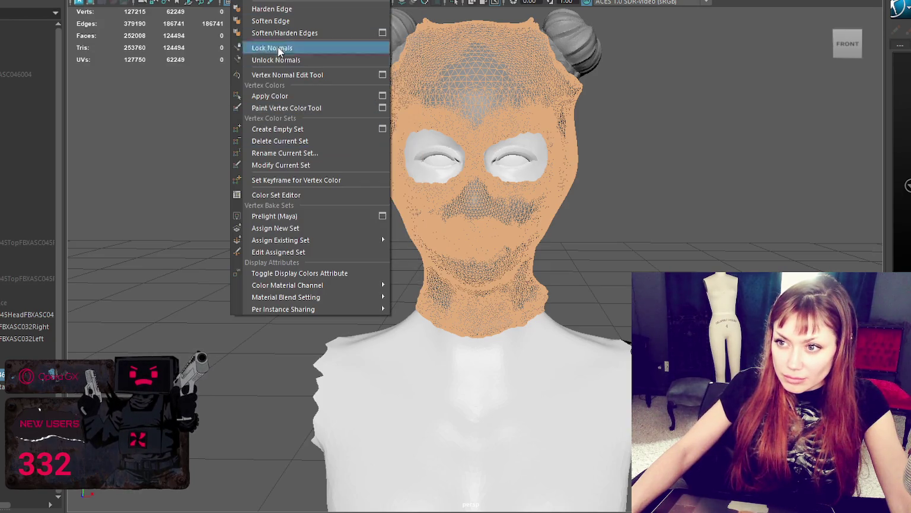
pyautogui.click(274, 57)
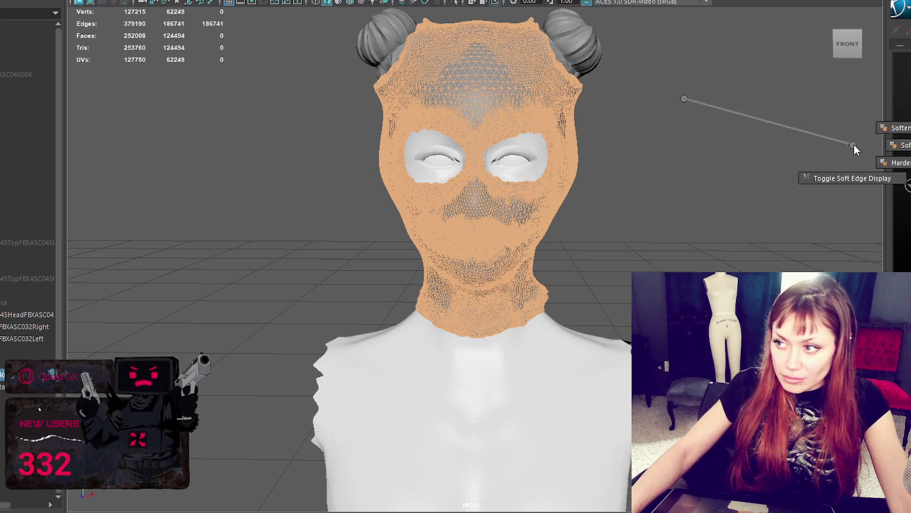
# - Soften the edges of both hair buns, then select all the imported bust pieces
pyautogui.click(673, 100)
pyautogui.click(577, 43)
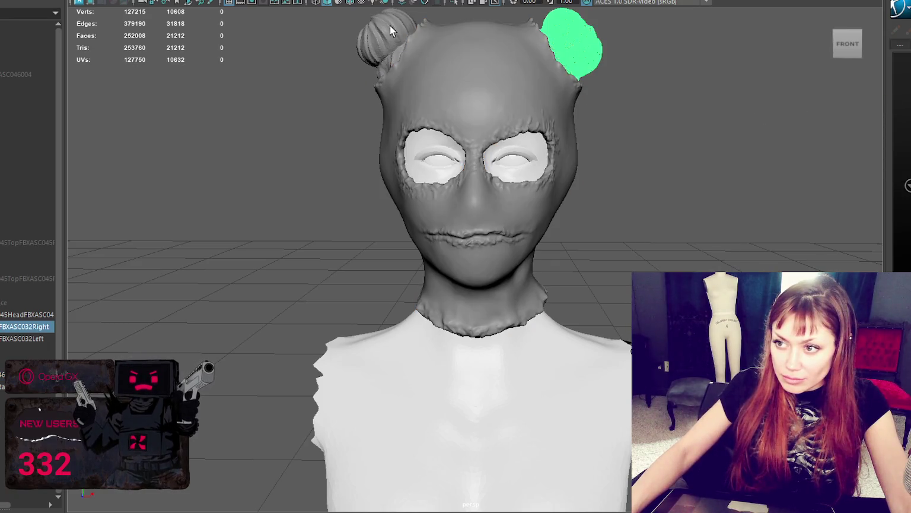
pyautogui.keyDown('shift'); pyautogui.click(389, 30); pyautogui.keyUp('shift')
pyautogui.keyDown('shift'); pyautogui.moveTo(677, 82); pyautogui.dragTo(770, 105, button='right'); pyautogui.keyUp('shift')
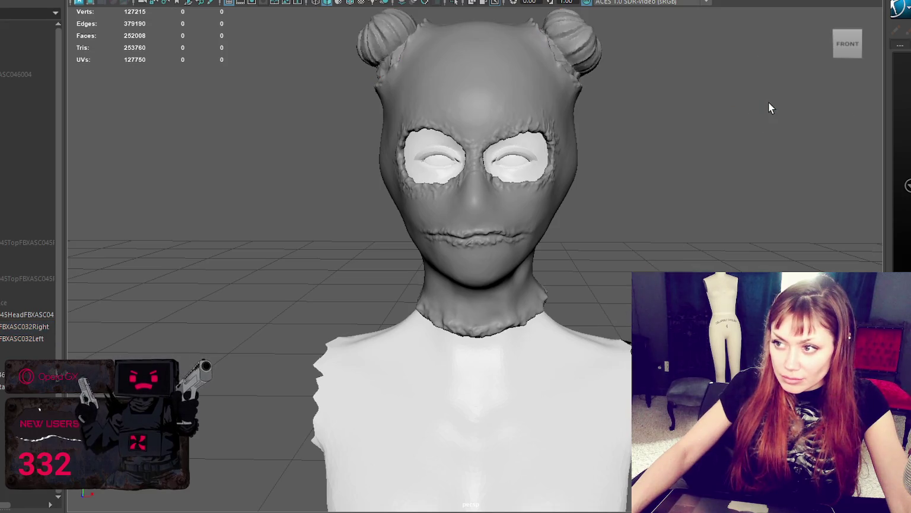
pyautogui.scroll(-4, 692, 106)
pyautogui.moveTo(691, 106); pyautogui.dragTo(283, 226)
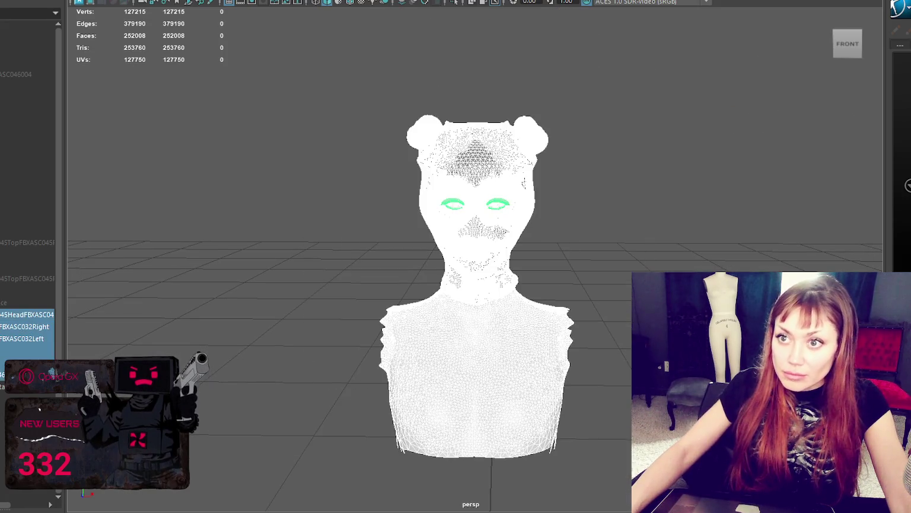
pyautogui.click(149, 2)
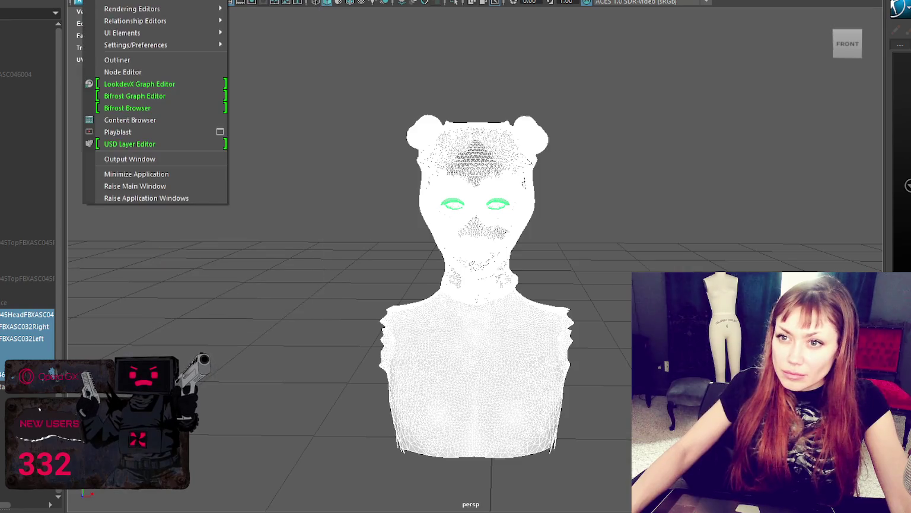
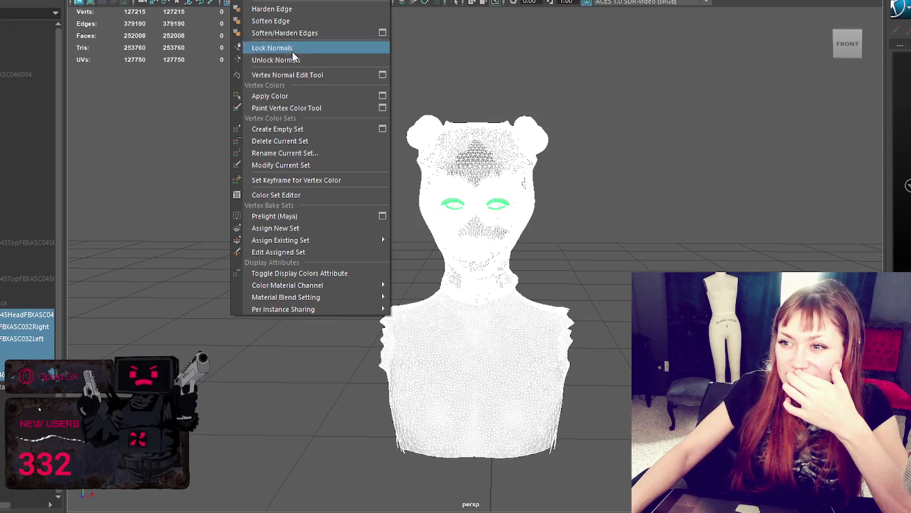
# - Close the Mesh Display menu, marquee-select the whole head mesh and apply a Mesh command
pyautogui.click(301, 60)
pyautogui.moveTo(626, 65)
pyautogui.keyDown('ctrl'); pyautogui.mouseDown(button='right')
pyautogui.moveTo(613, 63)
pyautogui.moveTo(662, 77)
pyautogui.mouseUp(button='right'); pyautogui.keyUp('ctrl')
pyautogui.click(678, 70)
pyautogui.scroll(-3, 632, 119)
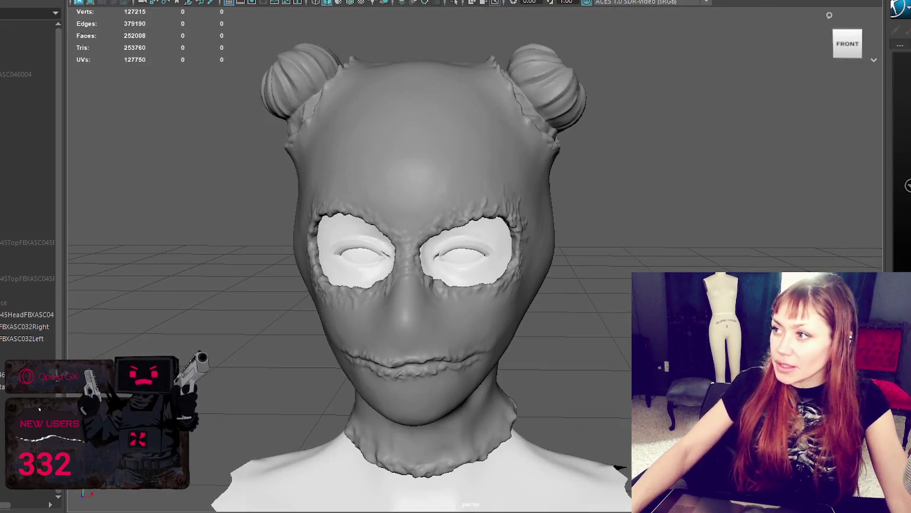
pyautogui.scroll(3, 611, 155)
pyautogui.scroll(-2, 607, 163)
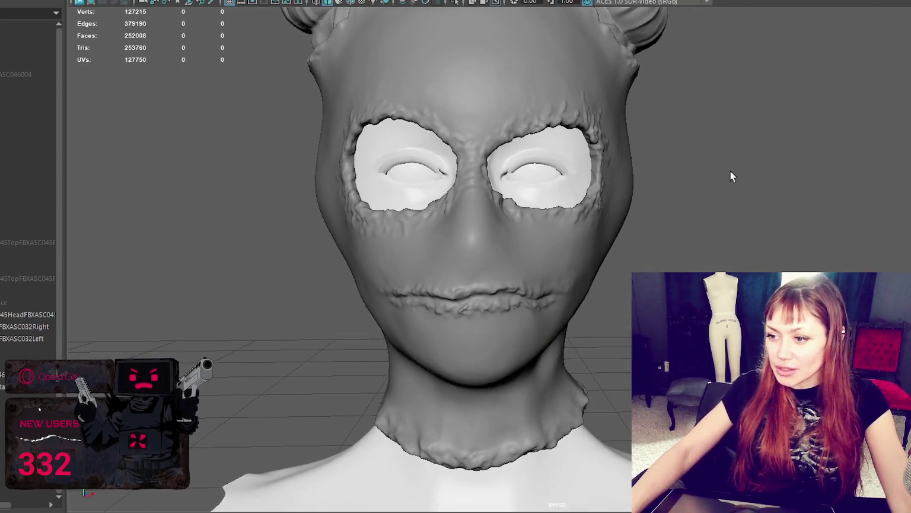
pyautogui.scroll(-2, 730, 173)
pyautogui.moveTo(695, 171)
pyautogui.keyDown('alt'); pyautogui.mouseDown()
pyautogui.moveTo(535, 186)
pyautogui.moveTo(725, 170)
pyautogui.mouseUp(); pyautogui.keyUp('alt')
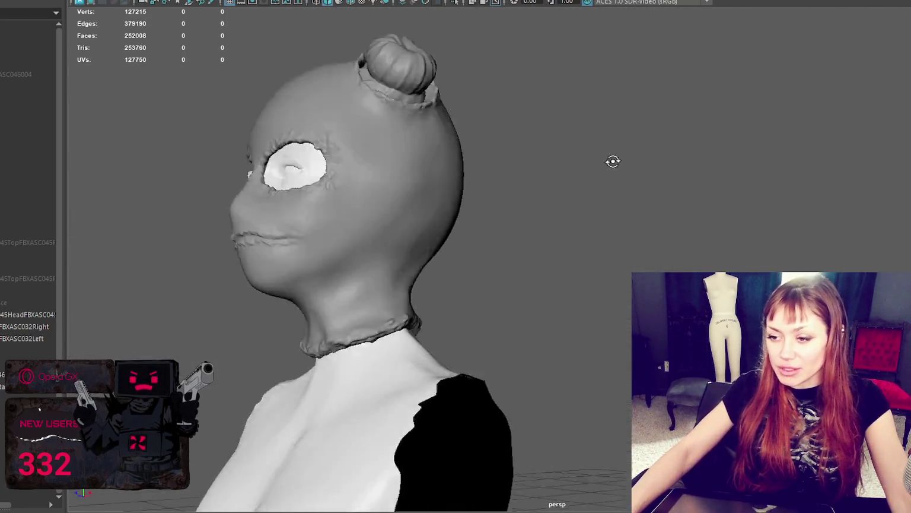
pyautogui.moveTo(394, 83); pyautogui.dragTo(729, 450)
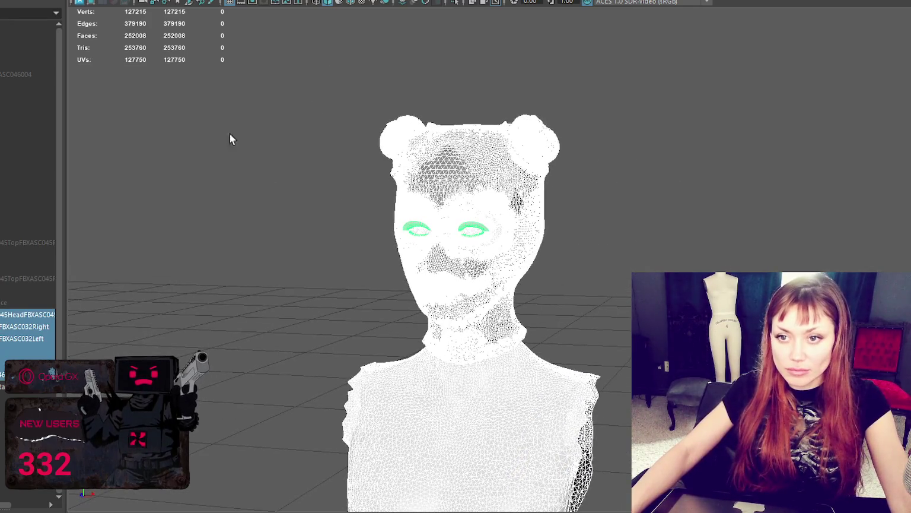
pyautogui.click(295, 6)
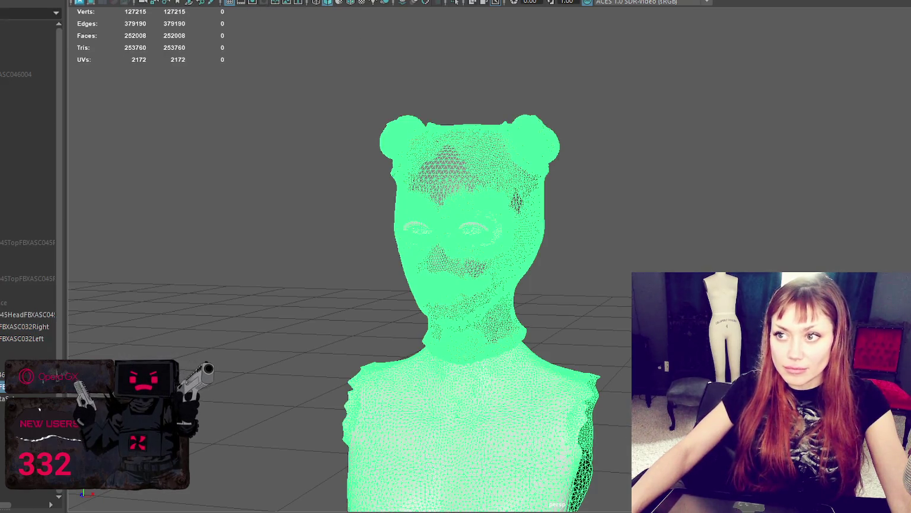
# - Deselect, reframe the view, and click the sculpted head so it alone is selected
pyautogui.click(277, 134)
pyautogui.scroll(2, 371, 156)
pyautogui.scroll(2, 372, 155)
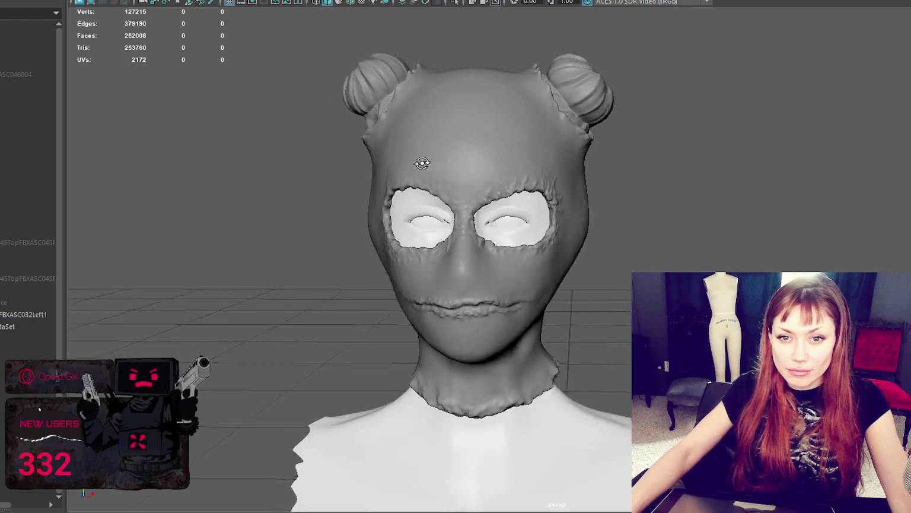
pyautogui.scroll(2, 449, 164)
pyautogui.scroll(2, 515, 172)
pyautogui.keyDown('alt'); pyautogui.moveTo(516, 172); pyautogui.dragTo(498, 146); pyautogui.keyUp('alt')
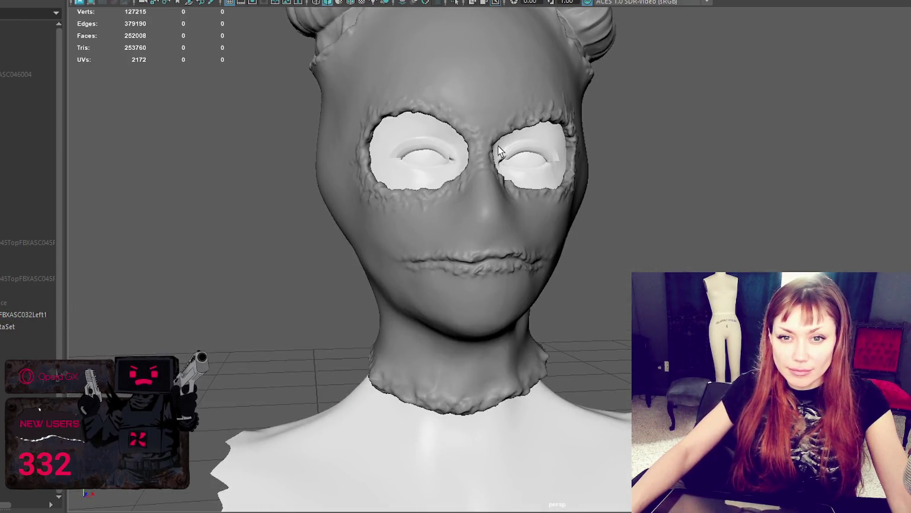
pyautogui.scroll(-2, 584, 164)
pyautogui.scroll(-3, 585, 164)
pyautogui.scroll(-1, 561, 172)
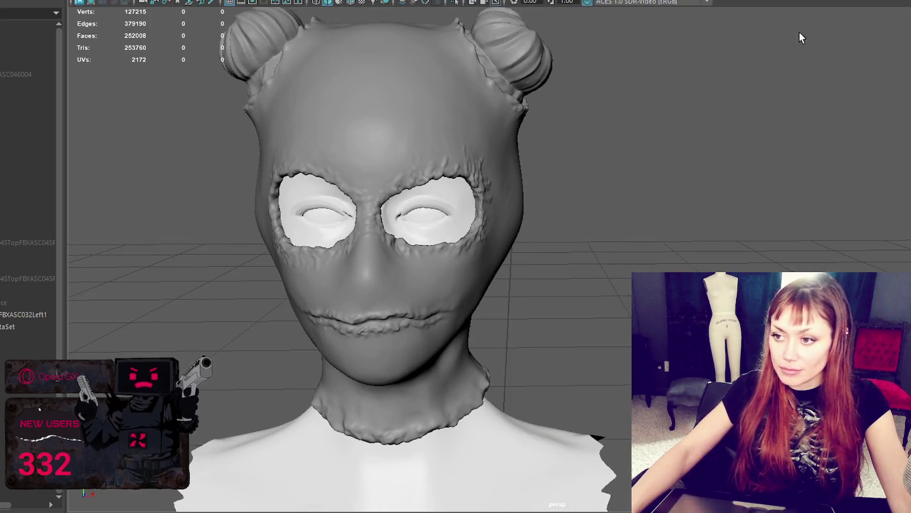
pyautogui.click(358, 82)
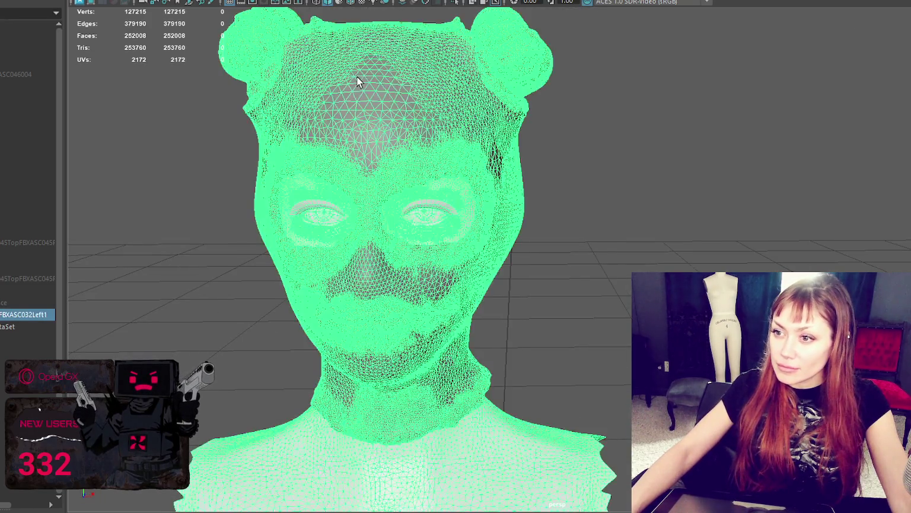
pyautogui.scroll(-1, 362, 256)
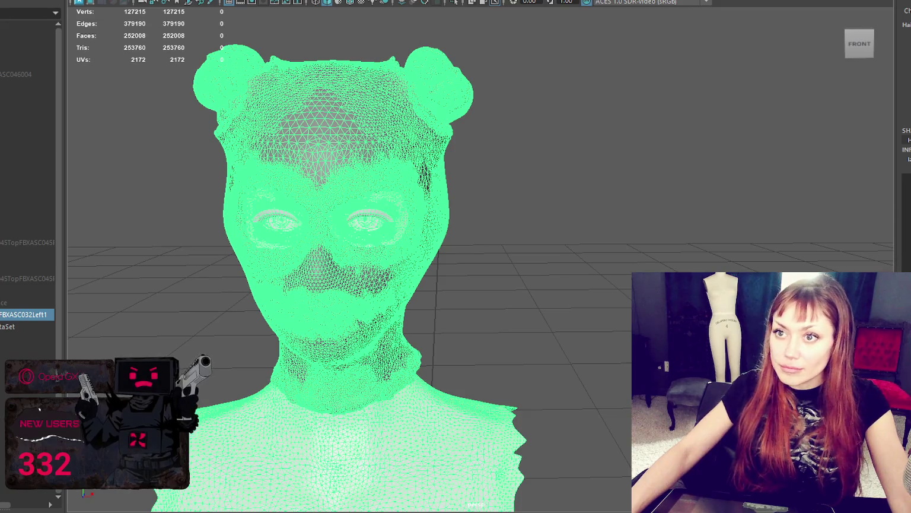
# - Use Modify > Make Live on the sculpted head and zoom in on the forehead
pyautogui.click(119, 1)
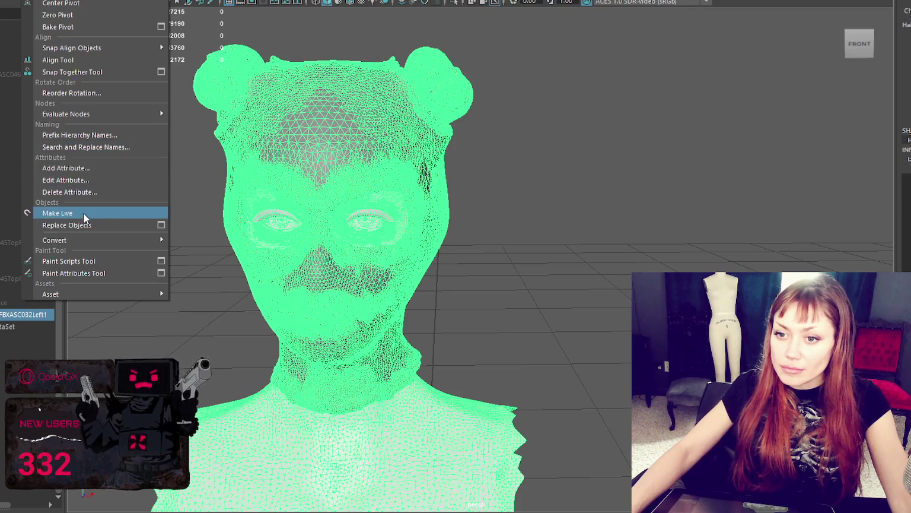
pyautogui.click(134, 209)
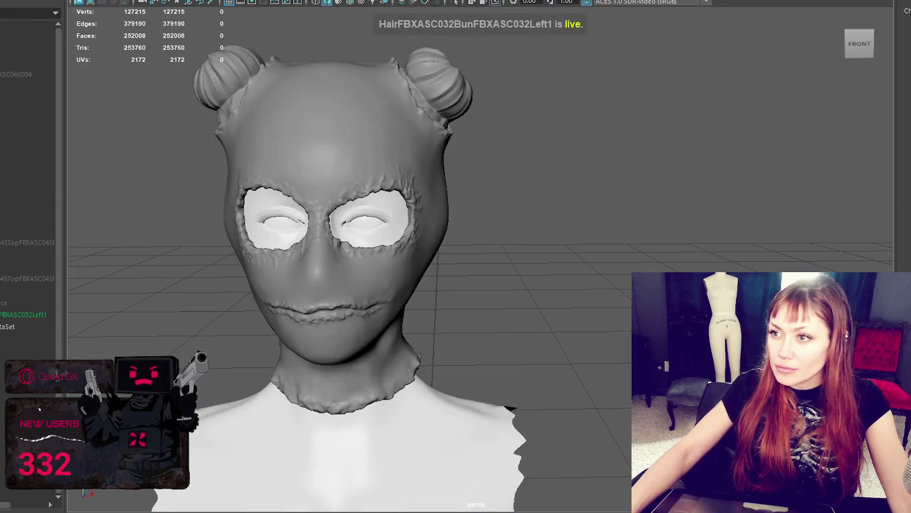
pyautogui.scroll(5, 379, 163)
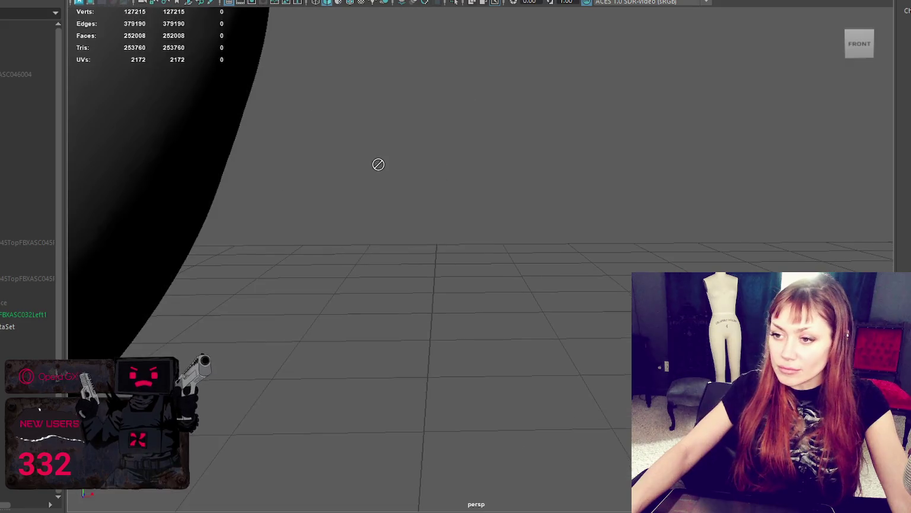
pyautogui.scroll(-3, 413, 147)
pyautogui.scroll(-2, 464, 170)
pyautogui.scroll(-3, 465, 170)
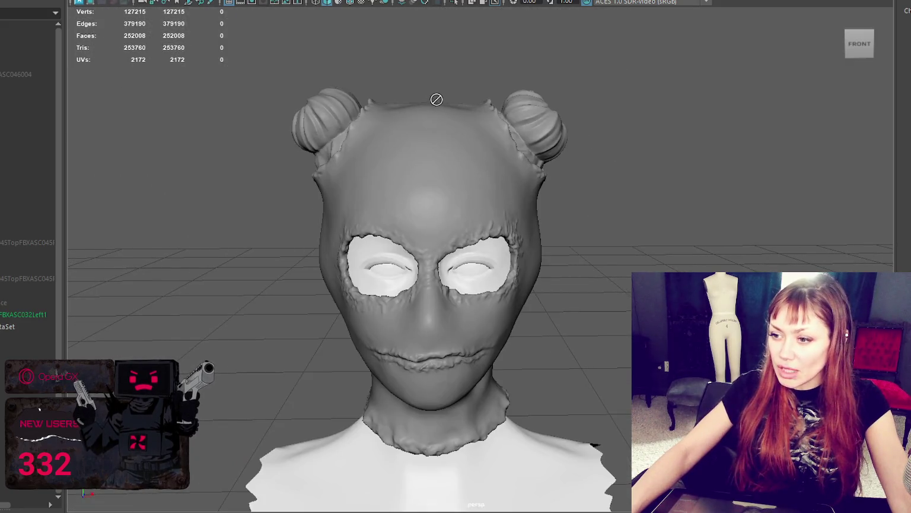
pyautogui.scroll(3, 439, 193)
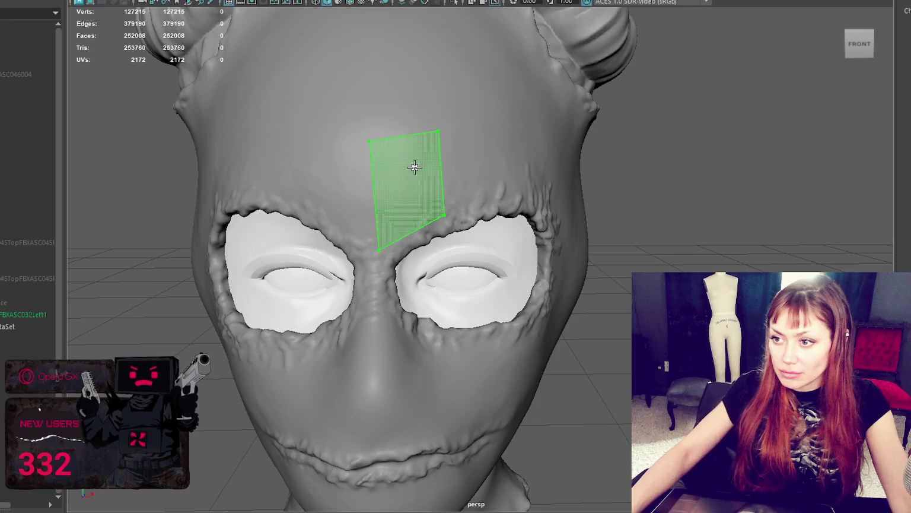
# - Draw retopology quads across the forehead and along the brow to the outer eye corner
pyautogui.keyDown('shift'); pyautogui.click(416, 168); pyautogui.keyUp('shift')
pyautogui.keyDown('shift'); pyautogui.click(494, 156); pyautogui.keyUp('shift')
pyautogui.keyDown('alt'); pyautogui.moveTo(494, 156); pyautogui.dragTo(519, 183); pyautogui.keyUp('alt')
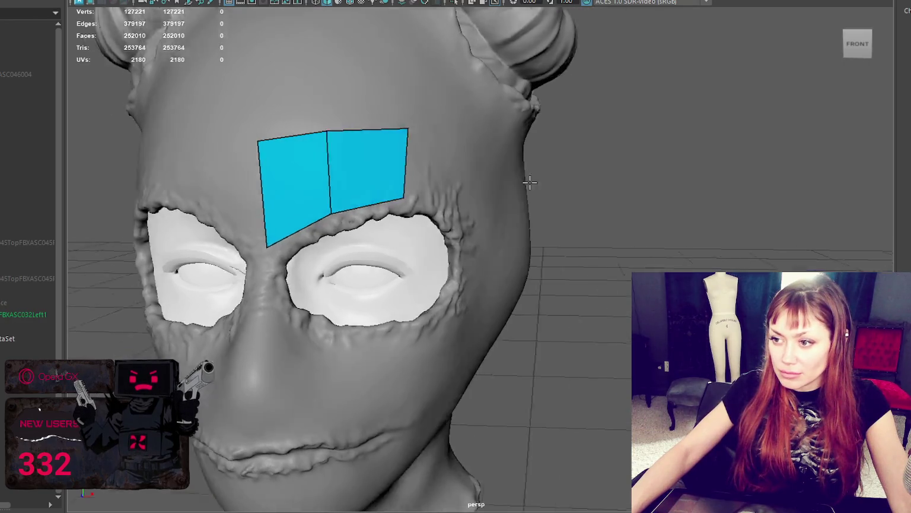
pyautogui.keyDown('shift'); pyautogui.click(359, 160); pyautogui.keyUp('shift')
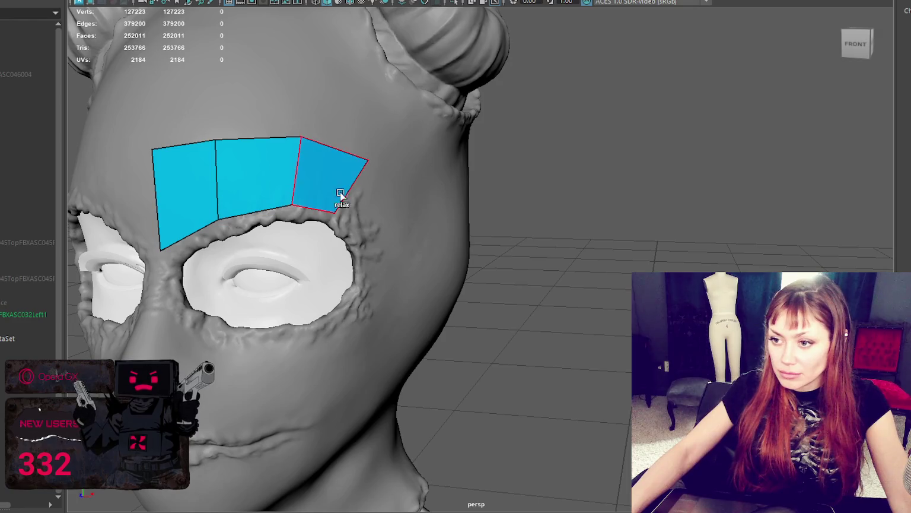
pyautogui.click(412, 233)
pyautogui.keyDown('shift'); pyautogui.click(382, 212); pyautogui.keyUp('shift')
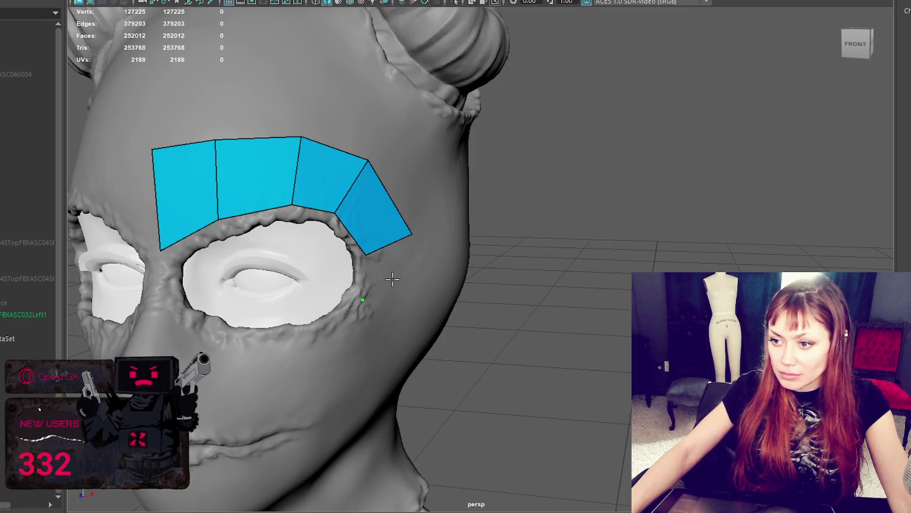
pyautogui.keyDown('alt'); pyautogui.moveTo(384, 323); pyautogui.dragTo(285, 242); pyautogui.keyUp('alt')
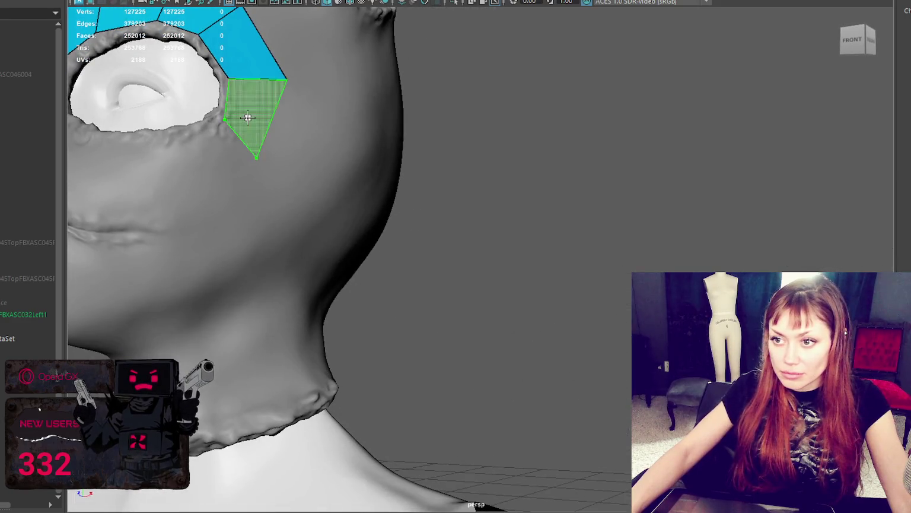
pyautogui.keyDown('shift'); pyautogui.click(264, 159); pyautogui.keyUp('shift')
pyautogui.keyDown('alt'); pyautogui.moveTo(264, 158); pyautogui.dragTo(408, 223); pyautogui.keyUp('alt')
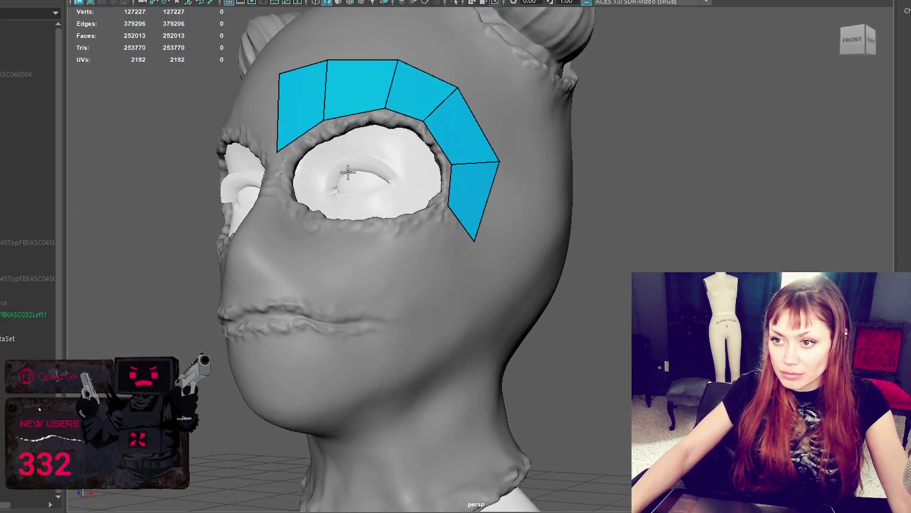
# - Continue the strip down the outer eye, under it toward the nose, and raise the inner-corner vertex
pyautogui.keyDown('shift'); pyautogui.click(421, 261); pyautogui.keyUp('shift')
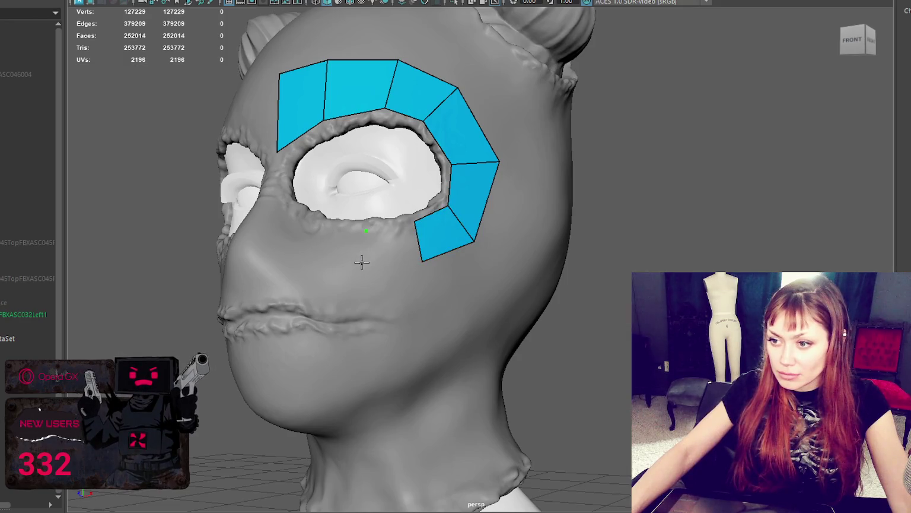
pyautogui.keyDown('shift'); pyautogui.click(395, 243); pyautogui.keyUp('shift')
pyautogui.keyDown('alt'); pyautogui.moveTo(395, 243); pyautogui.dragTo(452, 347); pyautogui.keyUp('alt')
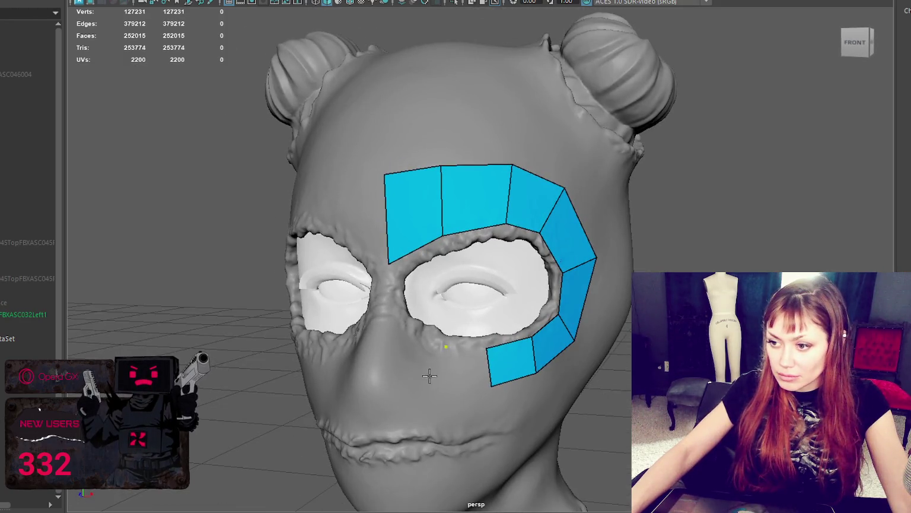
pyautogui.keyDown('shift'); pyautogui.click(447, 373); pyautogui.keyUp('shift')
pyautogui.keyDown('shift'); pyautogui.click(391, 369); pyautogui.keyUp('shift')
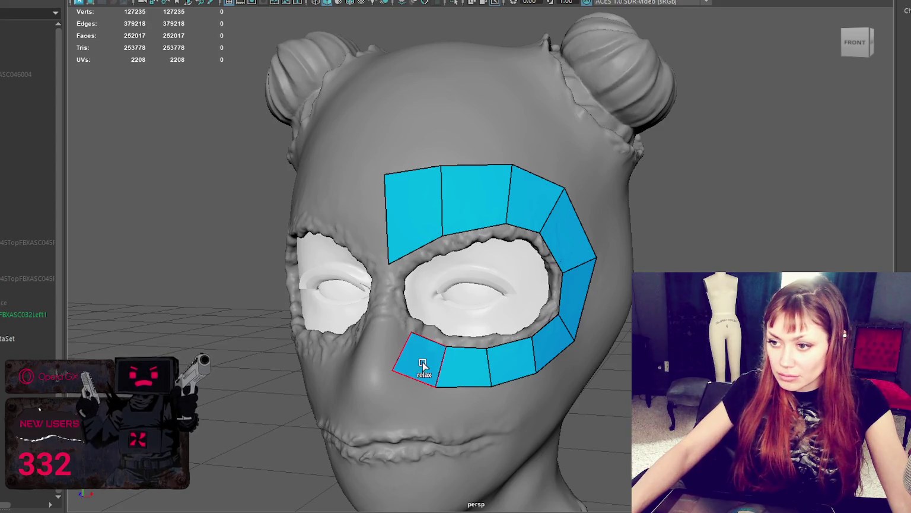
pyautogui.keyDown('shift'); pyautogui.click(377, 334); pyautogui.keyUp('shift')
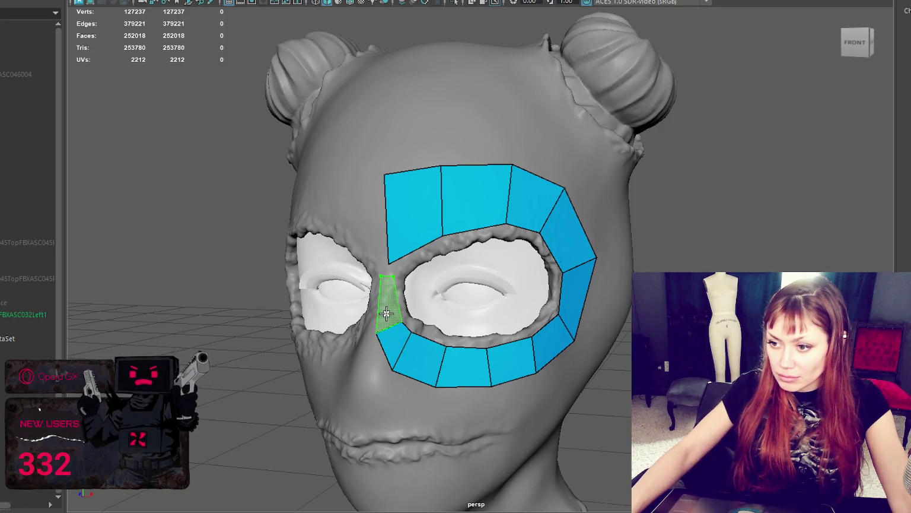
pyautogui.keyDown('shift'); pyautogui.click(389, 267); pyautogui.keyUp('shift')
pyautogui.moveTo(390, 264); pyautogui.dragTo(400, 259)
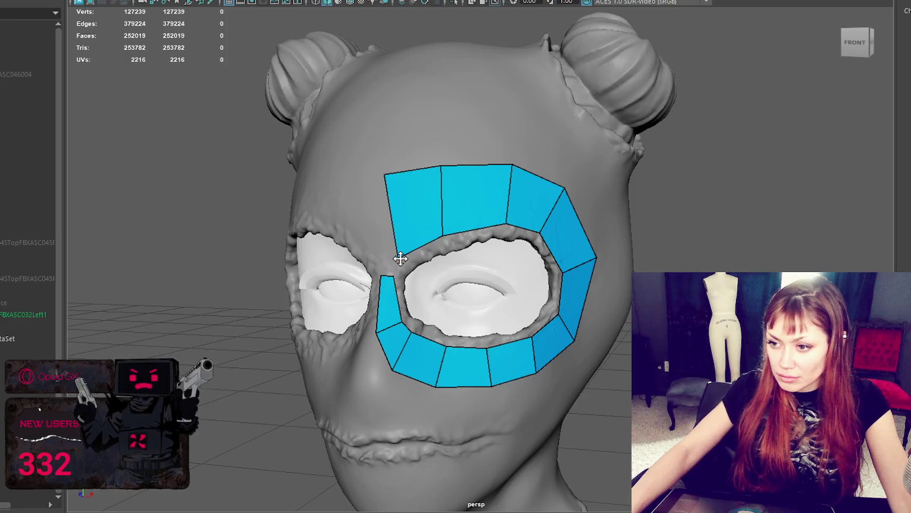
# - Fill the gaps above the eye and at its inner corner with quads
pyautogui.keyDown('shift'); pyautogui.click(390, 255); pyautogui.keyUp('shift')
pyautogui.scroll(5, 573, 267)
pyautogui.scroll(-5, 578, 265)
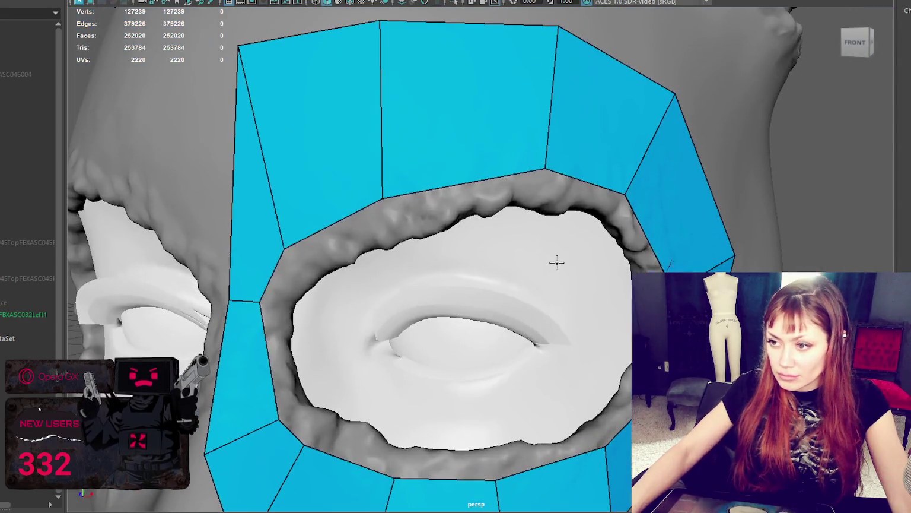
pyautogui.click(527, 207)
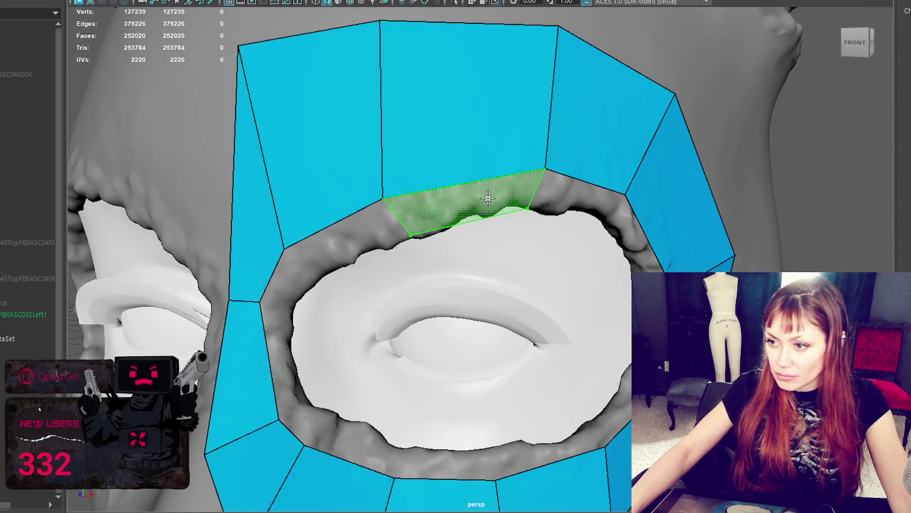
pyautogui.keyDown('shift'); pyautogui.click(488, 198); pyautogui.keyUp('shift')
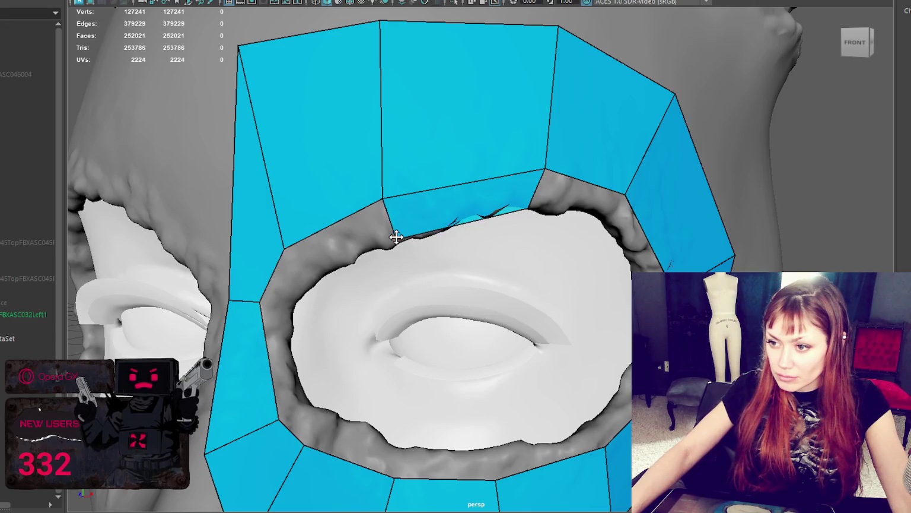
pyautogui.moveTo(407, 241)
pyautogui.keyDown('alt'); pyautogui.mouseDown()
pyautogui.moveTo(399, 155)
pyautogui.moveTo(472, 259)
pyautogui.moveTo(379, 264)
pyautogui.mouseUp(); pyautogui.keyUp('alt')
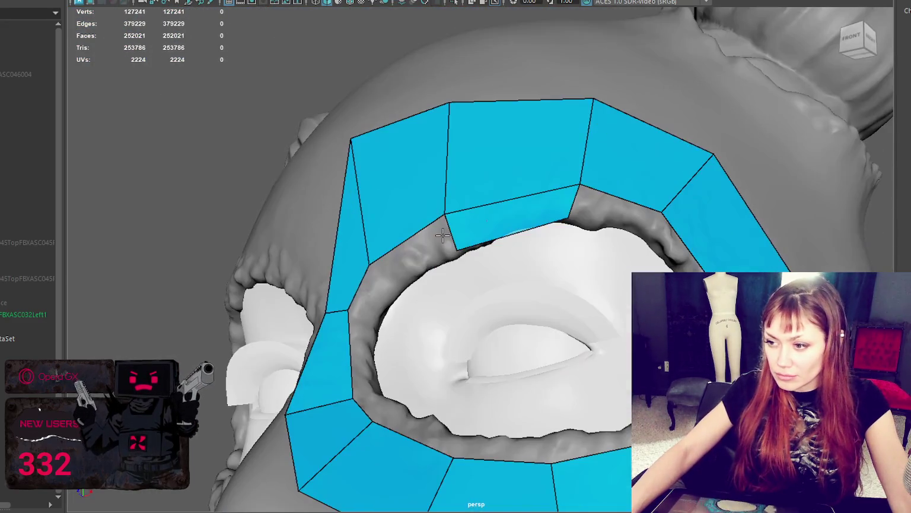
pyautogui.keyDown('shift'); pyautogui.click(408, 258); pyautogui.keyUp('shift')
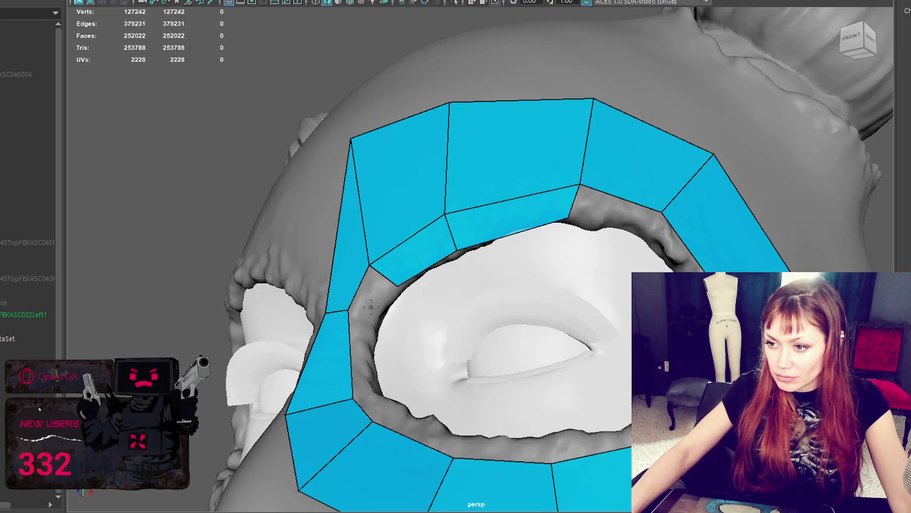
pyautogui.keyDown('shift'); pyautogui.click(375, 314); pyautogui.keyUp('shift')
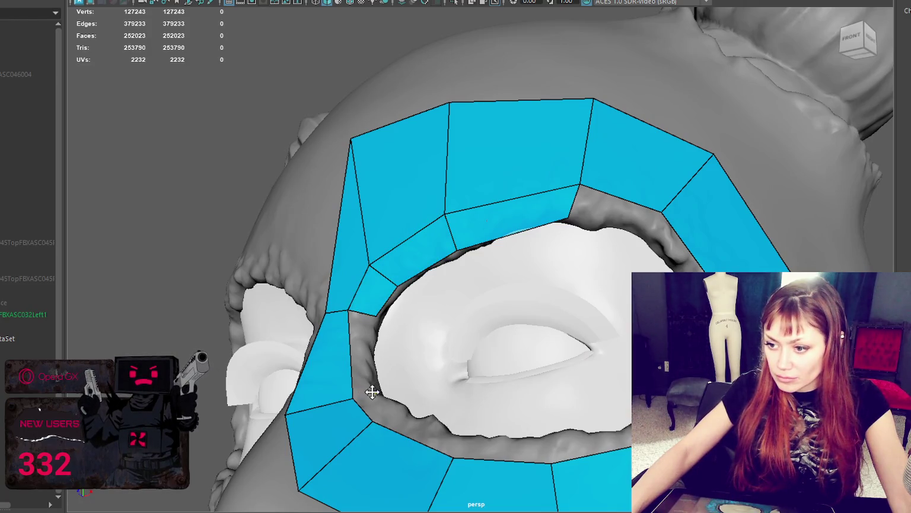
pyautogui.moveTo(426, 346)
pyautogui.keyDown('alt'); pyautogui.mouseDown()
pyautogui.moveTo(446, 366)
pyautogui.moveTo(425, 298)
pyautogui.moveTo(433, 309)
pyautogui.mouseUp(); pyautogui.keyUp('alt')
pyautogui.scroll(4, 430, 311)
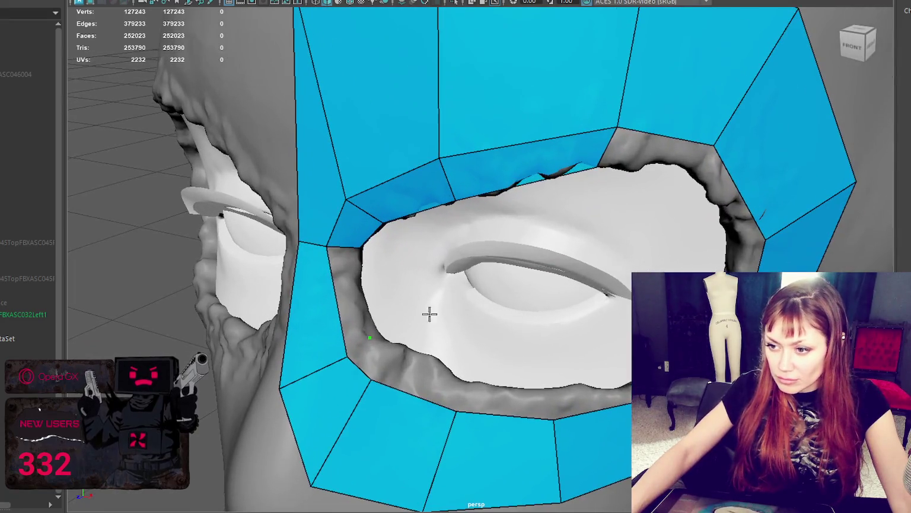
pyautogui.keyDown('shift'); pyautogui.click(344, 302); pyautogui.keyUp('shift')
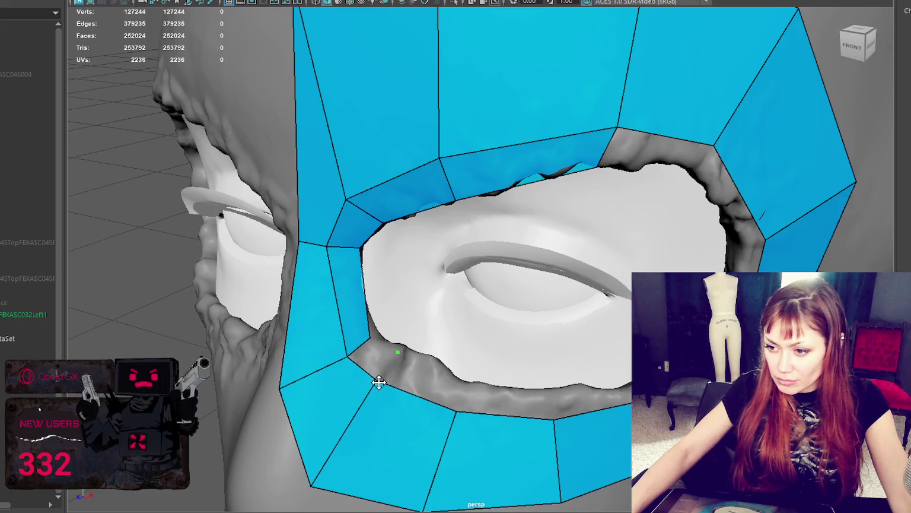
pyautogui.keyDown('shift'); pyautogui.click(369, 355); pyautogui.keyUp('shift')
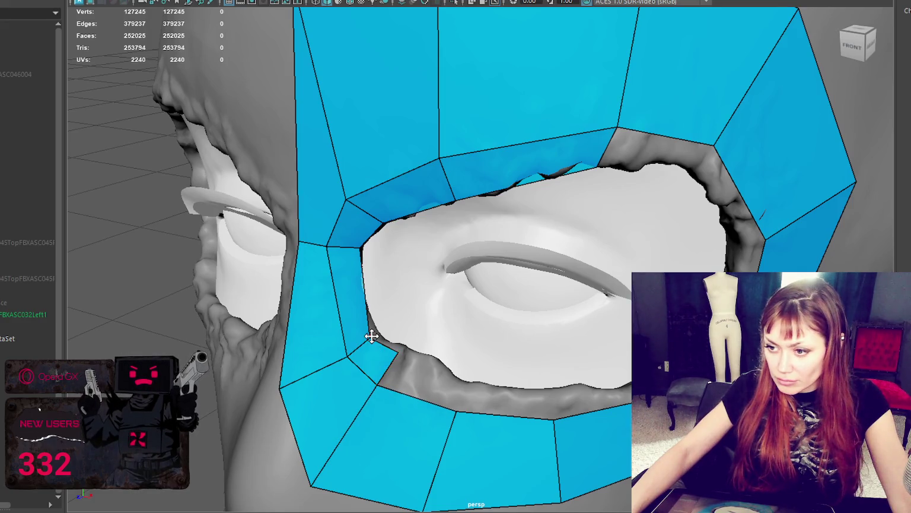
# - Insert an edge loop left of the eye and fill the remaining gaps above, at the outer corner and under the eyelid
pyautogui.keyDown('ctrl'); pyautogui.click(340, 301); pyautogui.keyUp('ctrl')
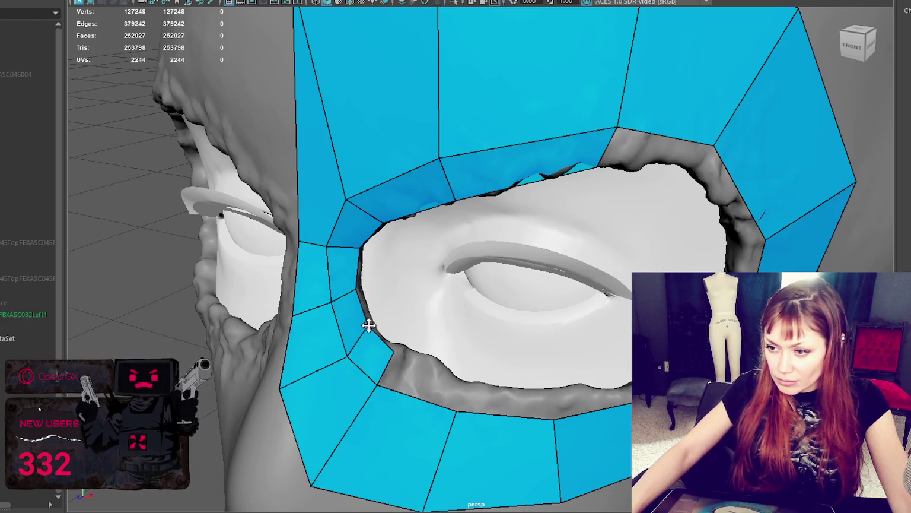
pyautogui.scroll(-3, 386, 327)
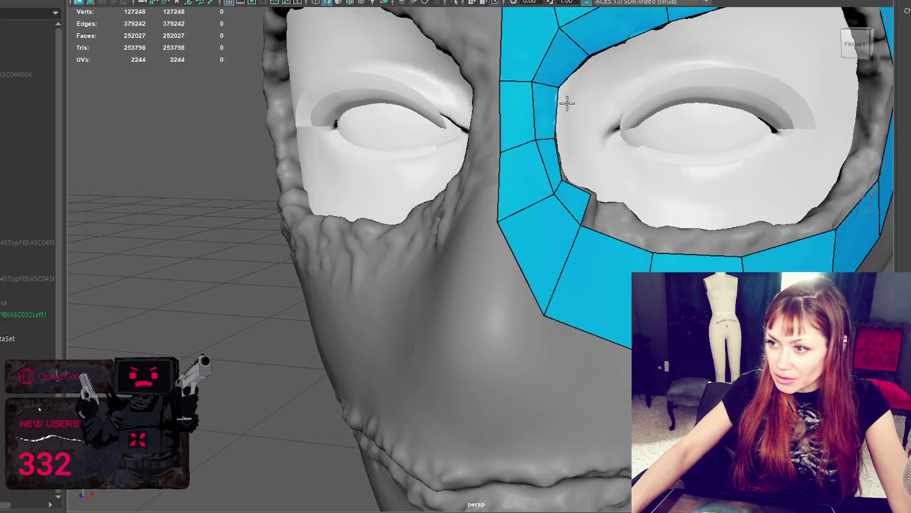
pyautogui.moveTo(588, 54)
pyautogui.mouseDown()
pyautogui.moveTo(578, 77)
pyautogui.moveTo(429, 138)
pyautogui.moveTo(456, 126)
pyautogui.mouseUp()
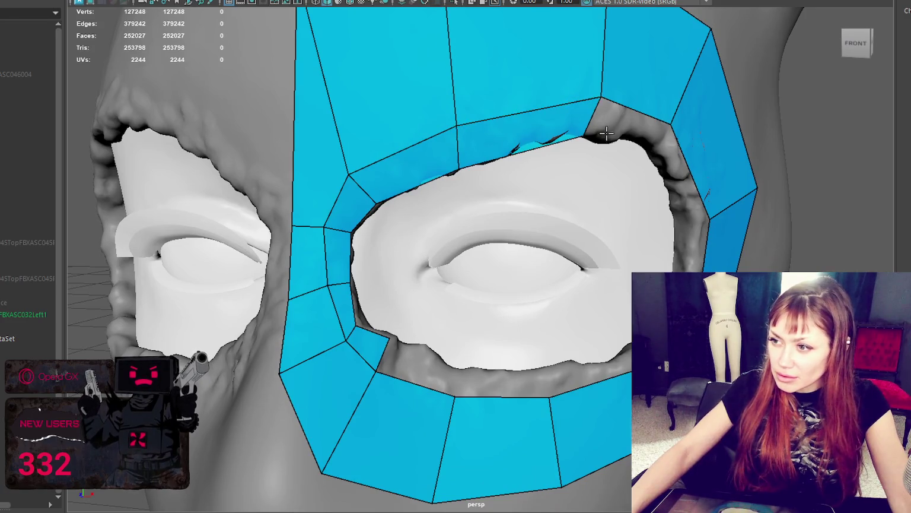
pyautogui.click(652, 147)
pyautogui.keyDown('shift'); pyautogui.click(634, 124); pyautogui.keyUp('shift')
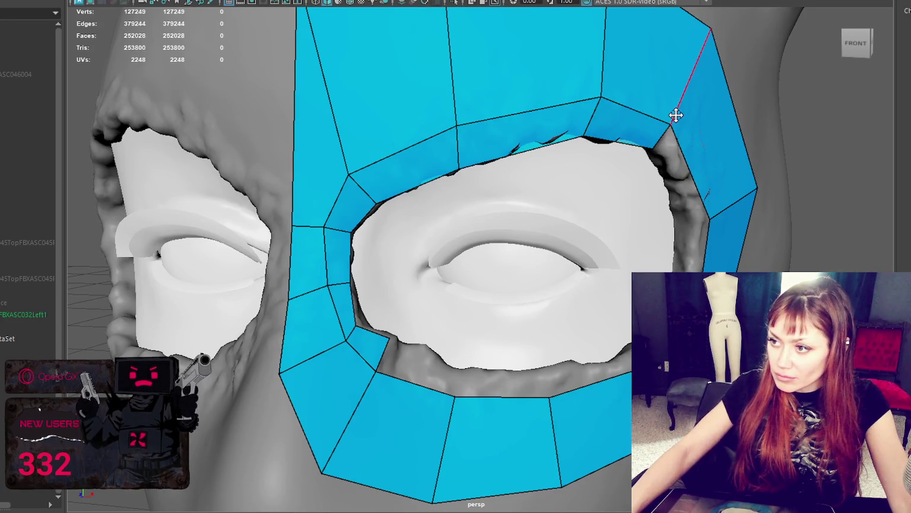
pyautogui.keyDown('shift'); pyautogui.click(688, 184); pyautogui.keyUp('shift')
pyautogui.keyDown('shift'); pyautogui.click(697, 243); pyautogui.keyUp('shift')
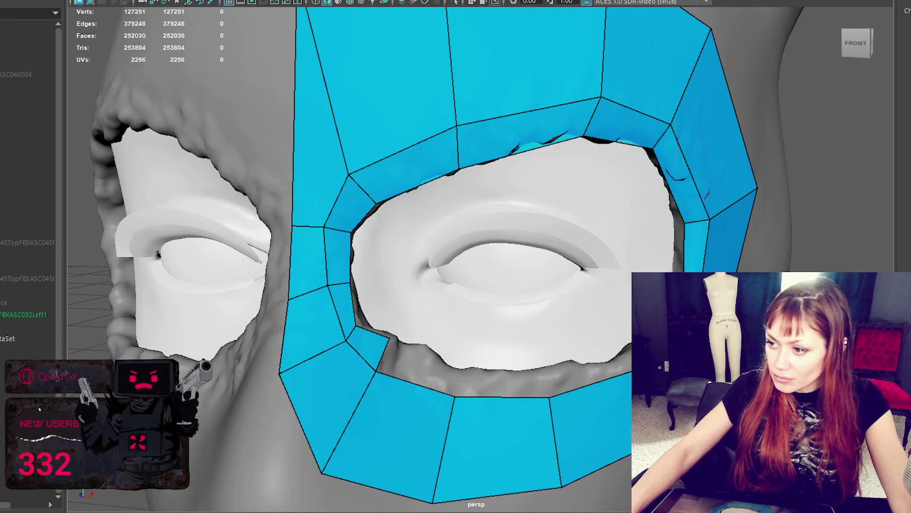
pyautogui.keyDown('shift'); pyautogui.click(561, 365); pyautogui.keyUp('shift')
pyautogui.keyDown('shift'); pyautogui.click(475, 382); pyautogui.keyUp('shift')
pyautogui.keyDown('shift'); pyautogui.click(479, 385); pyautogui.keyUp('shift')
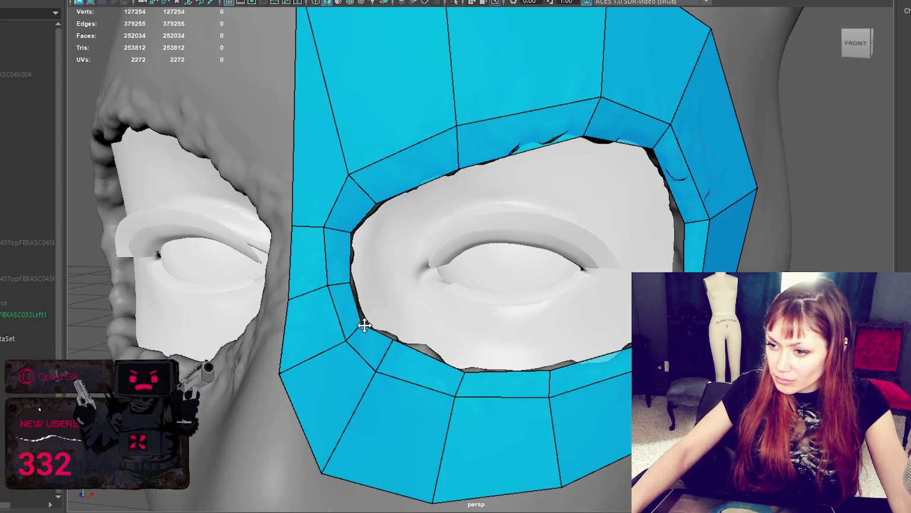
# - Cut four new edge loops across the eye ring and slide ring vertices to reshape the lower edges
pyautogui.keyDown('alt'); pyautogui.moveTo(365, 325); pyautogui.dragTo(443, 331); pyautogui.keyUp('alt')
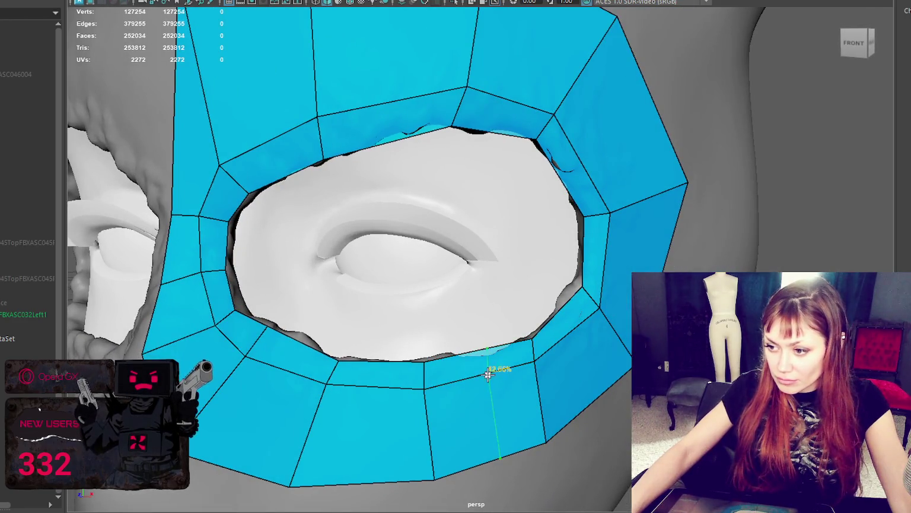
pyautogui.keyDown('ctrl'); pyautogui.click(482, 372); pyautogui.keyUp('ctrl')
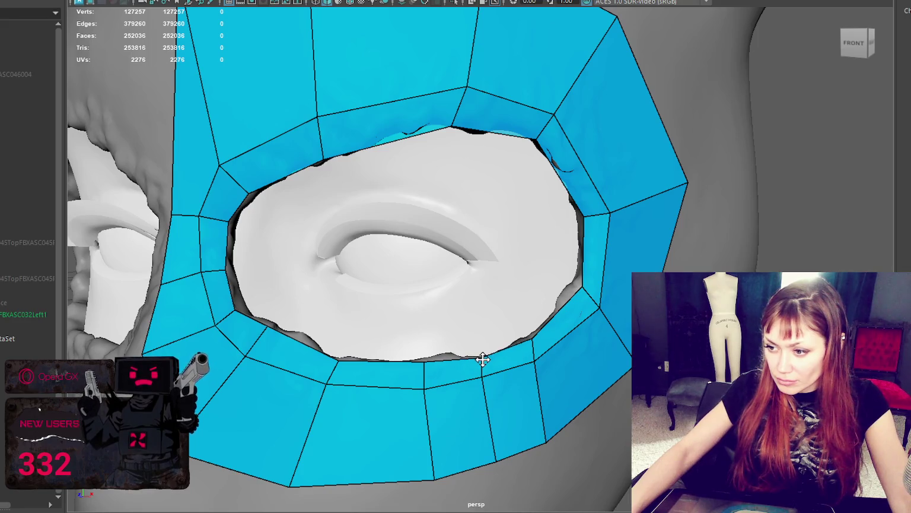
pyautogui.keyDown('ctrl'); pyautogui.click(571, 303); pyautogui.keyUp('ctrl')
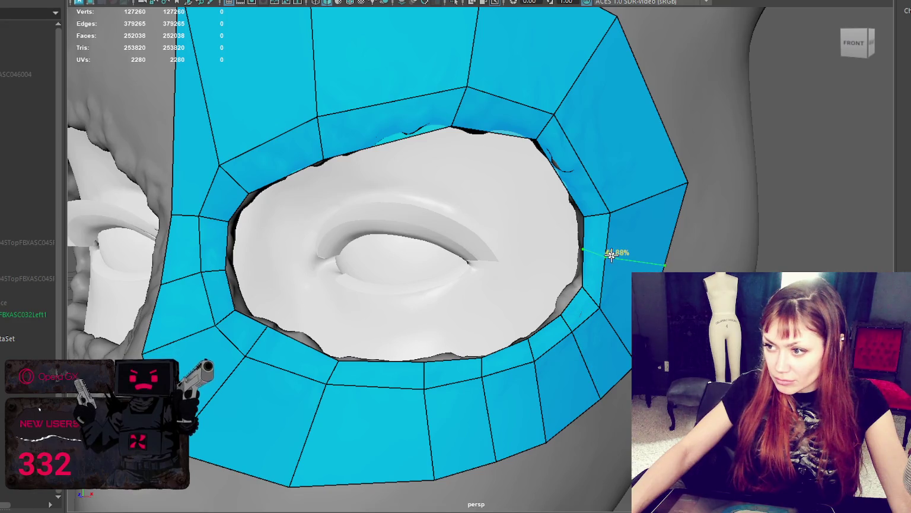
pyautogui.keyDown('ctrl'); pyautogui.click(605, 246); pyautogui.keyUp('ctrl')
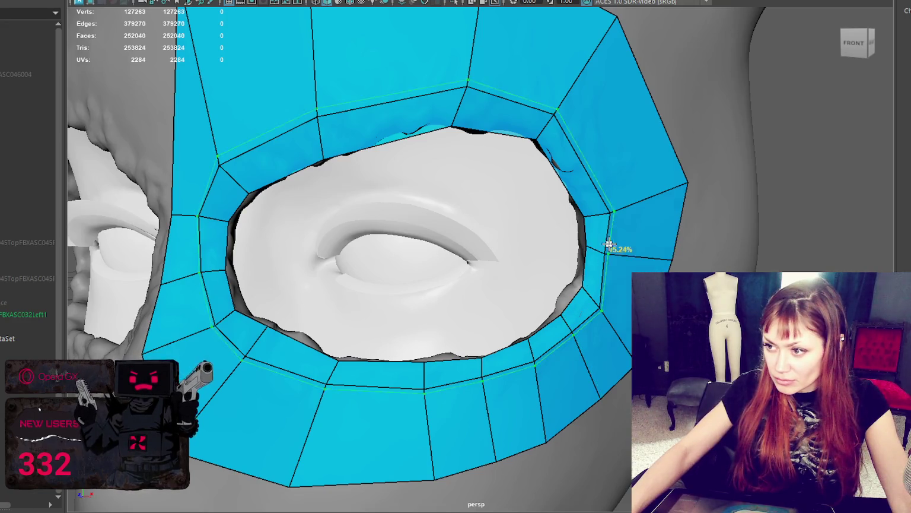
pyautogui.keyDown('ctrl'); pyautogui.click(581, 174); pyautogui.keyUp('ctrl')
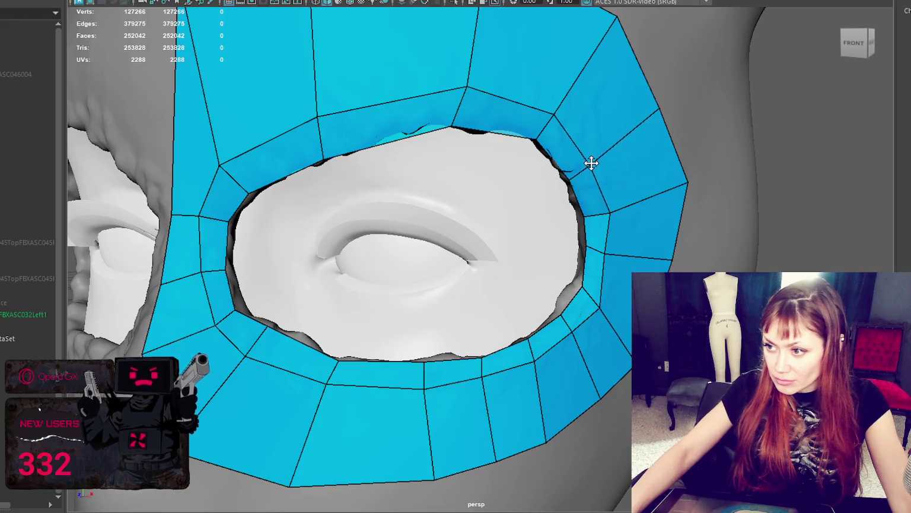
pyautogui.keyDown('alt'); pyautogui.moveTo(611, 252); pyautogui.dragTo(493, 155, button='middle'); pyautogui.keyUp('alt')
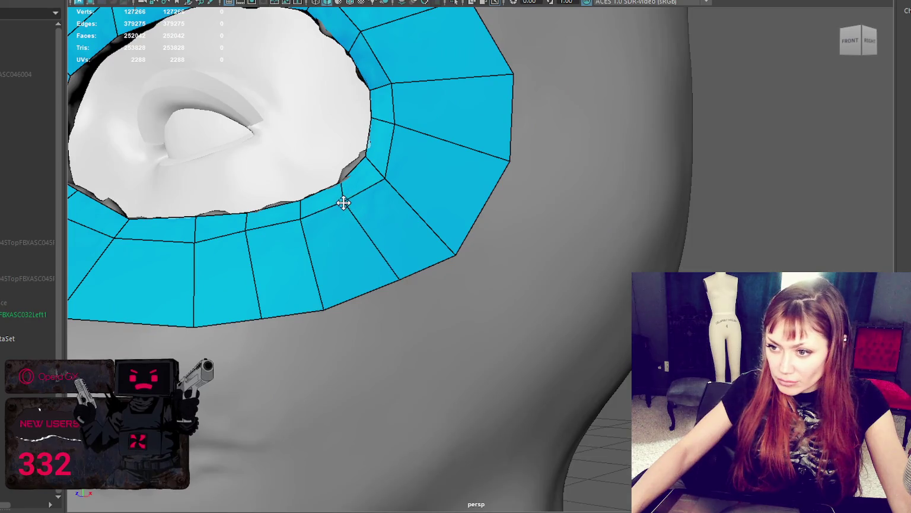
pyautogui.keyDown('alt'); pyautogui.moveTo(331, 256); pyautogui.dragTo(515, 260, button='middle'); pyautogui.keyUp('alt')
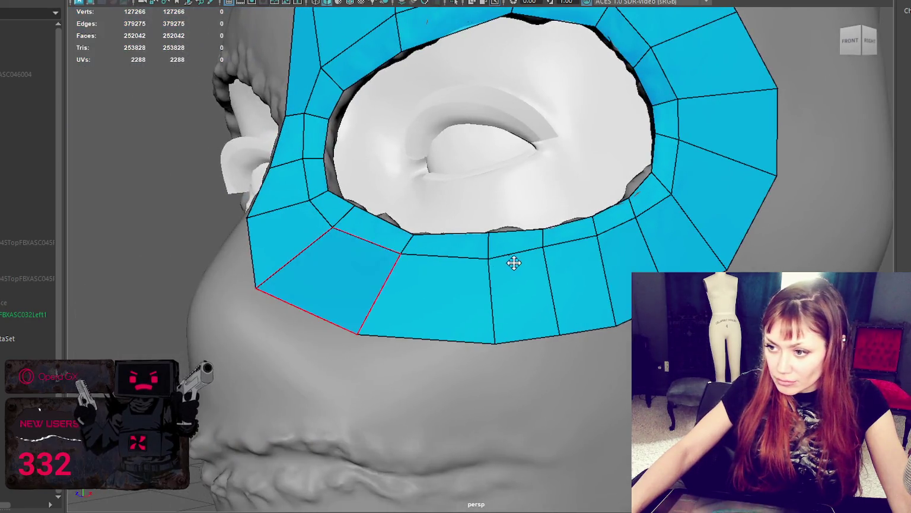
pyautogui.moveTo(490, 258); pyautogui.dragTo(472, 234)
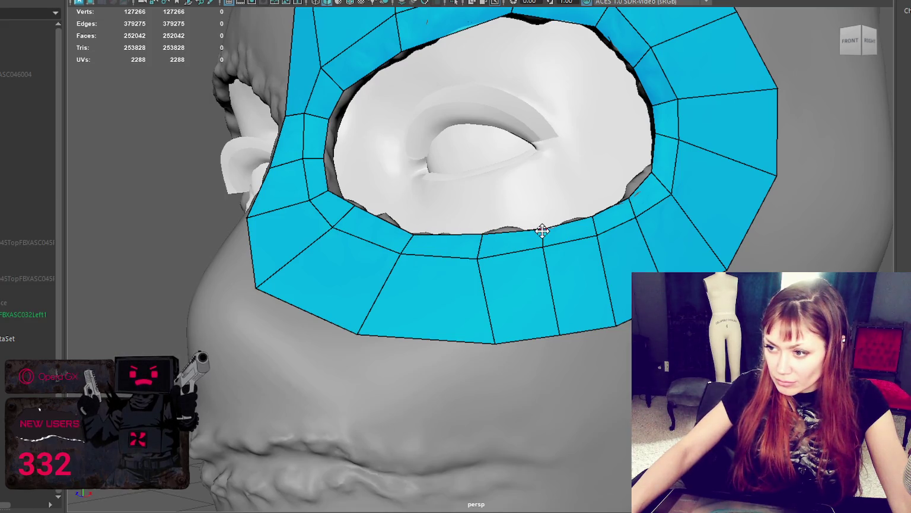
pyautogui.press('ctrl')
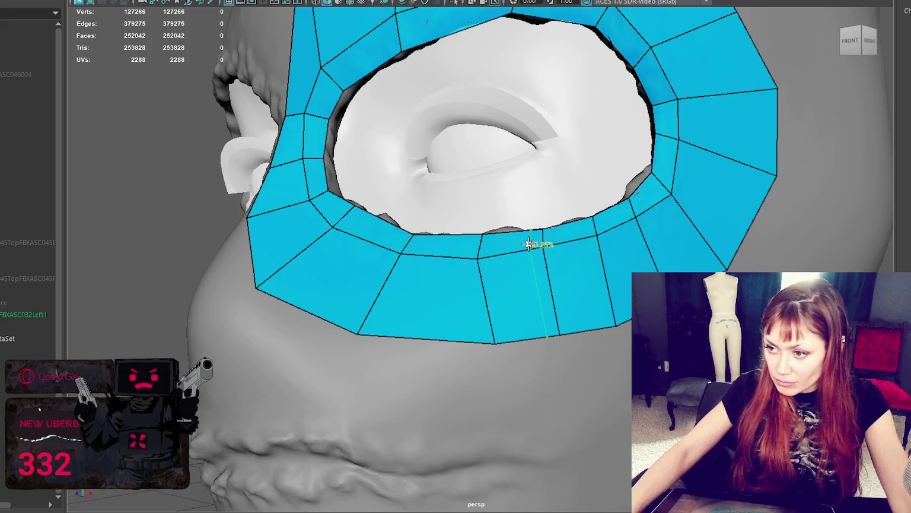
# - Tidy the ring: adjust its inner edge, delete a lower edge to merge faces, straighten a diagonal edge
pyautogui.keyDown('alt'); pyautogui.moveTo(529, 244); pyautogui.dragTo(540, 257, button='middle'); pyautogui.keyUp('alt')
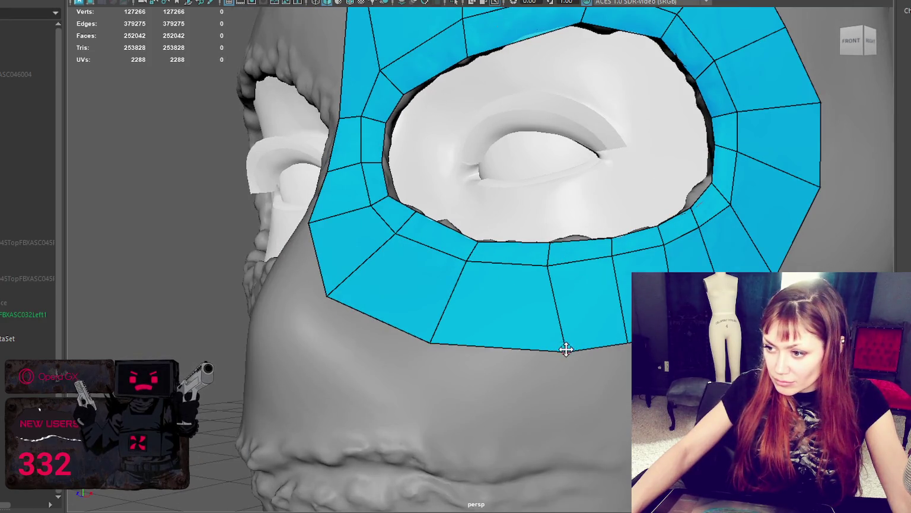
pyautogui.keyDown('alt'); pyautogui.moveTo(616, 252); pyautogui.dragTo(623, 257); pyautogui.keyUp('alt')
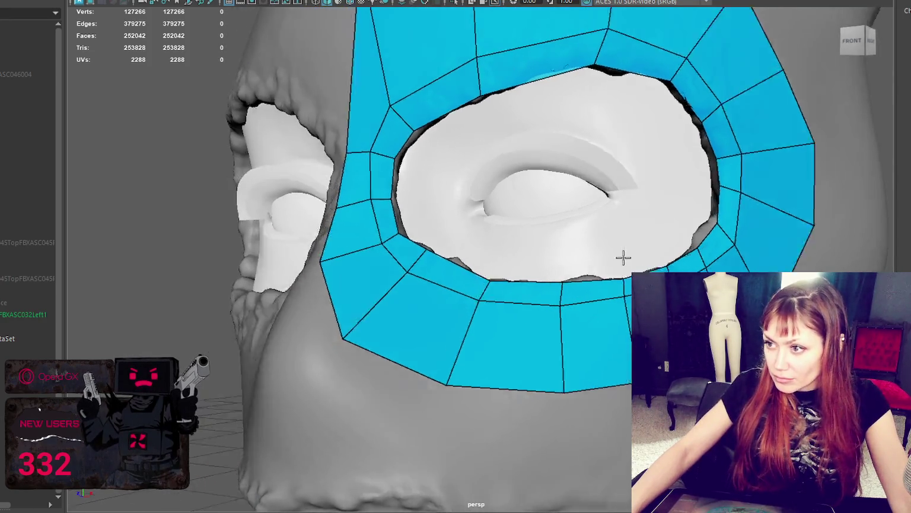
pyautogui.press('[')
pyautogui.press('[')
pyautogui.press(']')
pyautogui.press(']')
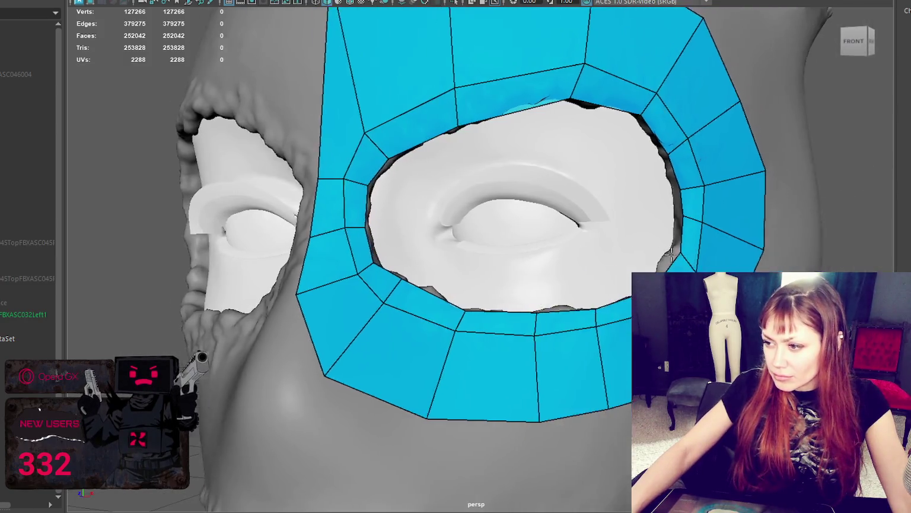
pyautogui.keyDown('alt'); pyautogui.moveTo(670, 255); pyautogui.dragTo(614, 241, button='middle'); pyautogui.keyUp('alt')
pyautogui.moveTo(614, 241)
pyautogui.mouseDown()
pyautogui.moveTo(618, 201)
pyautogui.moveTo(611, 229)
pyautogui.moveTo(632, 229)
pyautogui.mouseUp()
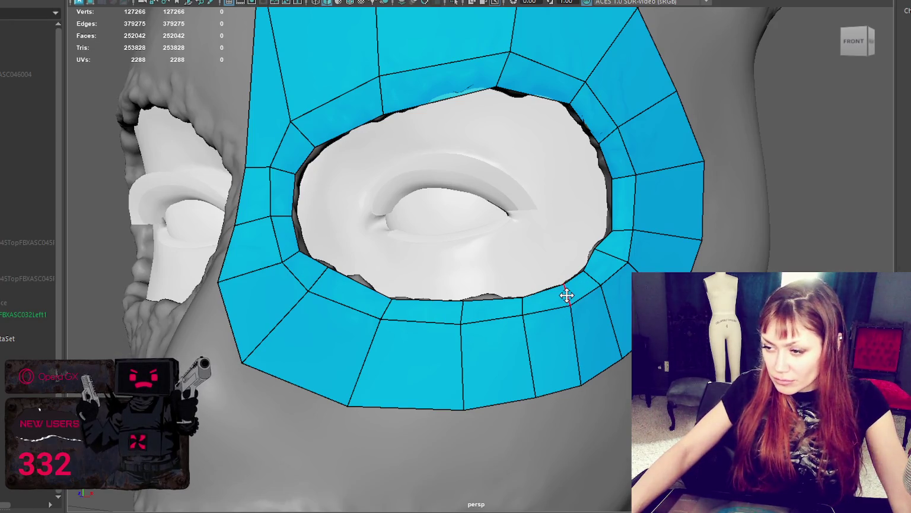
pyautogui.click(571, 320)
pyautogui.press('Delete')
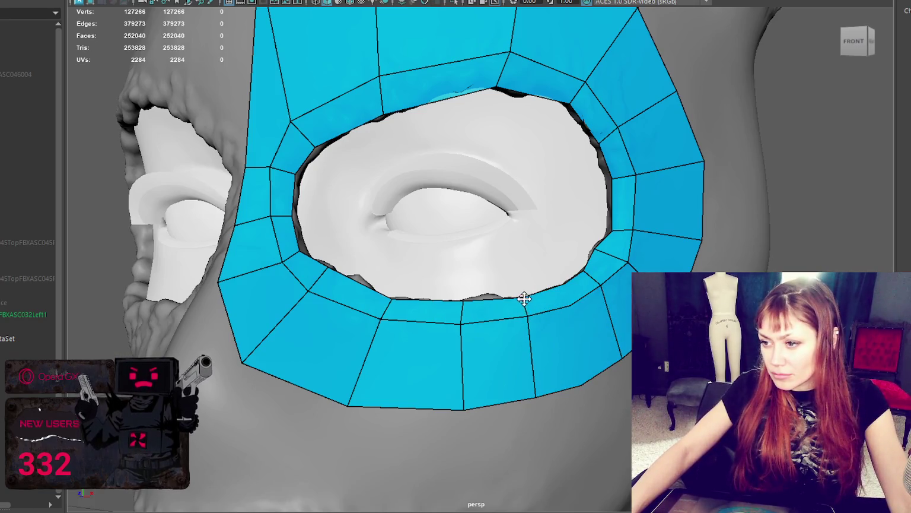
pyautogui.moveTo(487, 296); pyautogui.dragTo(464, 300)
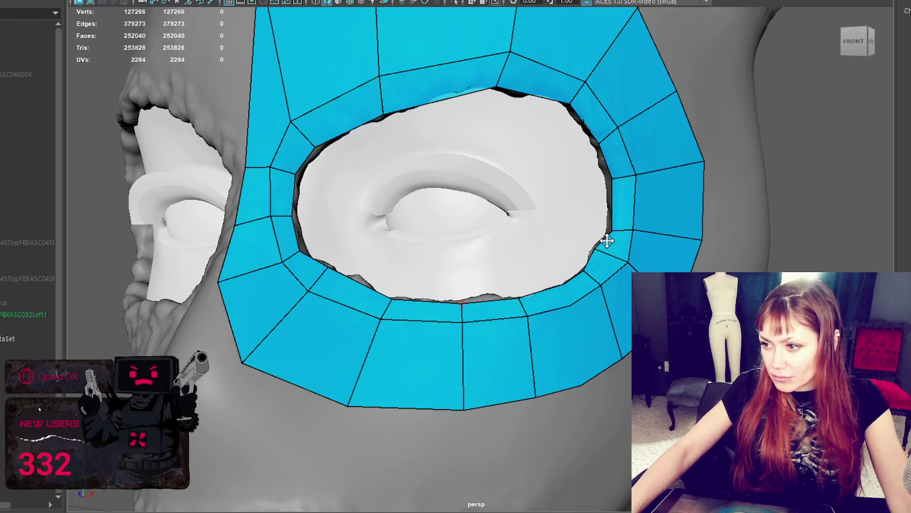
pyautogui.scroll(-4, 506, 164)
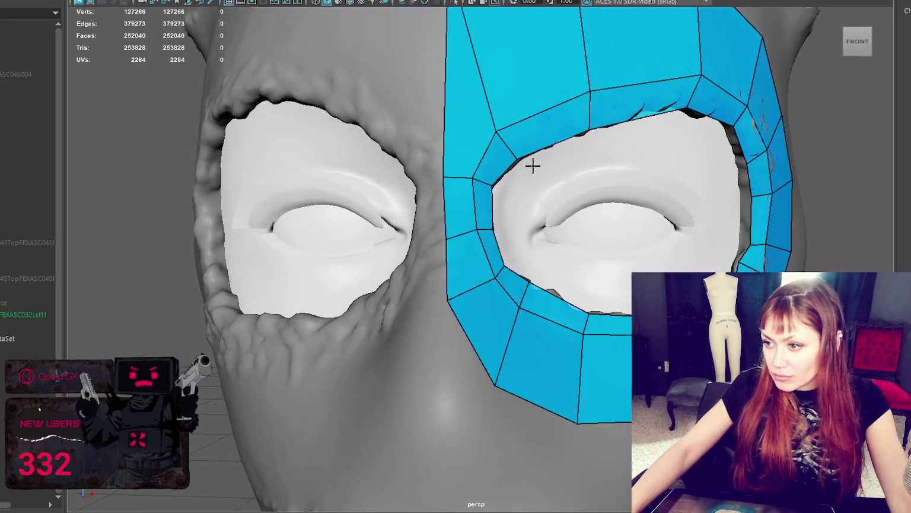
pyautogui.scroll(4, 517, 163)
pyautogui.keyDown('alt'); pyautogui.moveTo(735, 373); pyautogui.dragTo(568, 340, button='middle'); pyautogui.keyUp('alt')
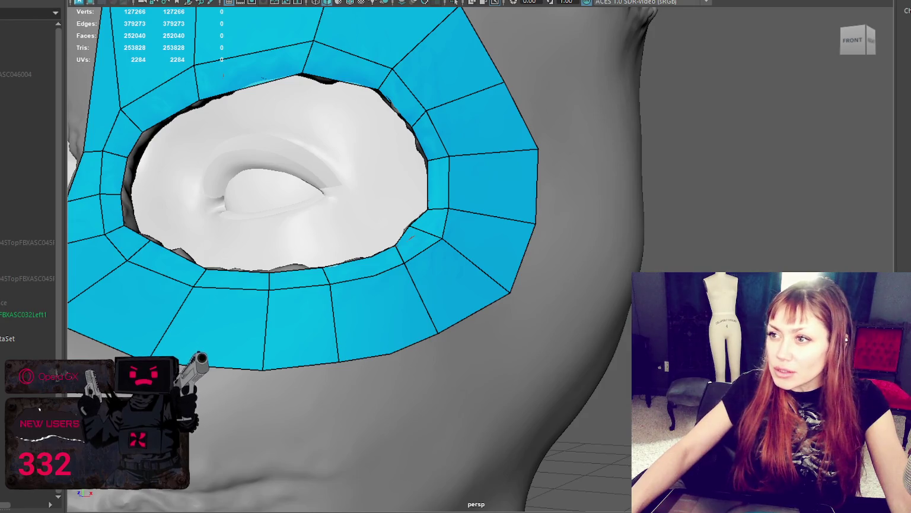
# - In wireframe, remove an unwanted quad near the eye and an extra vertex on the lower loop
pyautogui.press('q')
pyautogui.moveTo(685, 171); pyautogui.dragTo(645, 152, button='right')
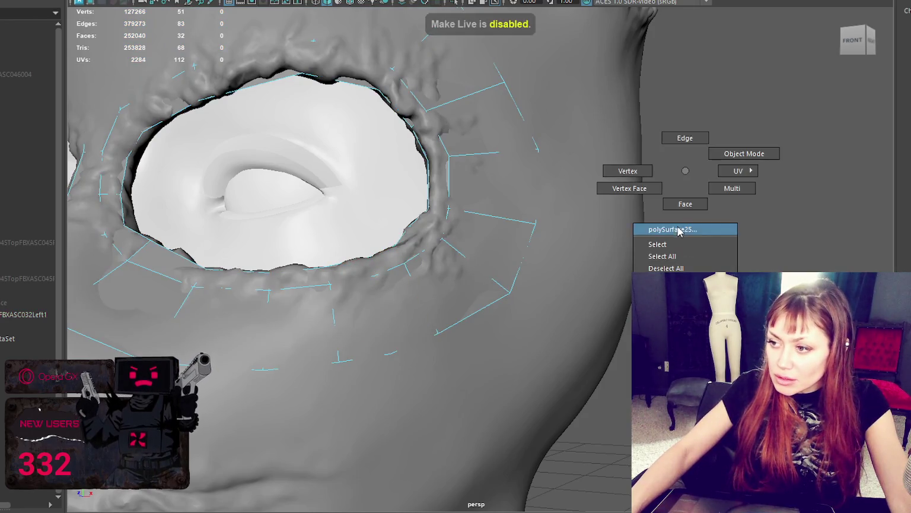
pyautogui.press('4')
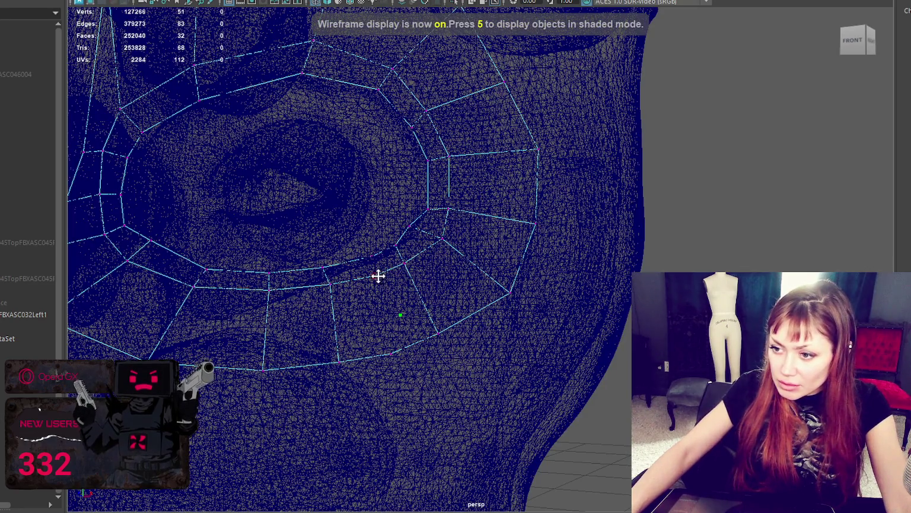
pyautogui.keyDown('ctrl'); pyautogui.keyDown('shift'); pyautogui.click(485, 266); pyautogui.keyUp('shift'); pyautogui.keyUp('ctrl')
pyautogui.keyDown('ctrl'); pyautogui.keyDown('shift'); pyautogui.click(372, 254); pyautogui.keyUp('shift'); pyautogui.keyUp('ctrl')
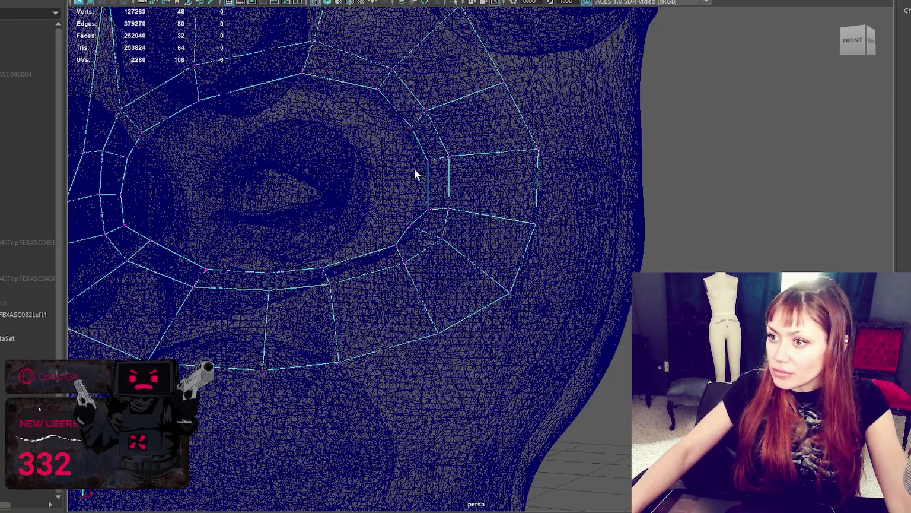
# - Make the sculpted mesh live again, select the eye-patch retopology mesh, and switch to shaded display
pyautogui.press('F9')
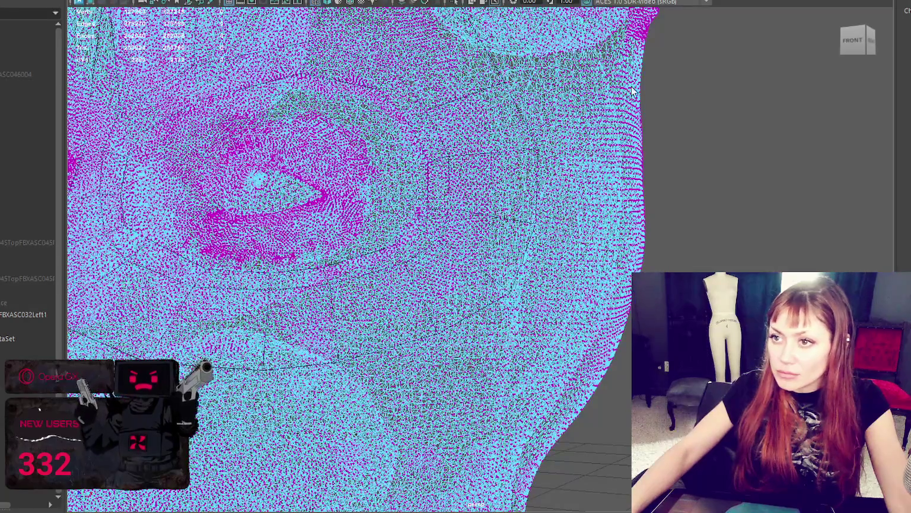
pyautogui.press('F8')
pyautogui.click(135, 0)
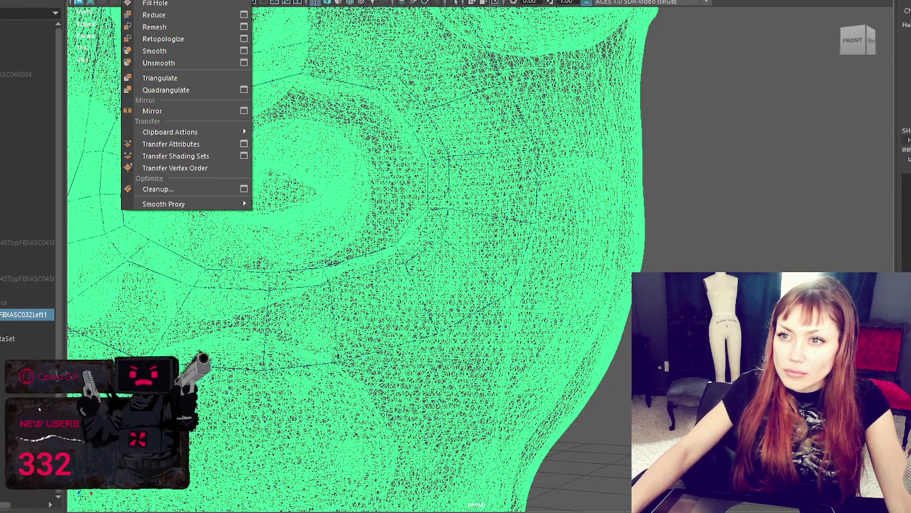
pyautogui.click(96, 213)
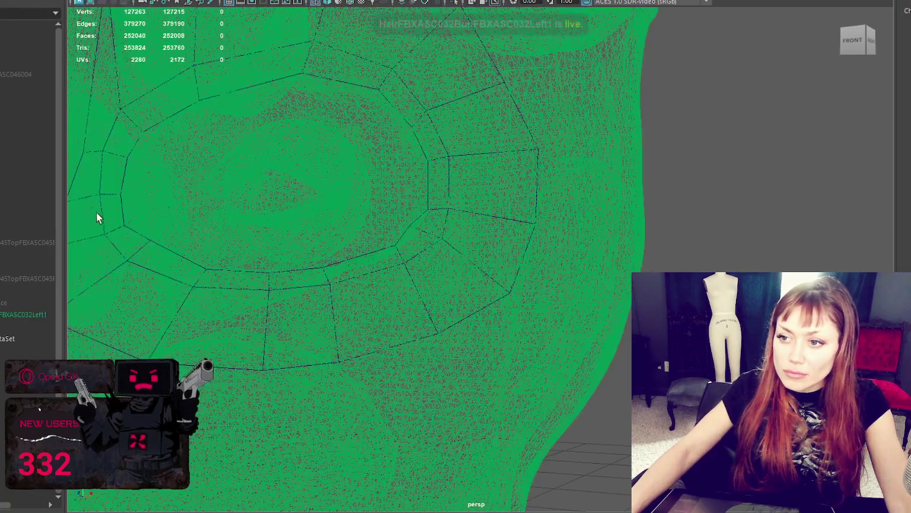
pyautogui.click(492, 215)
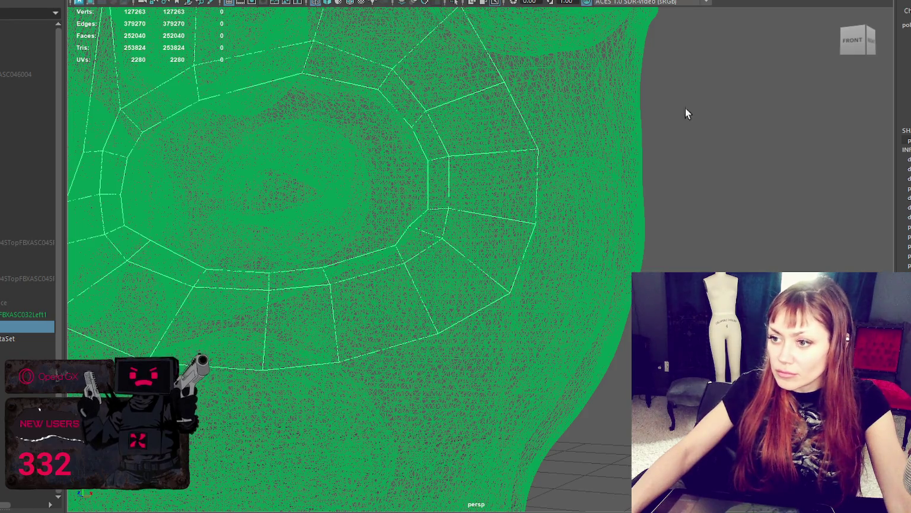
pyautogui.press('5')
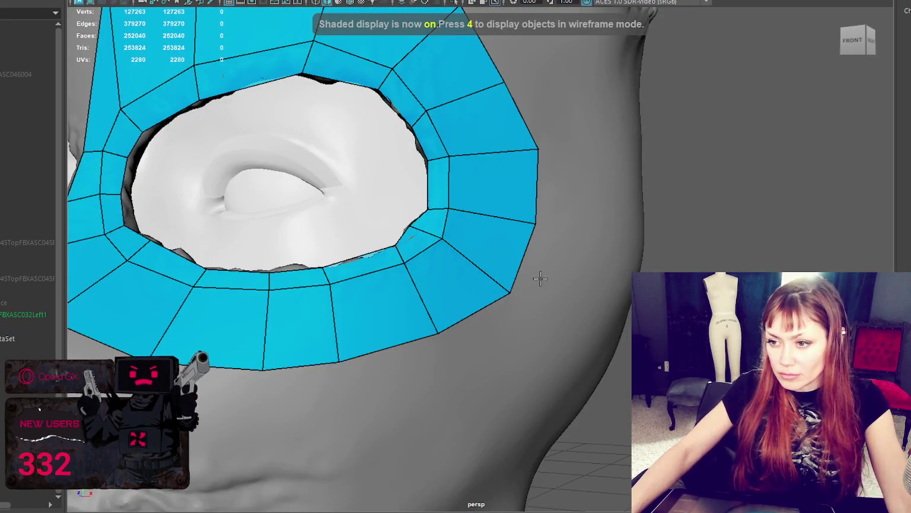
pyautogui.scroll(-5, 540, 279)
pyautogui.keyDown('alt'); pyautogui.moveTo(540, 279); pyautogui.dragTo(509, 265); pyautogui.keyUp('alt')
pyautogui.scroll(5, 518, 265)
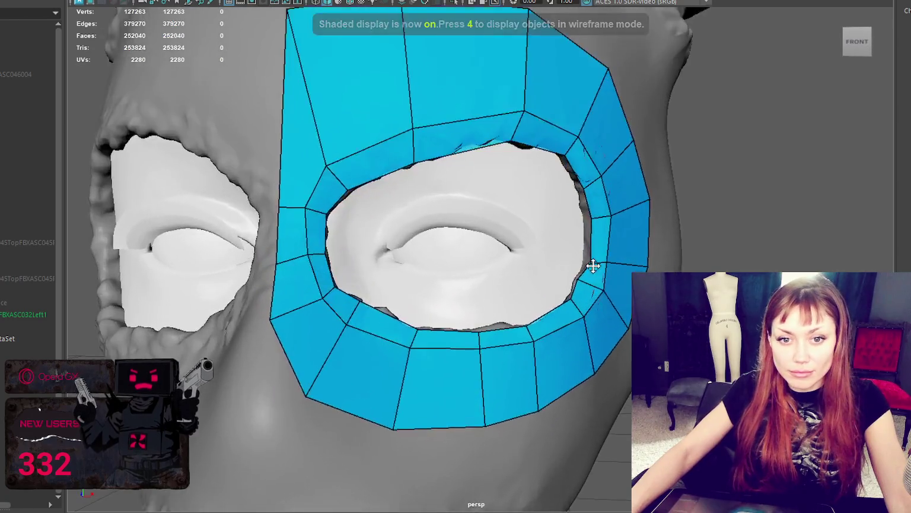
pyautogui.scroll(1, 594, 266)
pyautogui.scroll(2, 611, 237)
pyautogui.scroll(3, 618, 219)
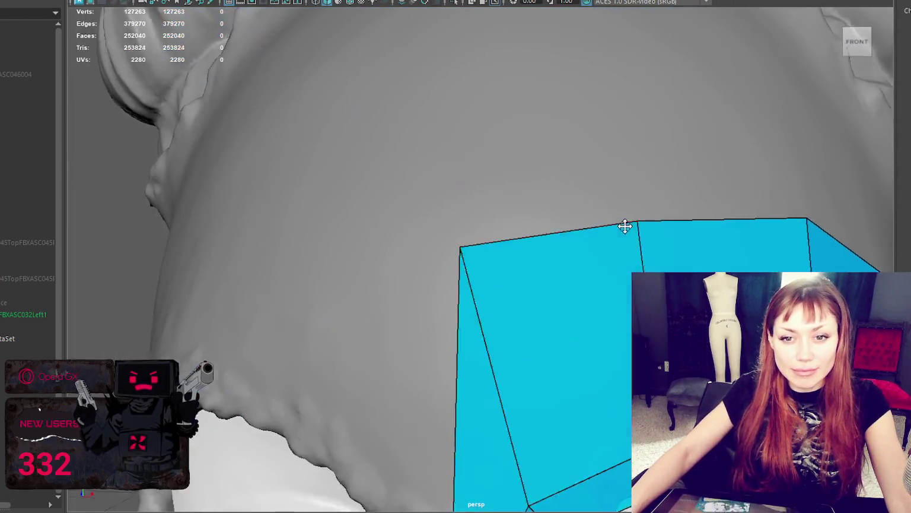
pyautogui.scroll(-5, 625, 226)
pyautogui.keyDown('alt'); pyautogui.moveTo(625, 226); pyautogui.dragTo(589, 203); pyautogui.keyUp('alt')
pyautogui.scroll(2, 597, 207)
pyautogui.scroll(3, 558, 251)
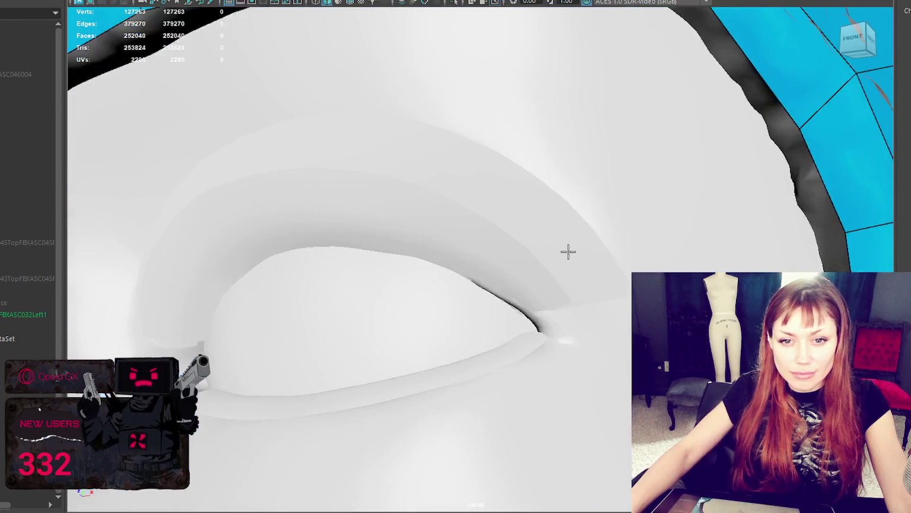
pyautogui.scroll(-1, 566, 250)
pyautogui.scroll(-2, 561, 250)
pyautogui.scroll(2, 563, 243)
pyautogui.keyDown('alt'); pyautogui.moveTo(568, 236); pyautogui.dragTo(565, 233, button='middle'); pyautogui.keyUp('alt')
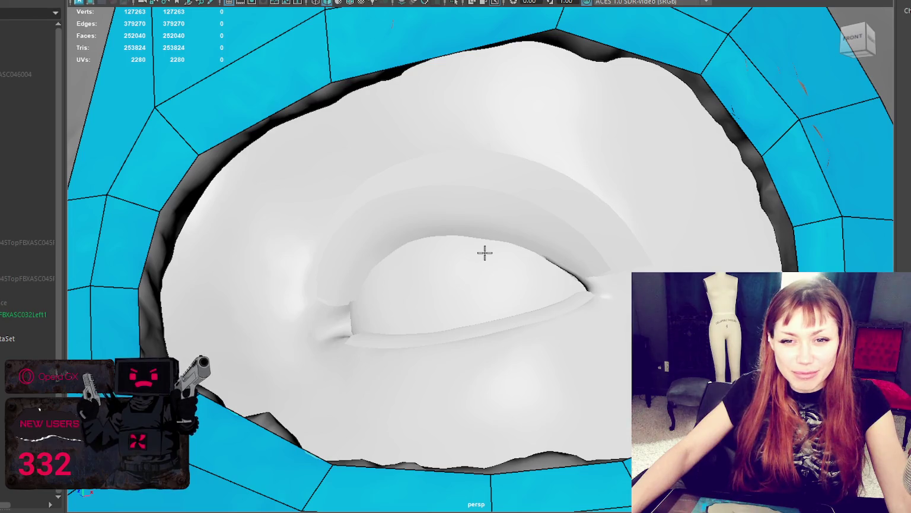
pyautogui.moveTo(551, 248)
pyautogui.keyDown('alt'); pyautogui.mouseDown()
pyautogui.moveTo(578, 187)
pyautogui.moveTo(555, 188)
pyautogui.moveTo(545, 177)
pyautogui.moveTo(595, 156)
pyautogui.mouseUp(); pyautogui.keyUp('alt')
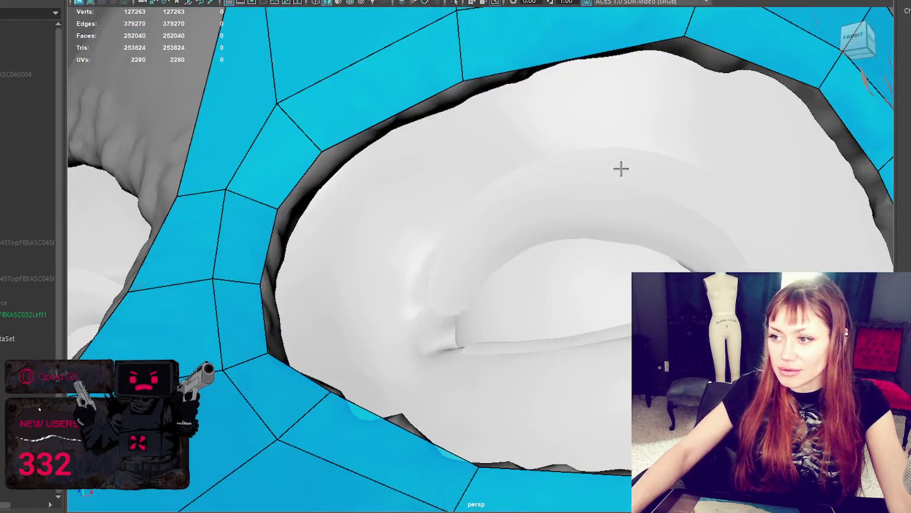
pyautogui.moveTo(621, 167)
pyautogui.keyDown('alt'); pyautogui.mouseDown(button='right')
pyautogui.moveTo(598, 171)
pyautogui.moveTo(647, 223)
pyautogui.mouseUp(button='right'); pyautogui.keyUp('alt')
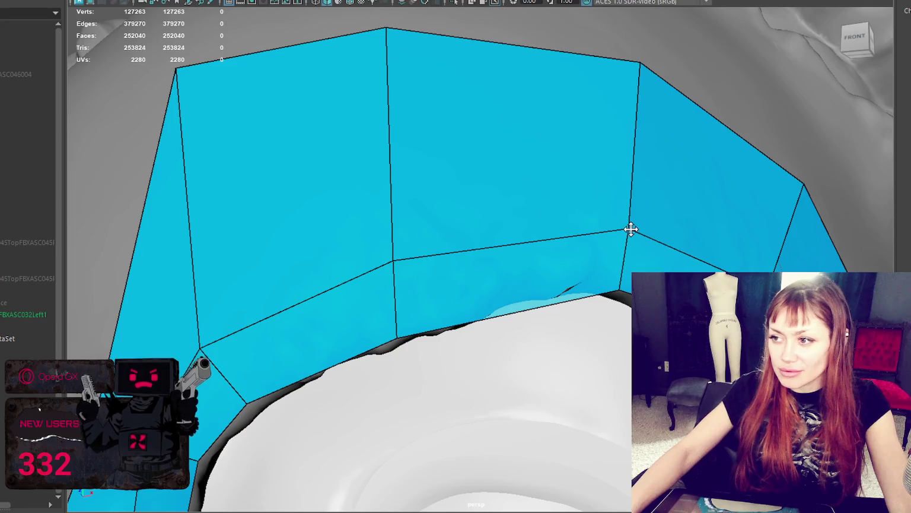
pyautogui.keyDown('alt'); pyautogui.moveTo(635, 61); pyautogui.dragTo(635, 113, button='right'); pyautogui.keyUp('alt')
pyautogui.keyDown('alt'); pyautogui.moveTo(634, 113); pyautogui.dragTo(570, 196); pyautogui.keyUp('alt')
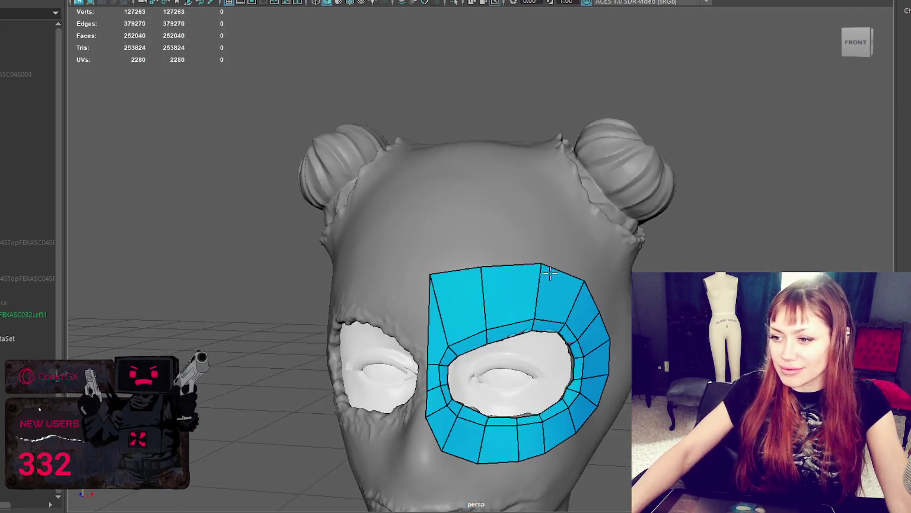
pyautogui.keyDown('alt'); pyautogui.moveTo(552, 220); pyautogui.dragTo(536, 239, button='right'); pyautogui.keyUp('alt')
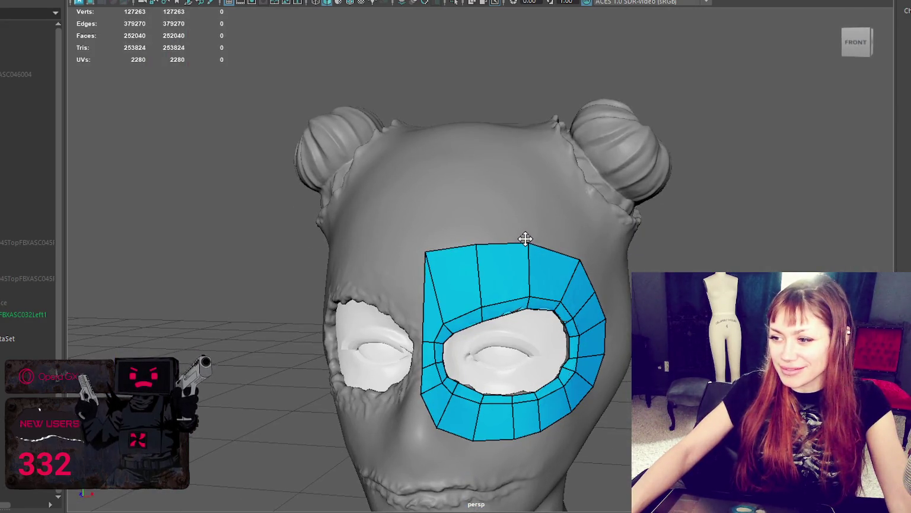
pyautogui.moveTo(523, 238)
pyautogui.keyDown('alt'); pyautogui.mouseDown()
pyautogui.moveTo(535, 242)
pyautogui.moveTo(512, 237)
pyautogui.mouseUp(); pyautogui.keyUp('alt')
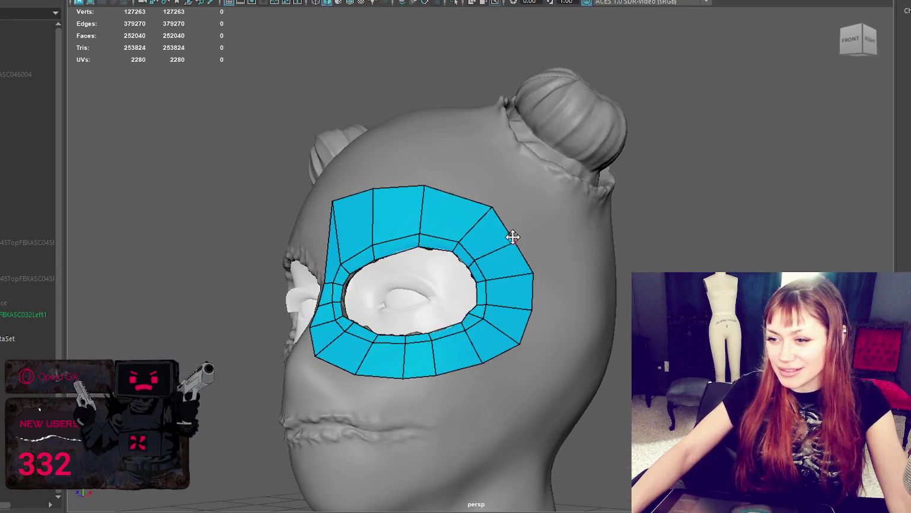
pyautogui.scroll(2, 454, 241)
pyautogui.keyDown('alt'); pyautogui.moveTo(454, 240); pyautogui.dragTo(472, 234); pyautogui.keyUp('alt')
pyautogui.scroll(5, 535, 229)
pyautogui.moveTo(536, 230)
pyautogui.keyDown('alt'); pyautogui.mouseDown()
pyautogui.moveTo(509, 186)
pyautogui.moveTo(527, 173)
pyautogui.moveTo(515, 127)
pyautogui.moveTo(592, 315)
pyautogui.moveTo(590, 248)
pyautogui.moveTo(508, 266)
pyautogui.moveTo(470, 225)
pyautogui.mouseUp(); pyautogui.keyUp('alt')
pyautogui.scroll(-1, 514, 140)
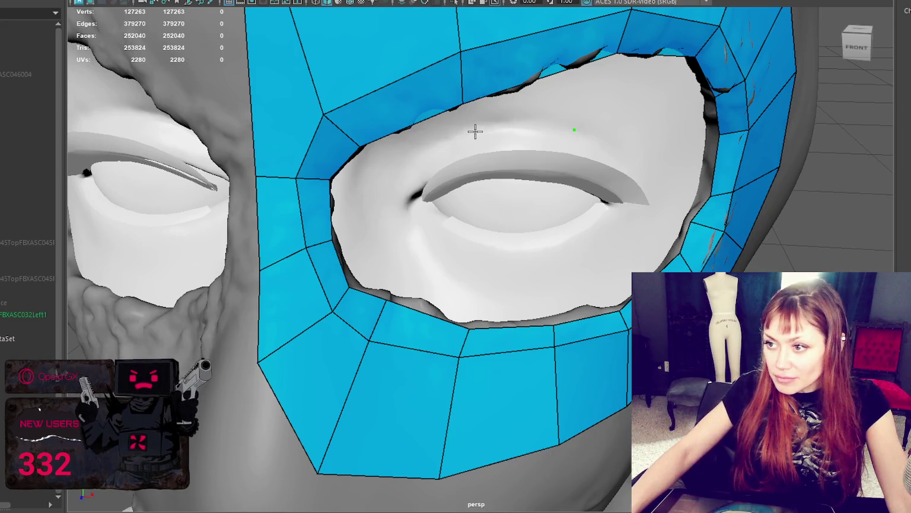
# - Fill quads above and beside the eyelid down to the inner eye corner, snugging the corner vertex
pyautogui.keyDown('shift'); pyautogui.click(549, 102); pyautogui.keyUp('shift')
pyautogui.keyDown('shift'); pyautogui.click(400, 164); pyautogui.keyUp('shift')
pyautogui.click(387, 190)
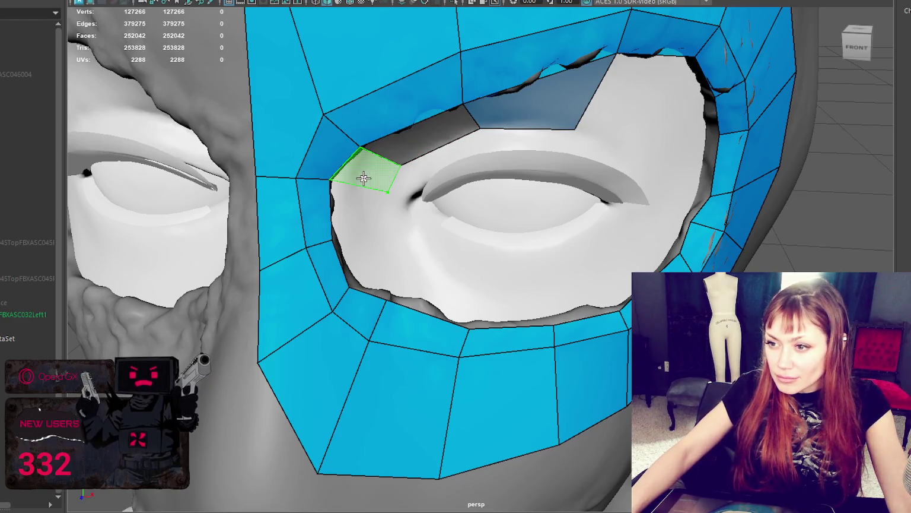
pyautogui.keyDown('shift'); pyautogui.click(362, 177); pyautogui.keyUp('shift')
pyautogui.keyDown('shift'); pyautogui.click(389, 231); pyautogui.keyUp('shift')
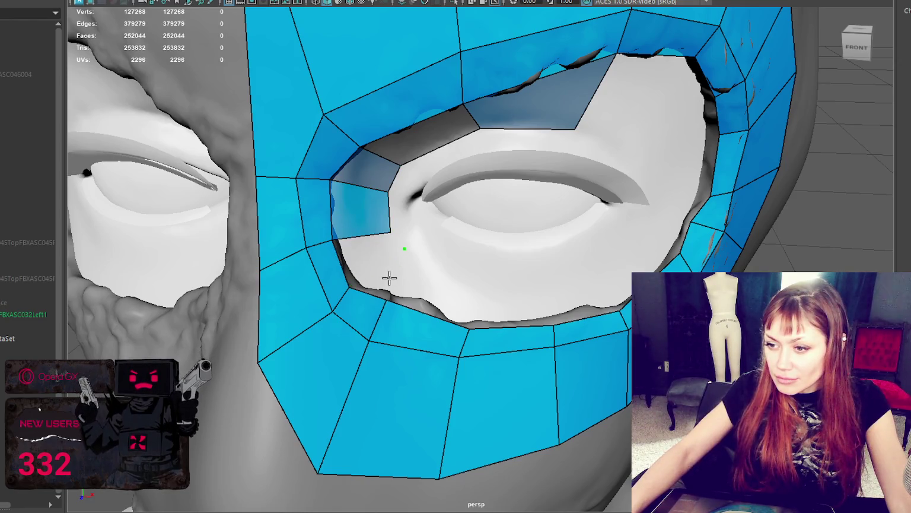
pyautogui.keyDown('shift'); pyautogui.click(371, 247); pyautogui.keyUp('shift')
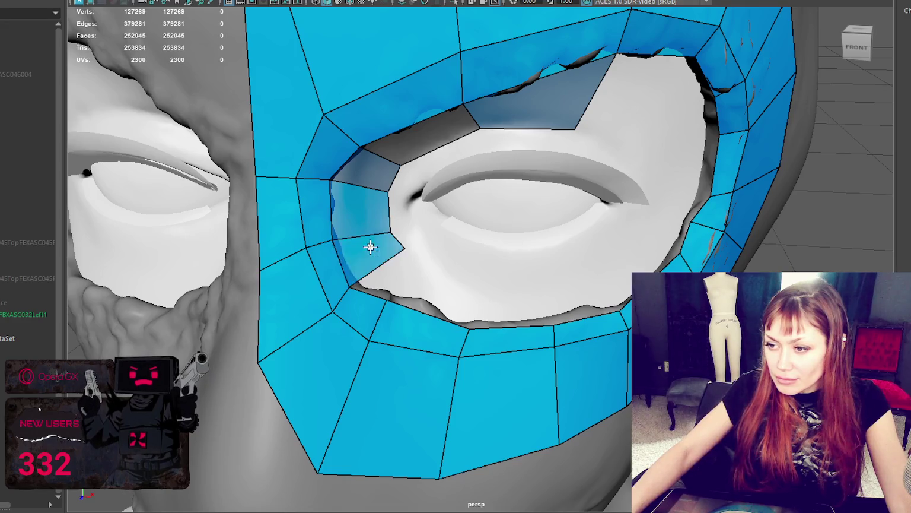
pyautogui.click(410, 256)
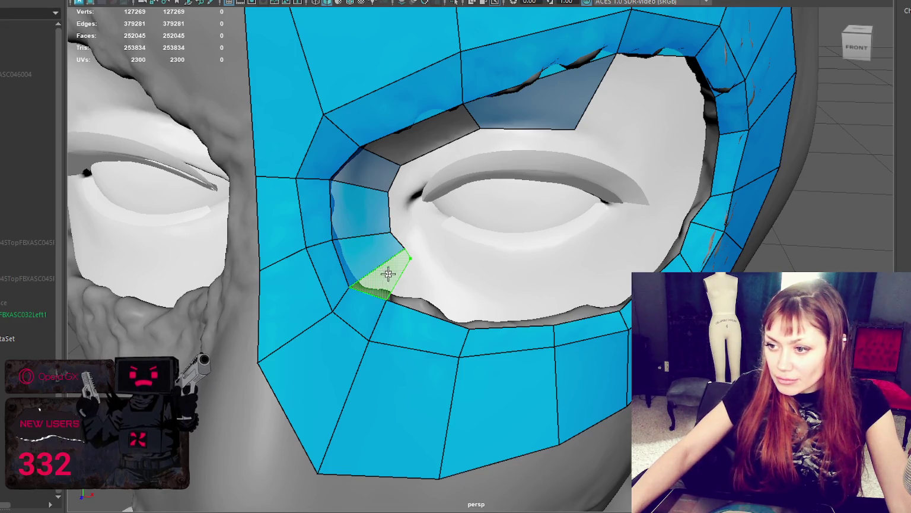
pyautogui.keyDown('shift'); pyautogui.click(388, 252); pyautogui.keyUp('shift')
pyautogui.moveTo(406, 254); pyautogui.dragTo(422, 253)
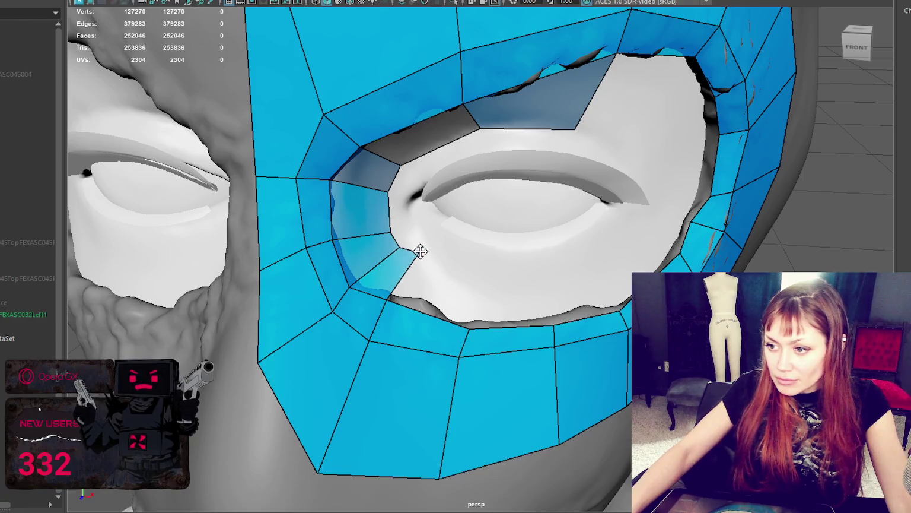
# - Add a row of quads along the lower eyelid ending with one beside the outer corner
pyautogui.click(473, 281)
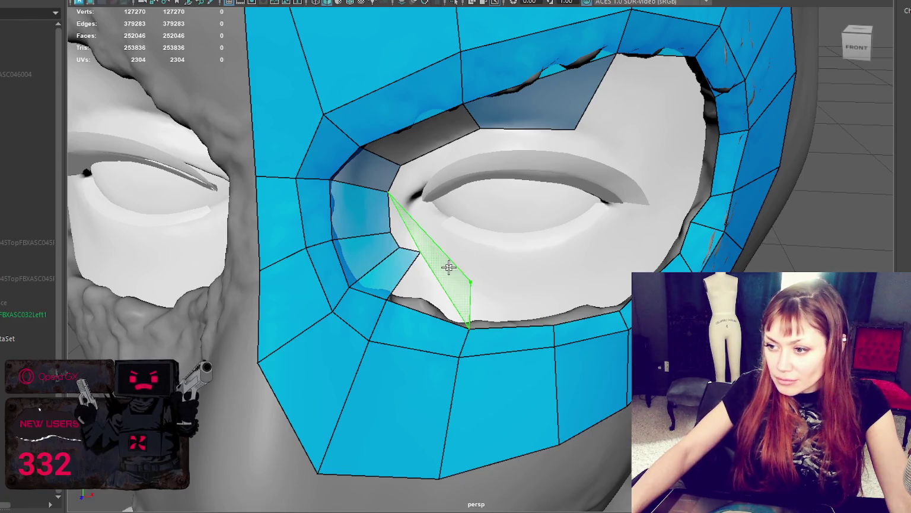
pyautogui.keyDown('shift'); pyautogui.click(444, 282); pyautogui.keyUp('shift')
pyautogui.click(556, 283)
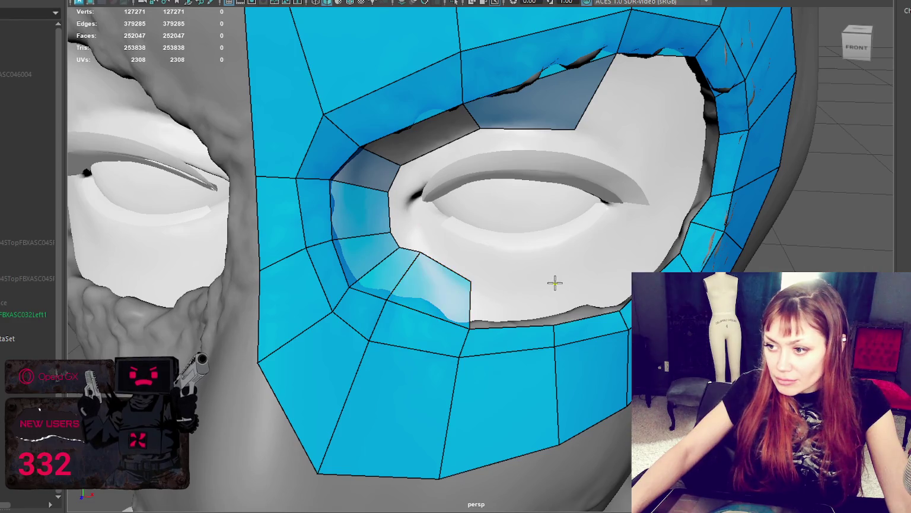
pyautogui.keyDown('shift'); pyautogui.click(530, 295); pyautogui.keyUp('shift')
pyautogui.click(606, 265)
pyautogui.keyDown('shift'); pyautogui.click(597, 290); pyautogui.keyUp('shift')
pyautogui.click(648, 220)
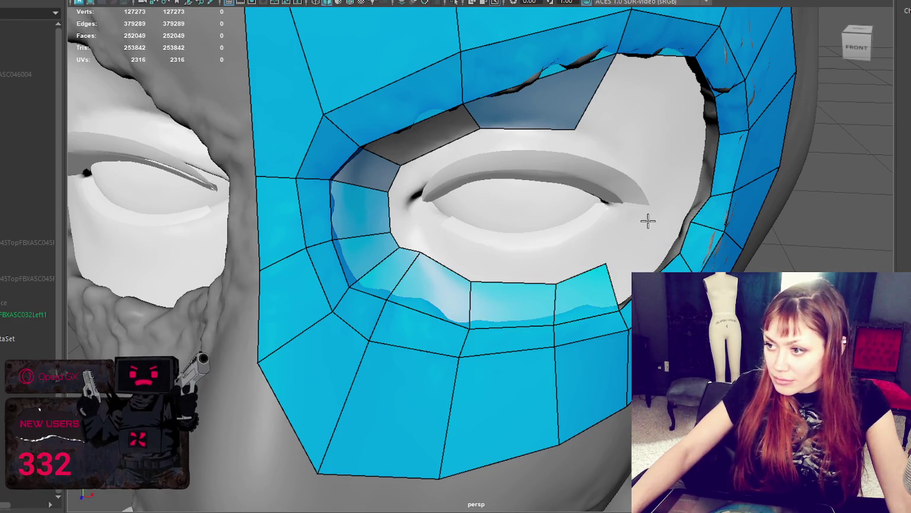
pyautogui.keyDown('shift'); pyautogui.click(651, 221); pyautogui.keyUp('shift')
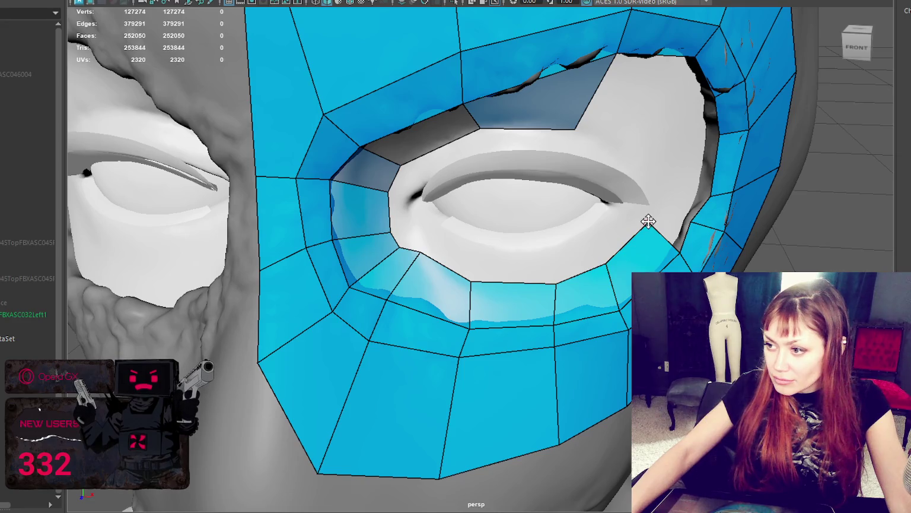
pyautogui.moveTo(624, 204)
pyautogui.keyDown('alt'); pyautogui.mouseDown()
pyautogui.moveTo(630, 217)
pyautogui.moveTo(596, 220)
pyautogui.mouseUp(); pyautogui.keyUp('alt')
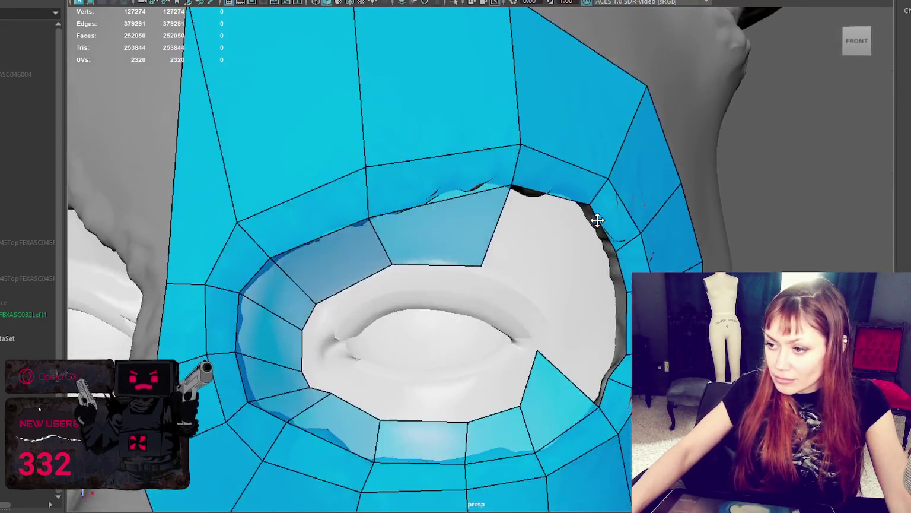
pyautogui.keyDown('alt'); pyautogui.moveTo(597, 220); pyautogui.dragTo(596, 187, button='middle'); pyautogui.keyUp('alt')
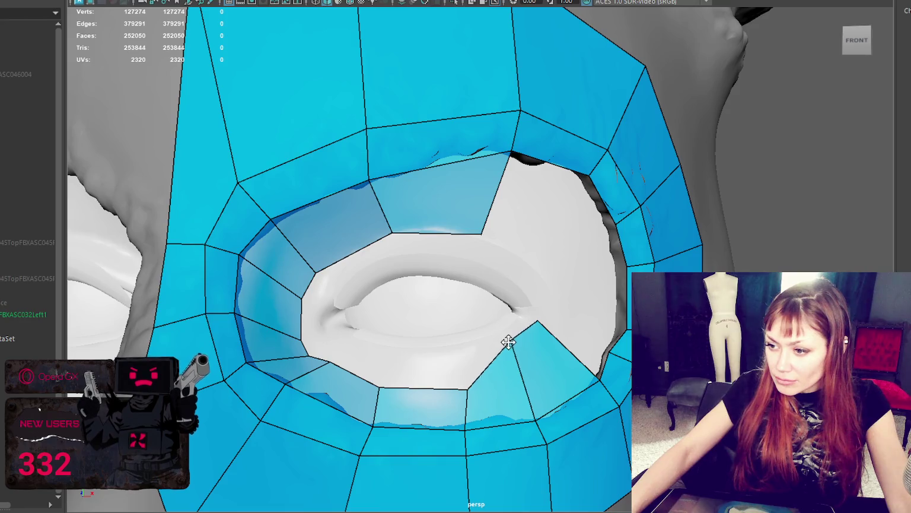
# - Pull the lower-eyelid vertices up against the lid and add quads at the eye corner
pyautogui.moveTo(469, 387)
pyautogui.mouseDown()
pyautogui.moveTo(466, 350)
pyautogui.moveTo(508, 342)
pyautogui.moveTo(532, 322)
pyautogui.mouseUp()
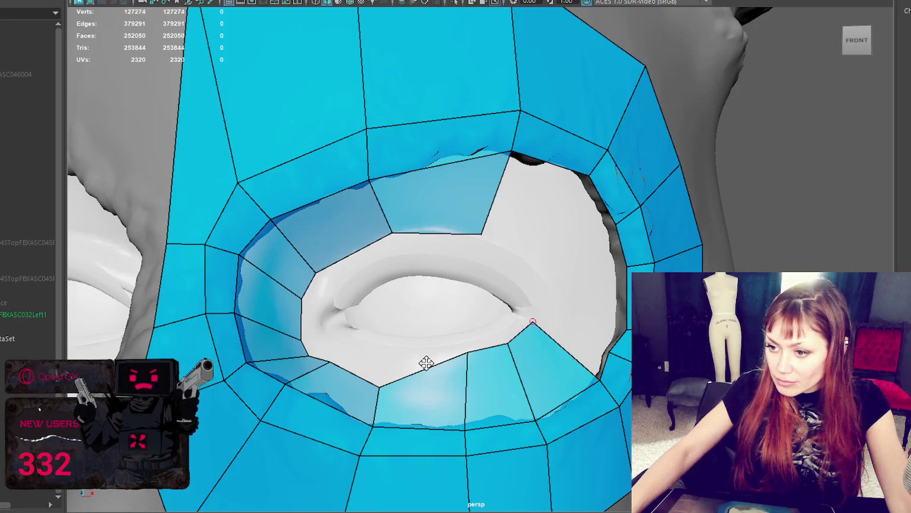
pyautogui.moveTo(379, 384); pyautogui.dragTo(396, 353)
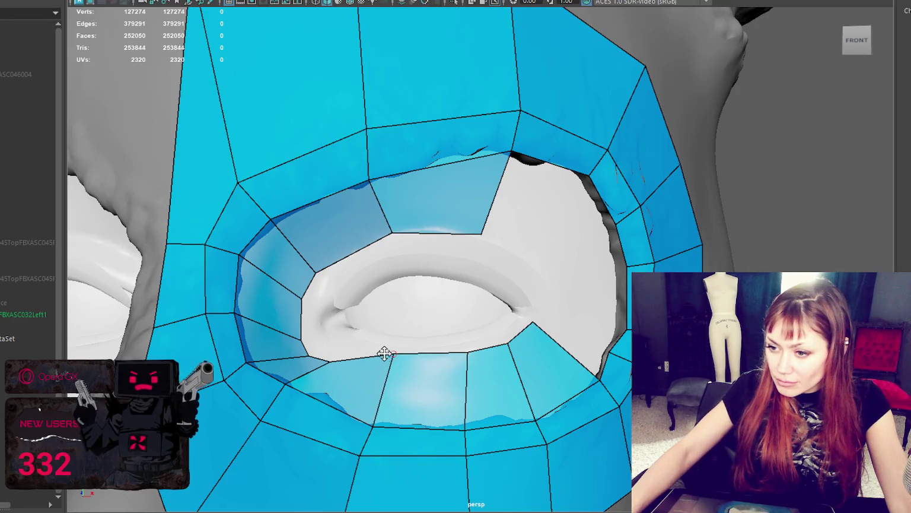
pyautogui.moveTo(330, 360)
pyautogui.mouseDown()
pyautogui.moveTo(350, 343)
pyautogui.moveTo(311, 355)
pyautogui.moveTo(328, 325)
pyautogui.moveTo(361, 339)
pyautogui.mouseUp()
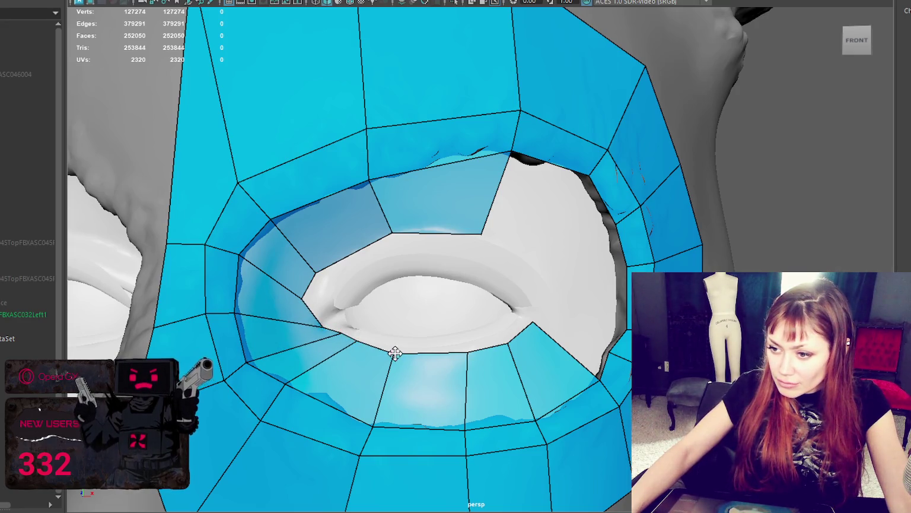
pyautogui.moveTo(468, 351); pyautogui.dragTo(512, 313)
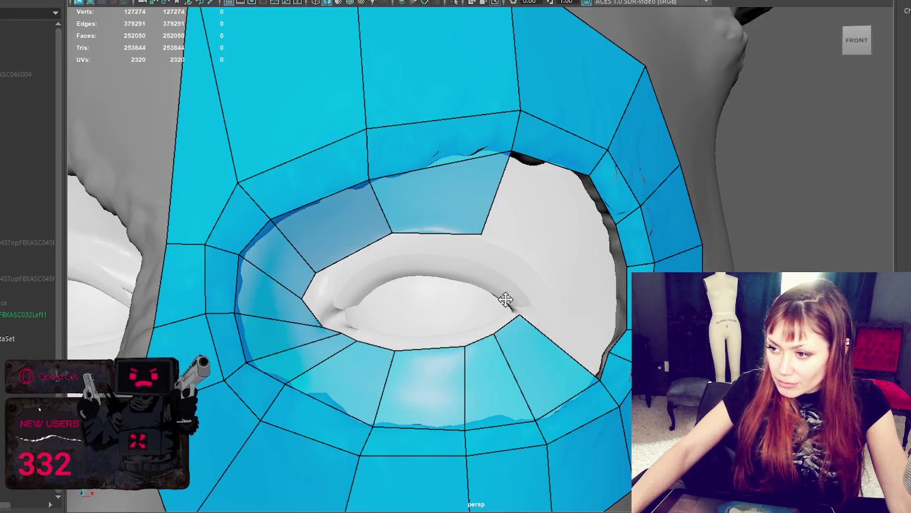
pyautogui.keyDown('shift'); pyautogui.click(543, 323); pyautogui.keyUp('shift')
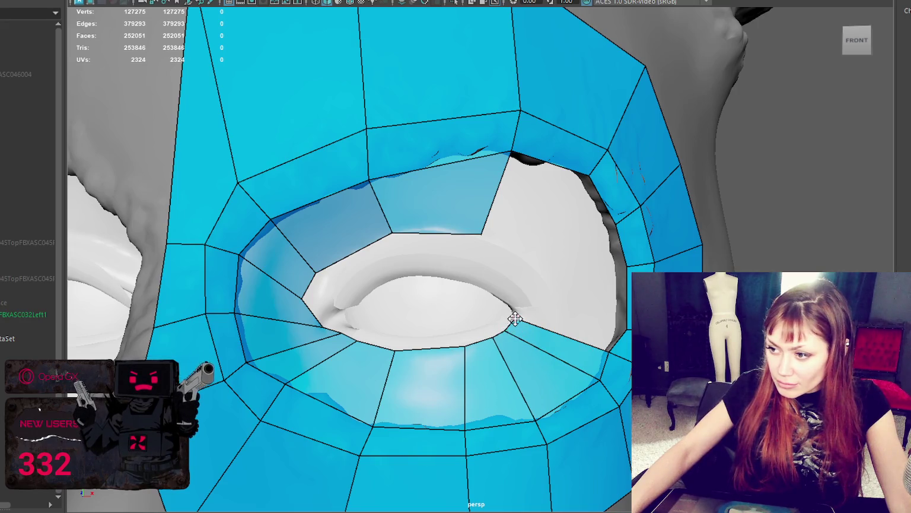
pyautogui.click(521, 316)
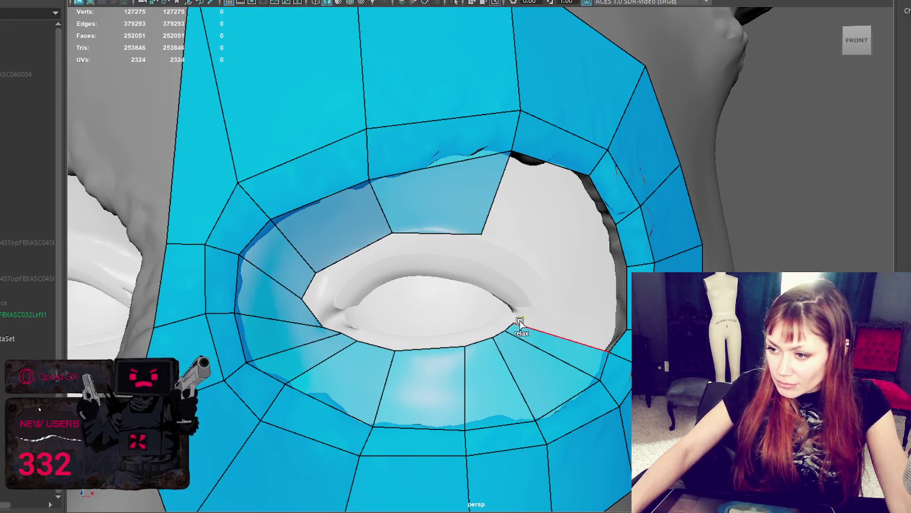
# - Fill the outer-corner gap with quads to its right and above it
pyautogui.keyDown('shift'); pyautogui.click(548, 331); pyautogui.keyUp('shift')
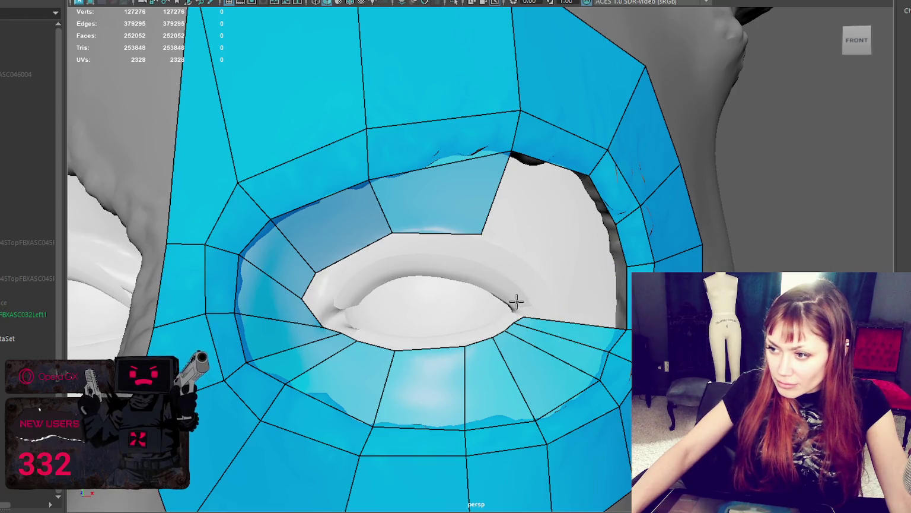
pyautogui.keyDown('shift'); pyautogui.click(579, 295); pyautogui.keyUp('shift')
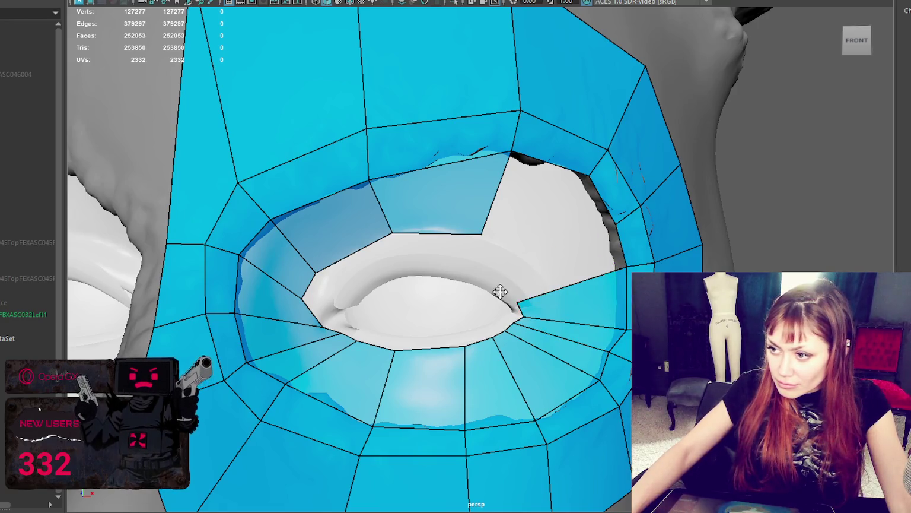
pyautogui.keyDown('shift'); pyautogui.click(558, 249); pyautogui.keyUp('shift')
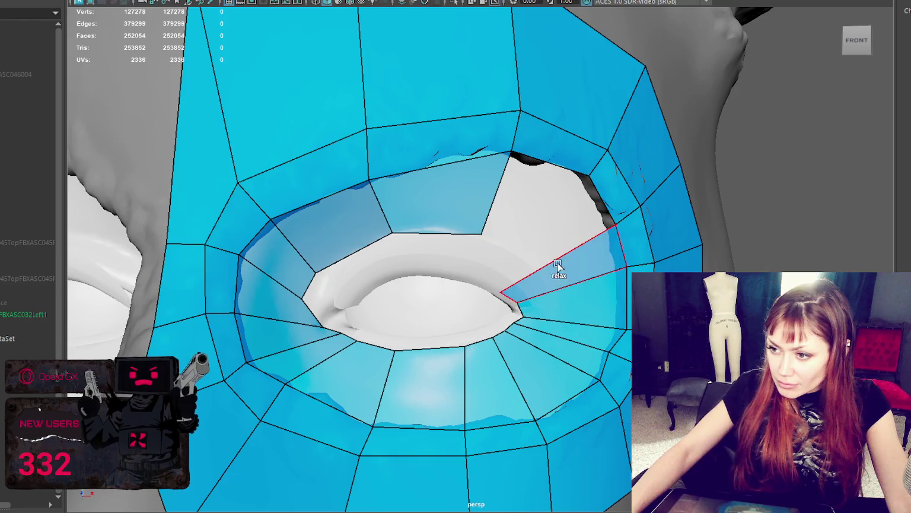
pyautogui.click(482, 280)
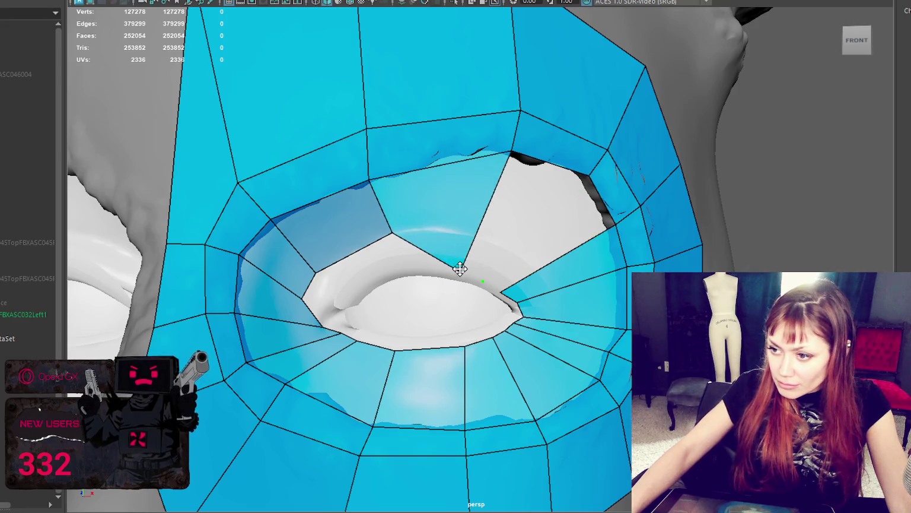
pyautogui.keyDown('shift'); pyautogui.click(500, 224); pyautogui.keyUp('shift')
pyautogui.keyDown('shift'); pyautogui.click(500, 224); pyautogui.keyUp('shift')
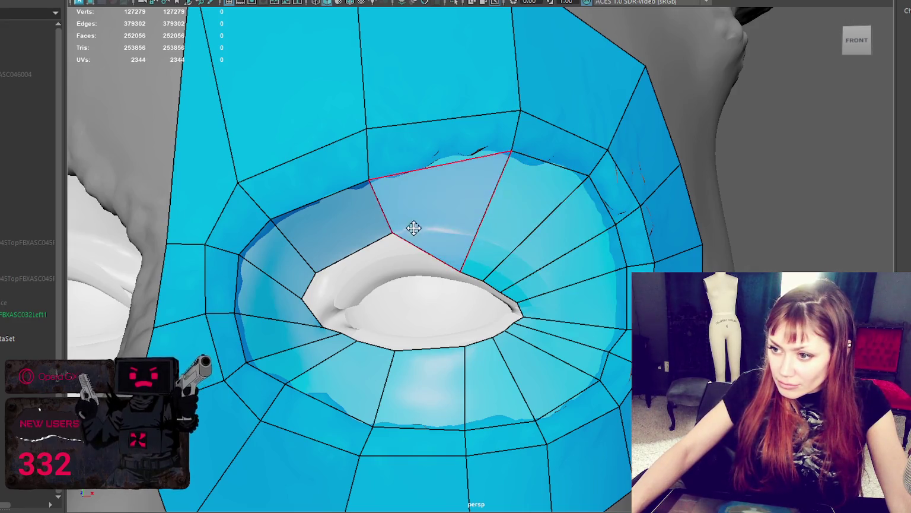
# - Drag the corner and lid vertices so the inner loop sits evenly and tightly along the eye opening
pyautogui.moveTo(392, 234)
pyautogui.mouseDown()
pyautogui.moveTo(403, 273)
pyautogui.moveTo(445, 272)
pyautogui.mouseUp()
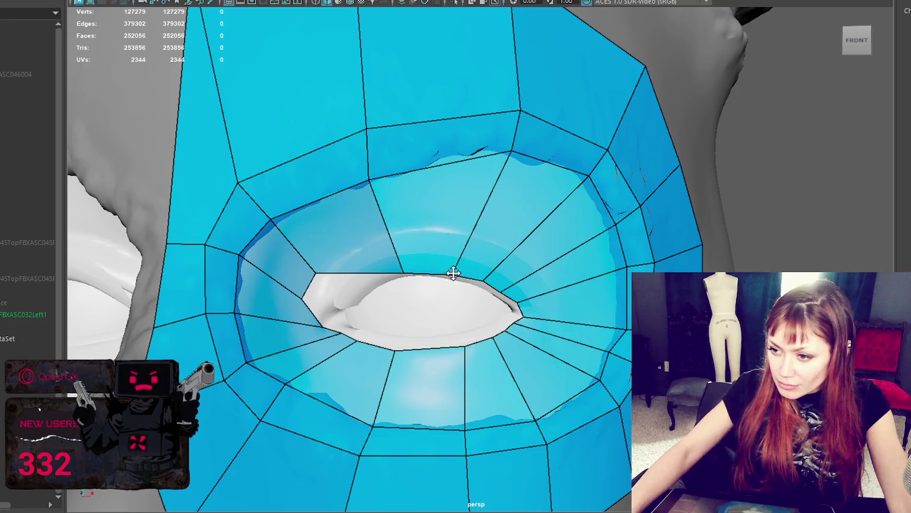
pyautogui.moveTo(508, 149); pyautogui.dragTo(502, 146)
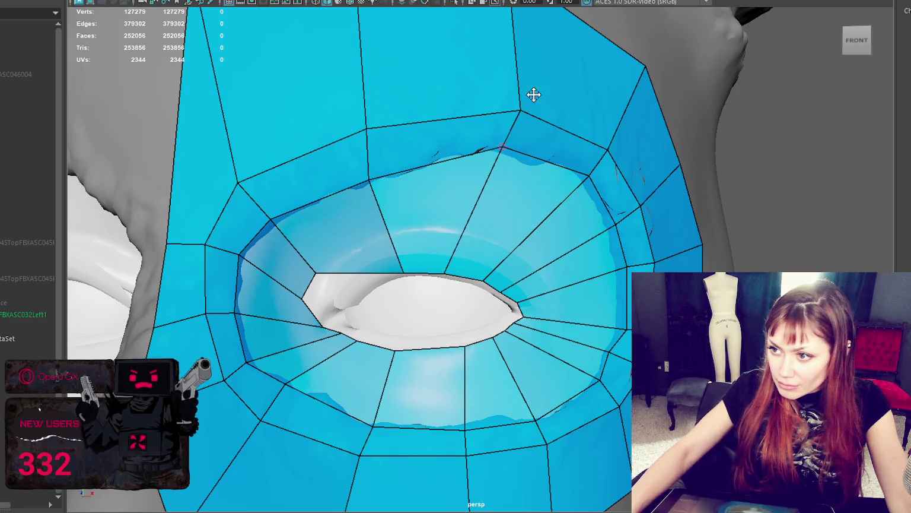
pyautogui.moveTo(520, 108); pyautogui.dragTo(502, 105)
pyautogui.moveTo(502, 147); pyautogui.dragTo(488, 146)
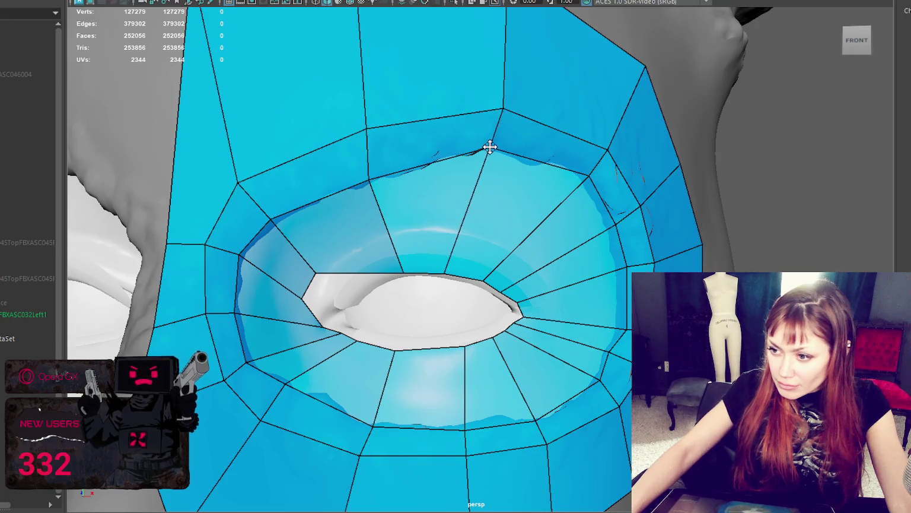
pyautogui.moveTo(319, 271)
pyautogui.mouseDown()
pyautogui.moveTo(353, 294)
pyautogui.moveTo(327, 323)
pyautogui.mouseUp()
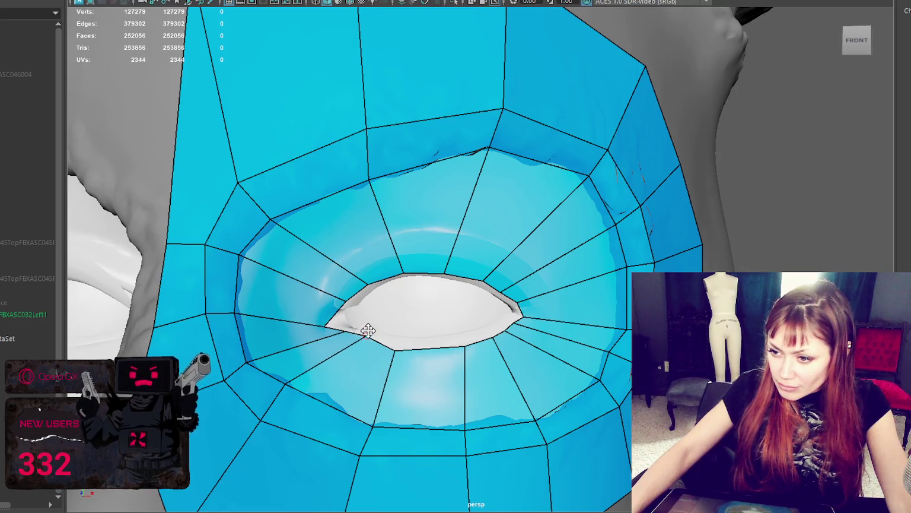
pyautogui.moveTo(395, 350); pyautogui.dragTo(399, 342)
pyautogui.moveTo(463, 344); pyautogui.dragTo(443, 336)
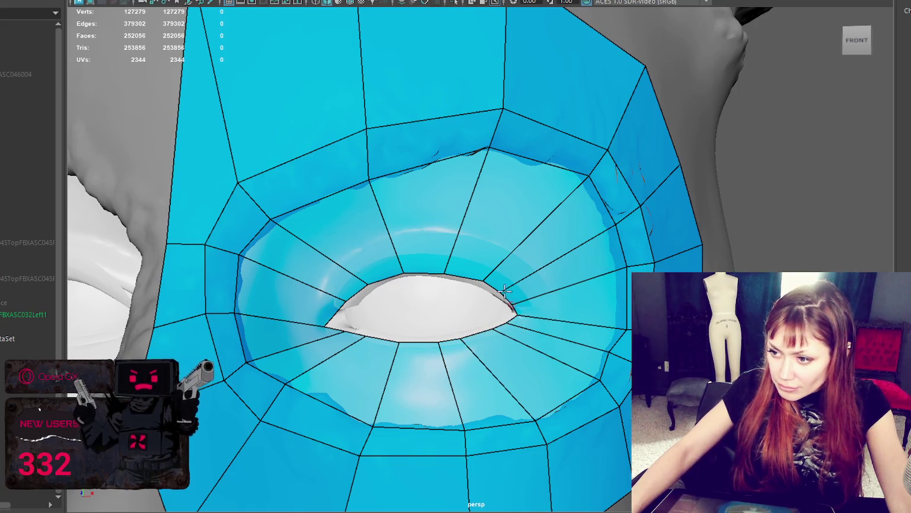
pyautogui.scroll(-5, 497, 268)
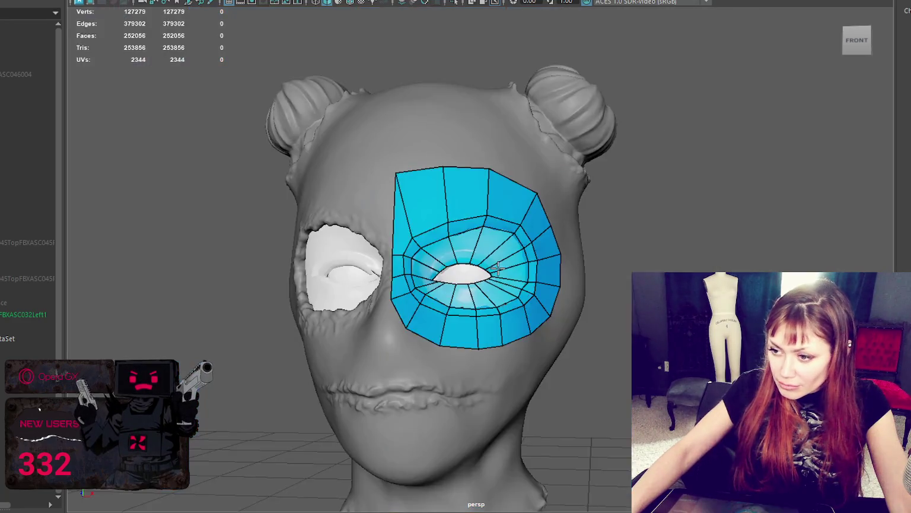
# - Reposition the lower-lid, inner-corner and upper-lid vertices so the eye loops follow the opening
pyautogui.scroll(5, 497, 268)
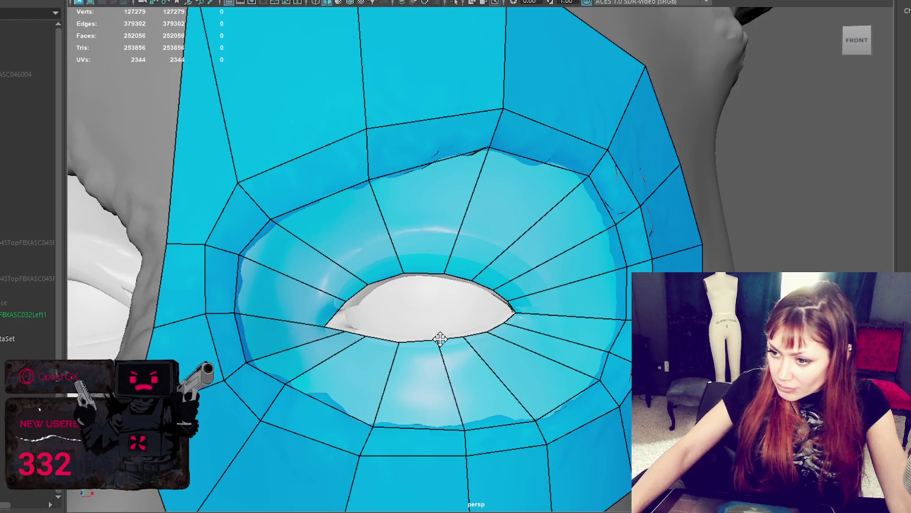
pyautogui.moveTo(399, 342); pyautogui.dragTo(402, 340)
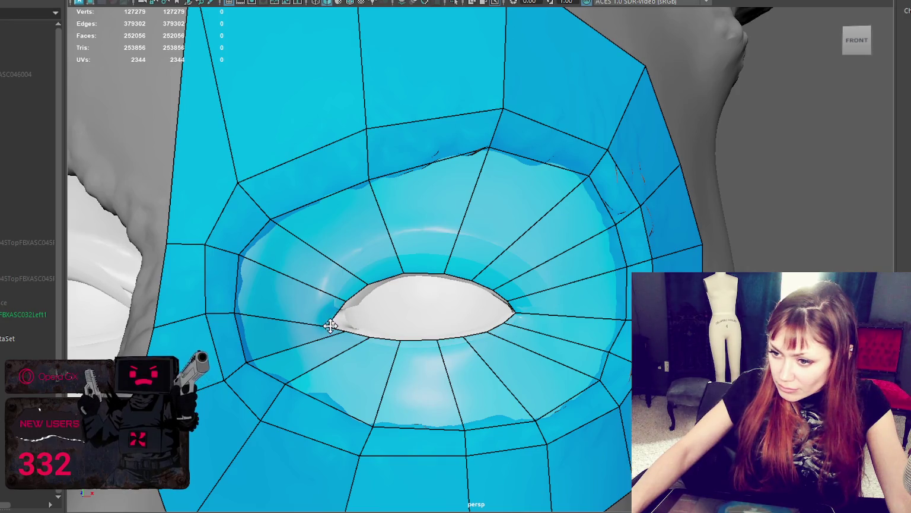
pyautogui.moveTo(330, 323)
pyautogui.mouseDown()
pyautogui.moveTo(346, 331)
pyautogui.moveTo(346, 301)
pyautogui.moveTo(398, 266)
pyautogui.moveTo(473, 276)
pyautogui.mouseUp()
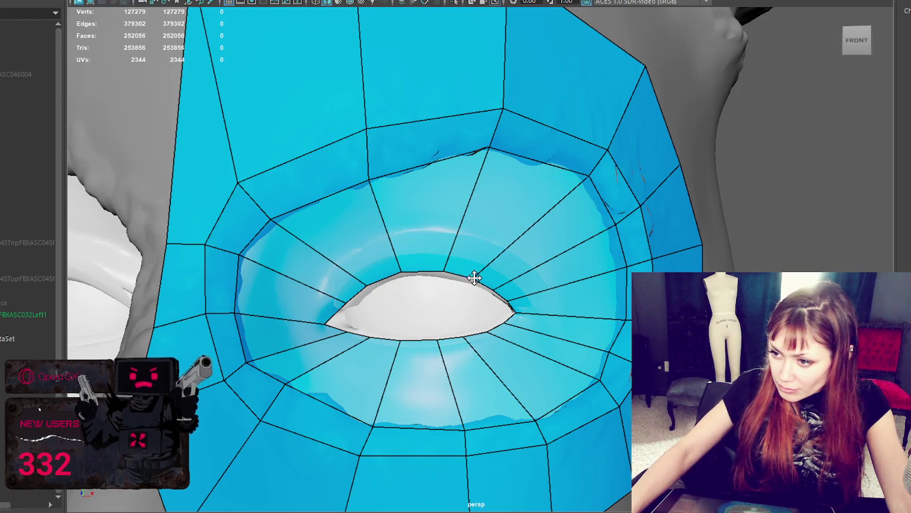
pyautogui.moveTo(444, 269); pyautogui.dragTo(444, 272)
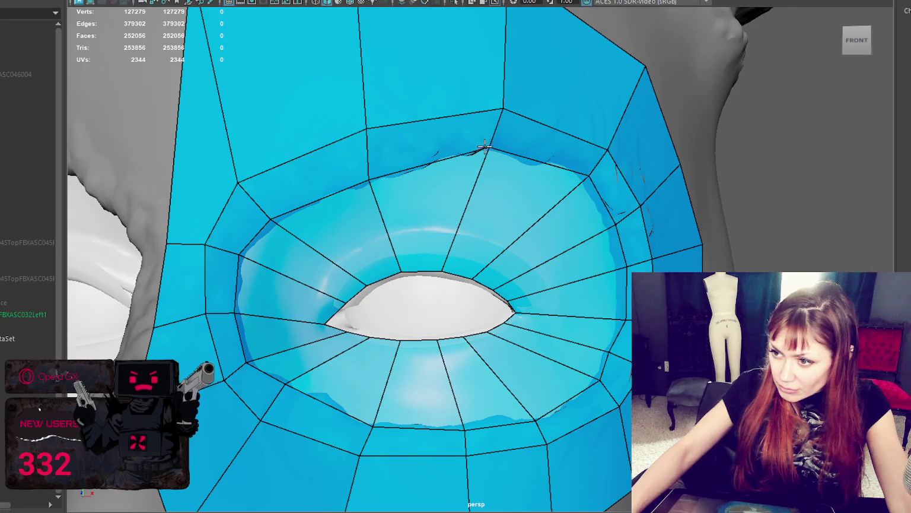
pyautogui.moveTo(490, 151); pyautogui.dragTo(489, 152)
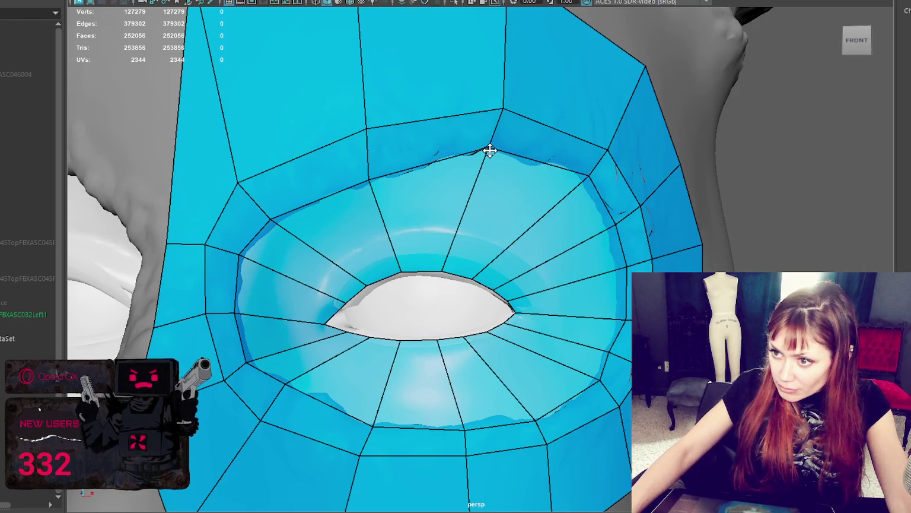
pyautogui.moveTo(377, 127); pyautogui.dragTo(365, 136)
pyautogui.moveTo(244, 178); pyautogui.dragTo(246, 181)
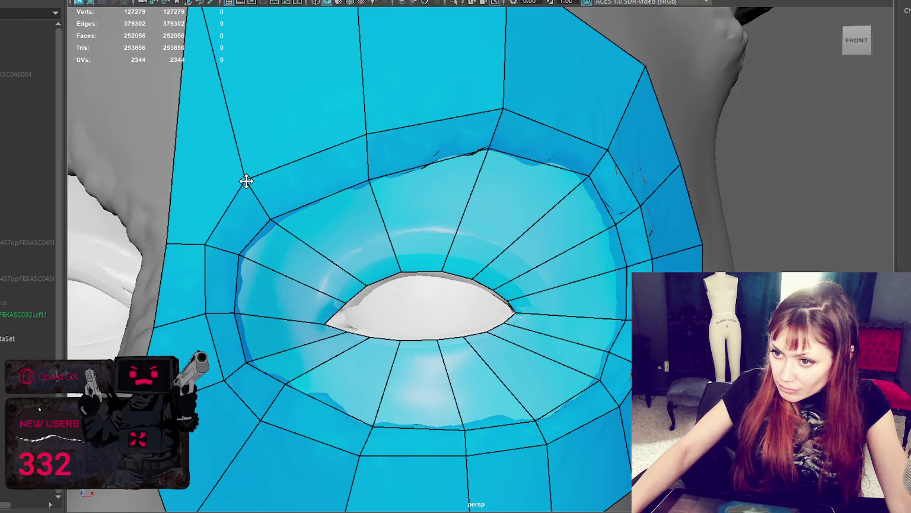
pyautogui.scroll(-3, 327, 189)
pyautogui.scroll(-3, 366, 197)
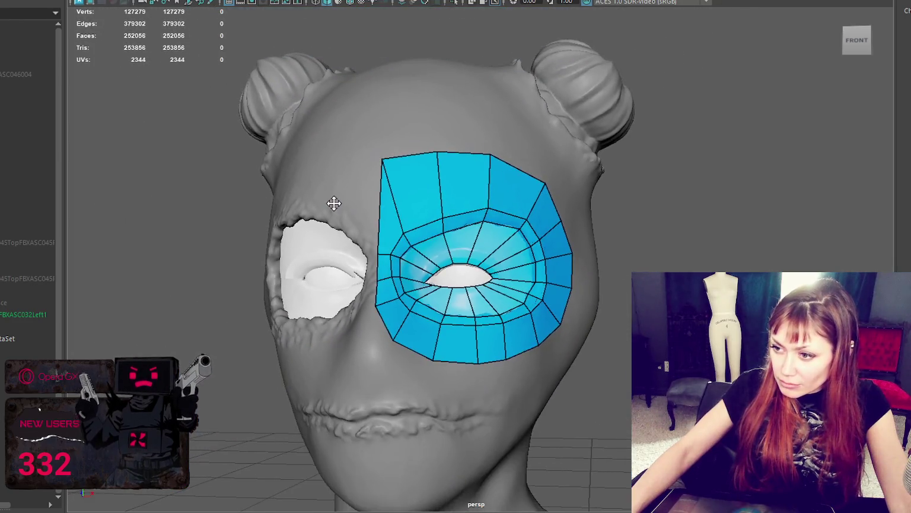
pyautogui.keyDown('alt'); pyautogui.moveTo(485, 152); pyautogui.dragTo(421, 216); pyautogui.keyUp('alt')
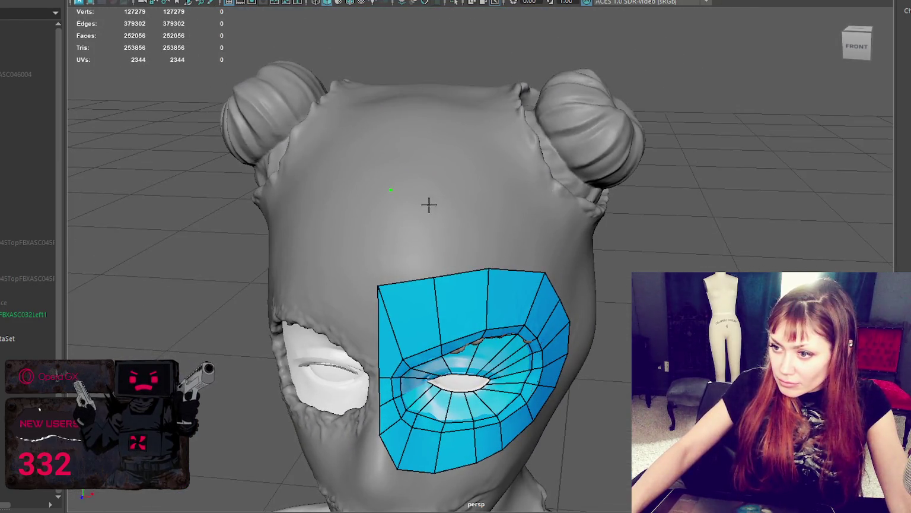
# - Add a row of quads above the eye patch onto the forehead
pyautogui.keyDown('shift'); pyautogui.click(430, 202); pyautogui.keyUp('shift')
pyautogui.keyDown('shift'); pyautogui.click(488, 205); pyautogui.keyUp('shift')
pyautogui.keyDown('alt'); pyautogui.moveTo(488, 205); pyautogui.dragTo(431, 198); pyautogui.keyUp('alt')
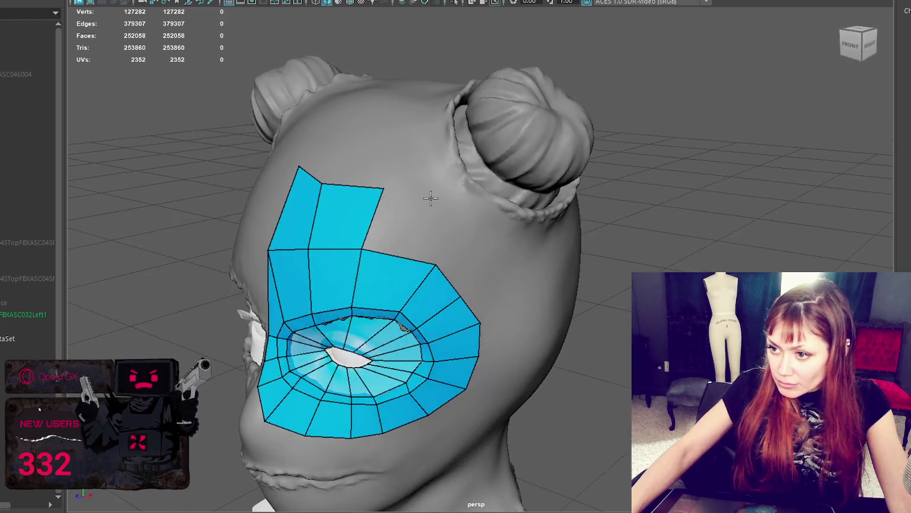
pyautogui.scroll(-3, 440, 221)
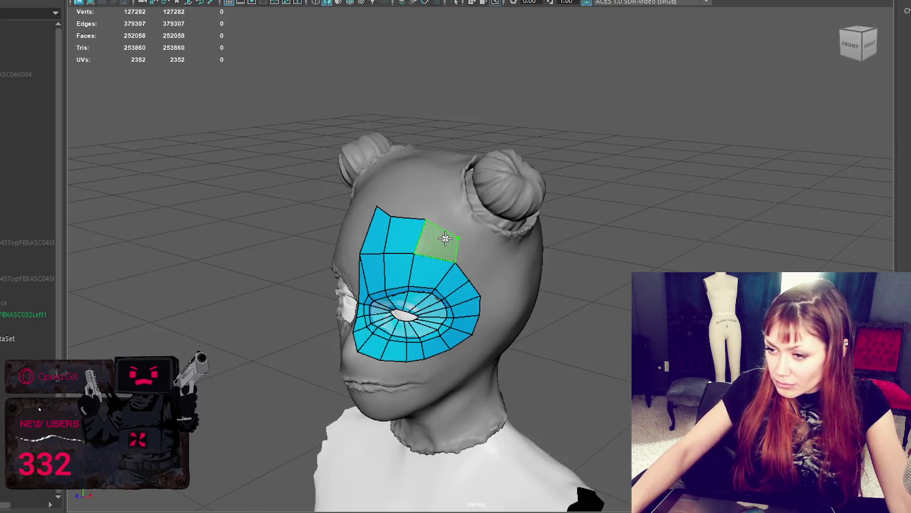
pyautogui.keyDown('shift'); pyautogui.click(433, 238); pyautogui.keyUp('shift')
pyautogui.scroll(3, 415, 232)
pyautogui.scroll(5, 381, 188)
pyautogui.scroll(-8, 382, 188)
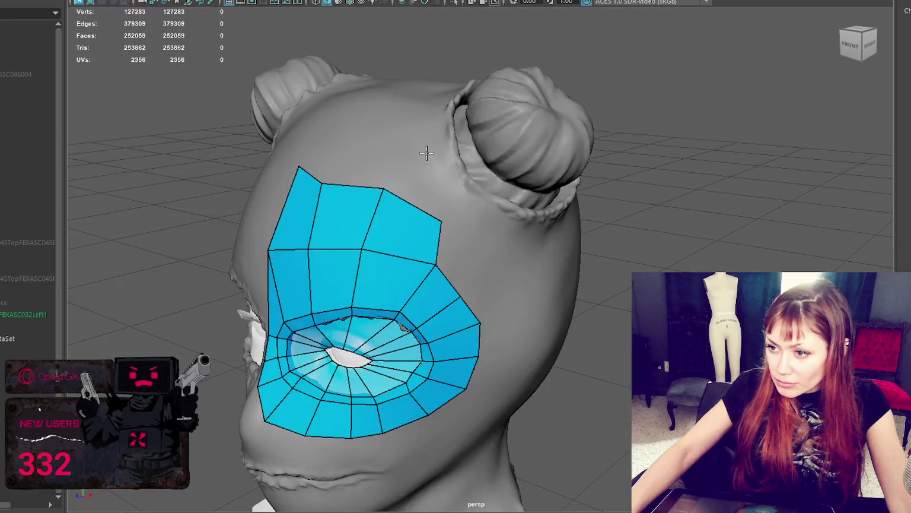
pyautogui.keyDown('shift'); pyautogui.click(446, 204); pyautogui.keyUp('shift')
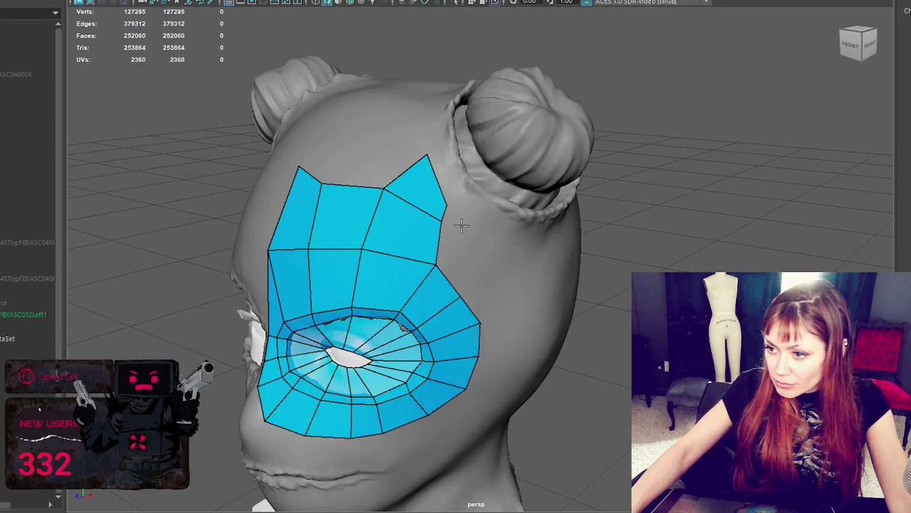
pyautogui.keyDown('shift'); pyautogui.click(464, 258); pyautogui.keyUp('shift')
# - Run a strip of quads around the base of the hair bun and link it to the mask
pyautogui.moveTo(464, 258)
pyautogui.keyDown('alt'); pyautogui.mouseDown()
pyautogui.moveTo(442, 240)
pyautogui.moveTo(446, 202)
pyautogui.mouseUp(); pyautogui.keyUp('alt')
pyautogui.keyDown('shift'); pyautogui.click(424, 215); pyautogui.keyUp('shift')
pyautogui.keyDown('shift'); pyautogui.click(412, 234); pyautogui.keyUp('shift')
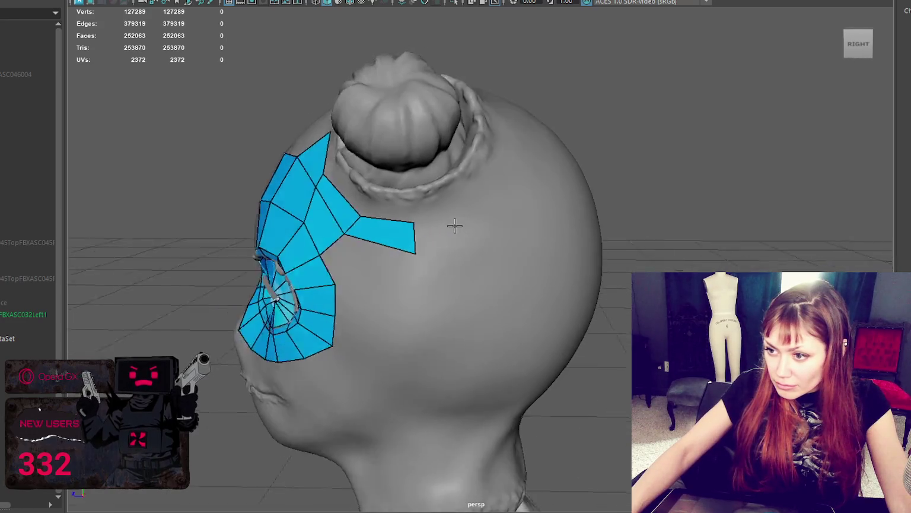
pyautogui.keyDown('shift'); pyautogui.click(419, 226); pyautogui.keyUp('shift')
pyautogui.moveTo(418, 225)
pyautogui.keyDown('alt'); pyautogui.mouseDown()
pyautogui.moveTo(452, 197)
pyautogui.moveTo(436, 182)
pyautogui.mouseUp(); pyautogui.keyUp('alt')
pyautogui.keyDown('shift'); pyautogui.click(463, 212); pyautogui.keyUp('shift')
pyautogui.keyDown('shift'); pyautogui.click(448, 200); pyautogui.keyUp('shift')
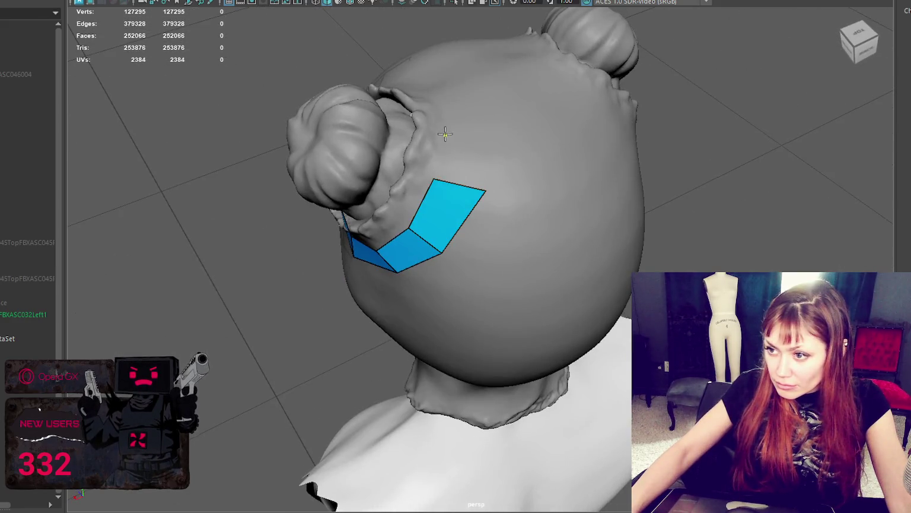
pyautogui.keyDown('shift'); pyautogui.click(471, 140); pyautogui.keyUp('shift')
pyautogui.moveTo(491, 149)
pyautogui.keyDown('alt'); pyautogui.mouseDown()
pyautogui.moveTo(437, 189)
pyautogui.moveTo(425, 215)
pyautogui.mouseUp(); pyautogui.keyUp('alt')
pyautogui.keyDown('shift'); pyautogui.click(453, 163); pyautogui.keyUp('shift')
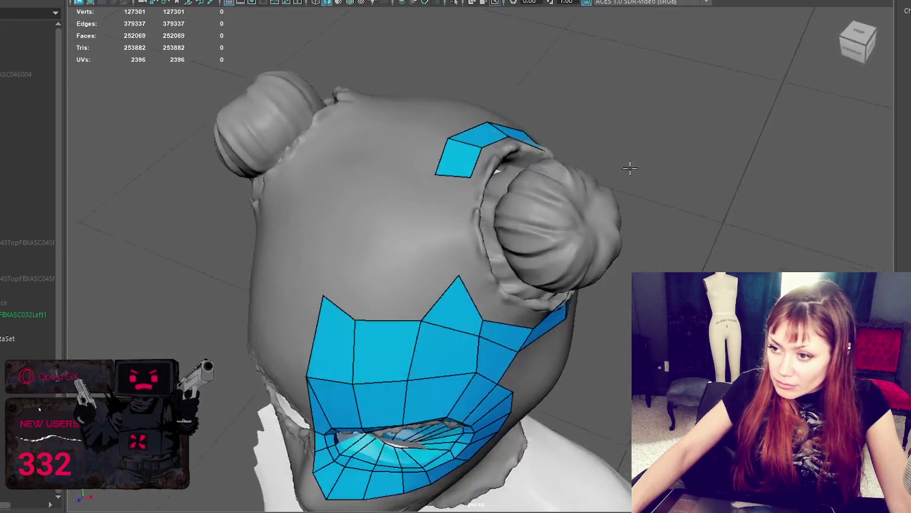
pyautogui.keyDown('shift'); pyautogui.click(460, 211); pyautogui.keyUp('shift')
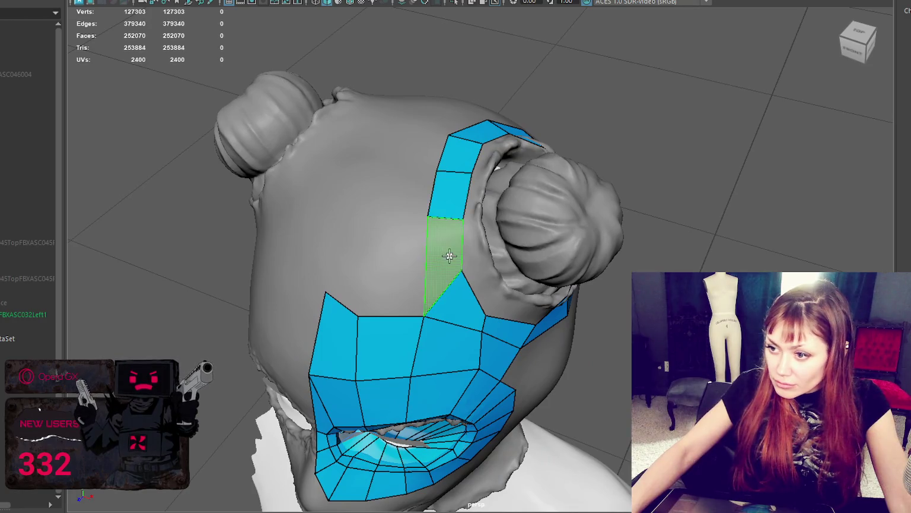
pyautogui.keyDown('shift'); pyautogui.click(452, 258); pyautogui.keyUp('shift')
# - Add quads along the patch's side edge and below it toward the temple
pyautogui.moveTo(469, 264)
pyautogui.keyDown('alt'); pyautogui.mouseDown()
pyautogui.moveTo(460, 248)
pyautogui.moveTo(423, 248)
pyautogui.moveTo(403, 216)
pyautogui.moveTo(464, 208)
pyautogui.mouseUp(); pyautogui.keyUp('alt')
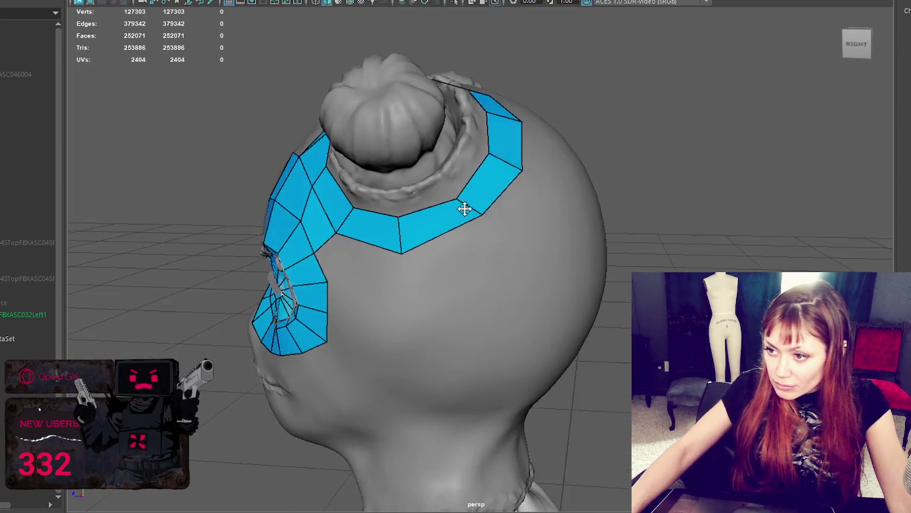
pyautogui.keyDown('alt'); pyautogui.moveTo(488, 153); pyautogui.dragTo(450, 145); pyautogui.keyUp('alt')
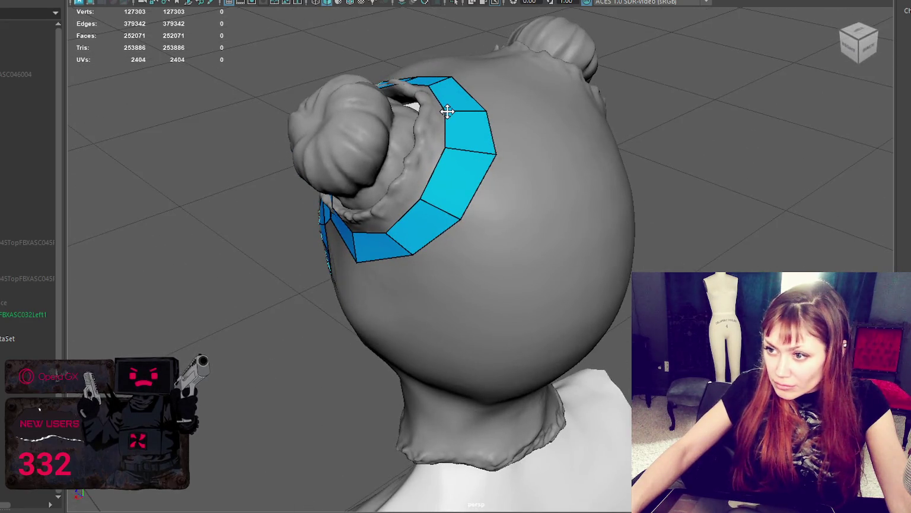
pyautogui.moveTo(389, 229)
pyautogui.keyDown('alt'); pyautogui.mouseDown()
pyautogui.moveTo(555, 153)
pyautogui.moveTo(565, 153)
pyautogui.moveTo(571, 193)
pyautogui.mouseUp(); pyautogui.keyUp('alt')
pyautogui.keyDown('shift'); pyautogui.click(519, 245); pyautogui.keyUp('shift')
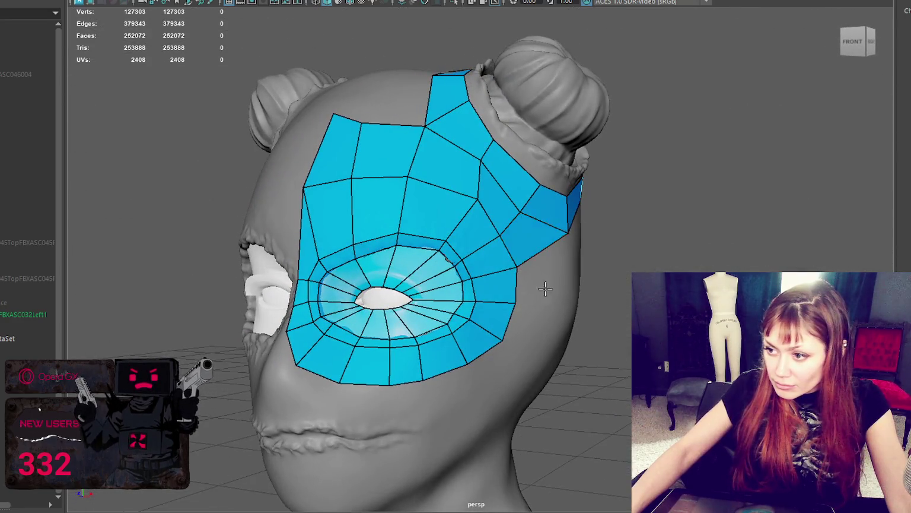
pyautogui.keyDown('alt'); pyautogui.moveTo(519, 245); pyautogui.dragTo(493, 296); pyautogui.keyUp('alt')
pyautogui.keyDown('shift'); pyautogui.click(442, 268); pyautogui.keyUp('shift')
pyautogui.keyDown('alt'); pyautogui.moveTo(441, 269); pyautogui.dragTo(452, 295); pyautogui.keyUp('alt')
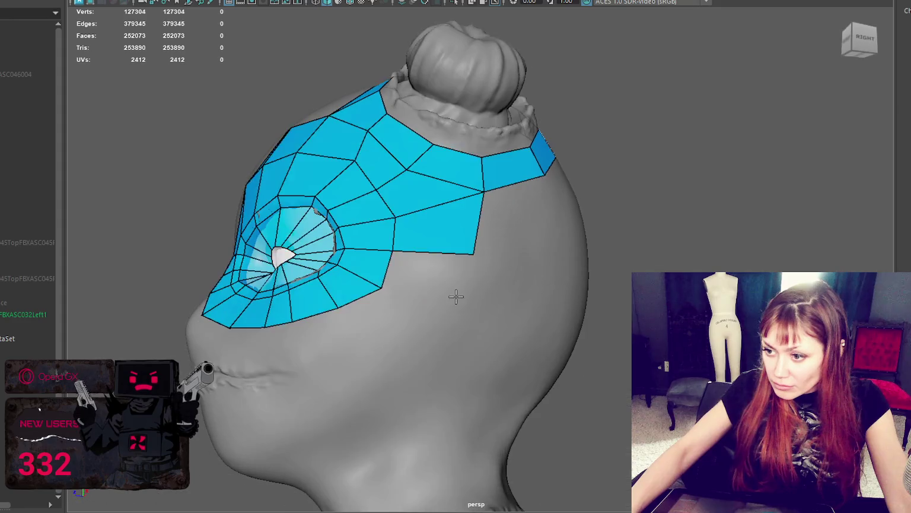
pyautogui.keyDown('shift'); pyautogui.click(433, 312); pyautogui.keyUp('shift')
pyautogui.click(378, 376)
pyautogui.keyDown('shift'); pyautogui.click(372, 326); pyautogui.keyUp('shift')
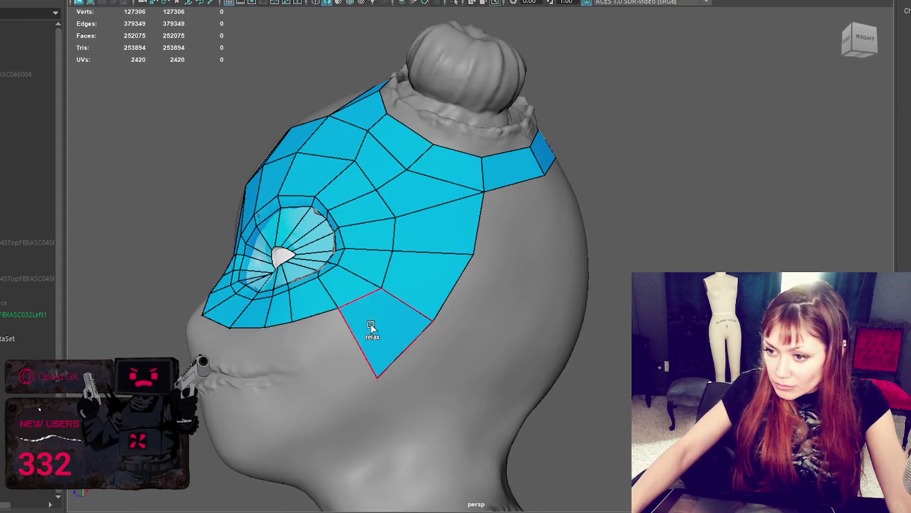
# - Fill quads directly below the eye patch, merging the lowest vertex back into it
pyautogui.keyDown('alt'); pyautogui.moveTo(372, 326); pyautogui.dragTo(374, 366); pyautogui.keyUp('alt')
pyautogui.click(343, 394)
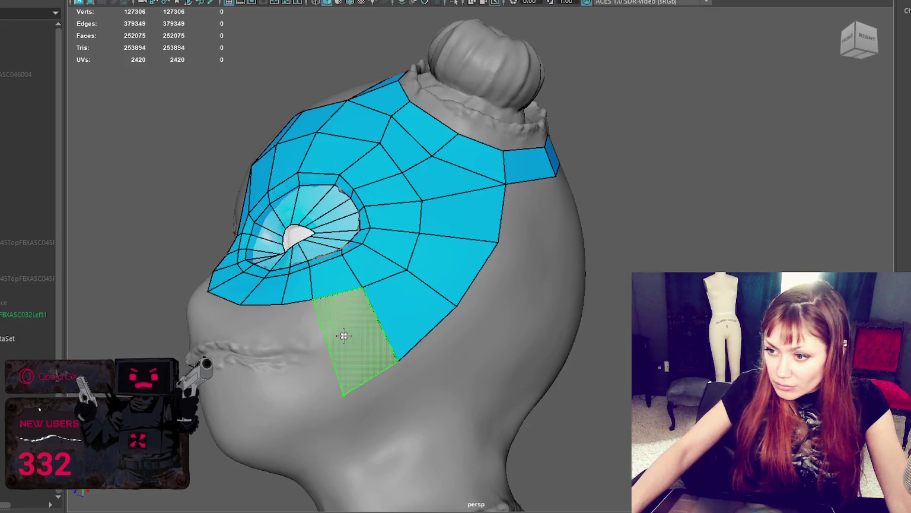
pyautogui.keyDown('shift'); pyautogui.click(344, 336); pyautogui.keyUp('shift')
pyautogui.moveTo(383, 332)
pyautogui.keyDown('alt'); pyautogui.mouseDown()
pyautogui.moveTo(409, 346)
pyautogui.moveTo(462, 346)
pyautogui.moveTo(510, 321)
pyautogui.mouseUp(); pyautogui.keyUp('alt')
pyautogui.moveTo(519, 420); pyautogui.dragTo(564, 356)
pyautogui.click(511, 371)
pyautogui.keyDown('shift'); pyautogui.click(522, 346); pyautogui.keyUp('shift')
pyautogui.keyDown('shift'); pyautogui.click(478, 363); pyautogui.keyUp('shift')
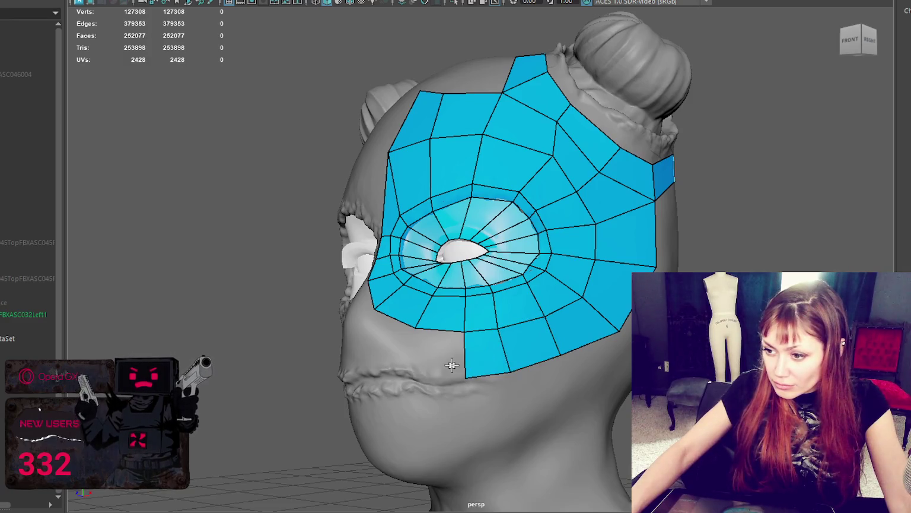
# - Add further cheek quads at the patch's lower left, checking them from a frontal view
pyautogui.click(407, 372)
pyautogui.keyDown('shift'); pyautogui.click(428, 358); pyautogui.keyUp('shift')
pyautogui.click(365, 343)
pyautogui.keyDown('shift'); pyautogui.click(379, 332); pyautogui.keyUp('shift')
pyautogui.keyDown('alt'); pyautogui.moveTo(433, 340); pyautogui.dragTo(425, 350); pyautogui.keyUp('alt')
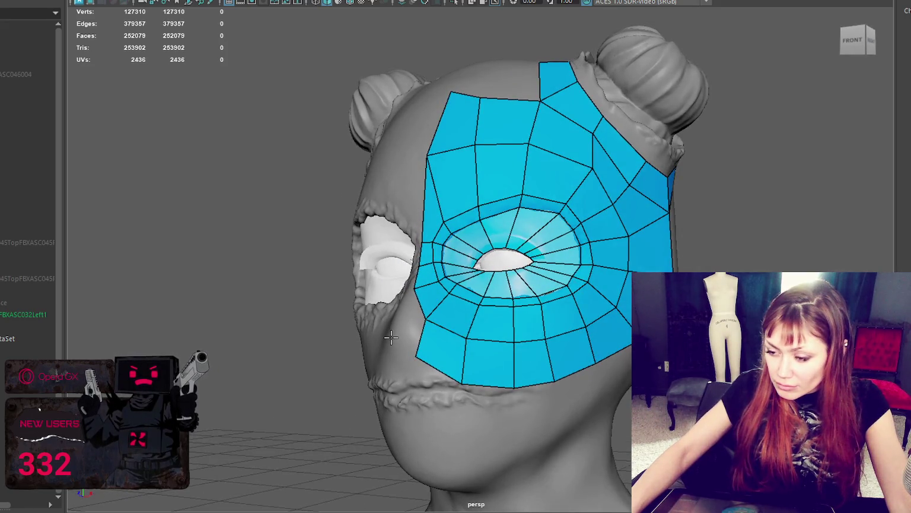
pyautogui.moveTo(390, 351)
pyautogui.keyDown('alt'); pyautogui.mouseDown()
pyautogui.moveTo(441, 358)
pyautogui.moveTo(455, 392)
pyautogui.mouseUp(); pyautogui.keyUp('alt')
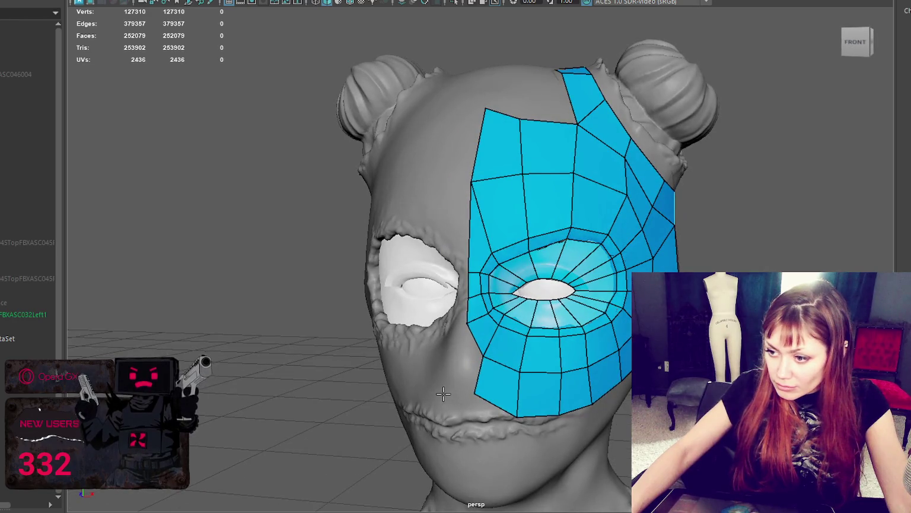
pyautogui.click(446, 359)
pyautogui.keyDown('shift'); pyautogui.click(465, 377); pyautogui.keyUp('shift')
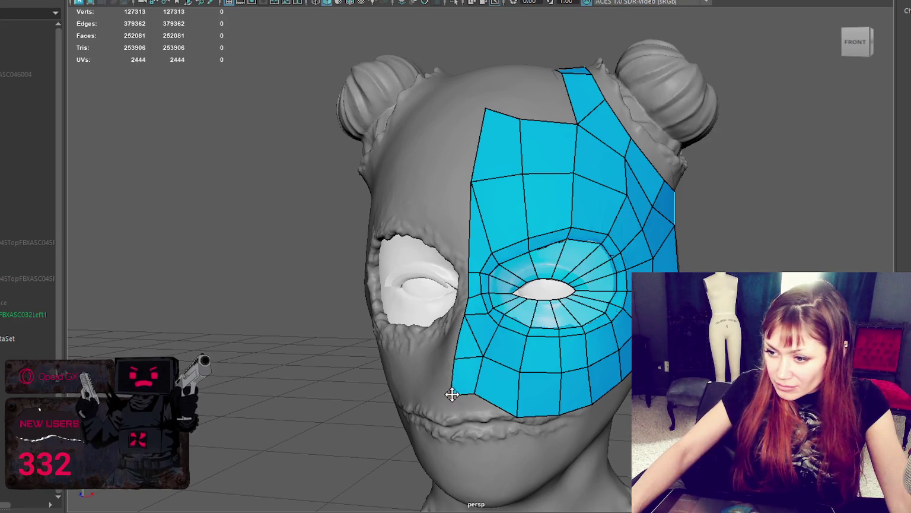
pyautogui.moveTo(452, 392)
pyautogui.keyDown('alt'); pyautogui.mouseDown()
pyautogui.moveTo(397, 370)
pyautogui.moveTo(465, 389)
pyautogui.moveTo(539, 385)
pyautogui.moveTo(385, 378)
pyautogui.moveTo(443, 377)
pyautogui.mouseUp(); pyautogui.keyUp('alt')
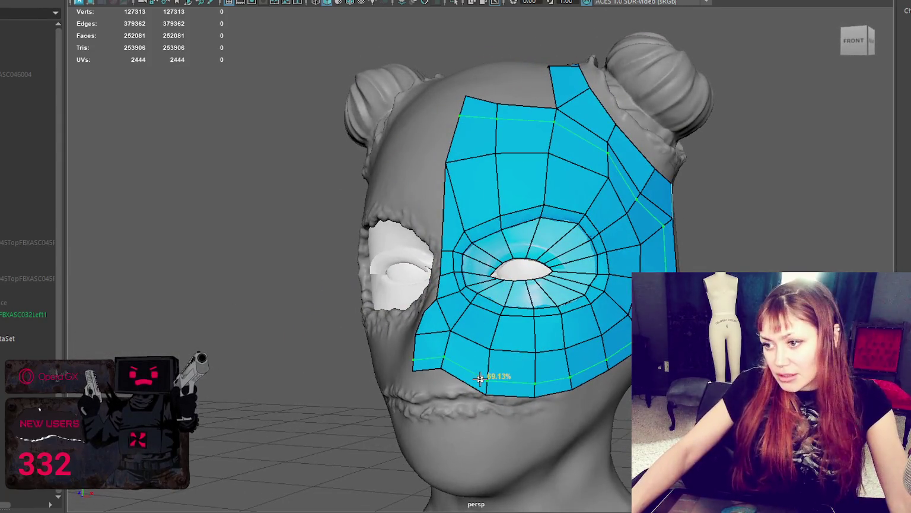
# - Pull an edge vertex to the eye socket, fill the gap, and delete stray border faces
pyautogui.scroll(5, 482, 374)
pyautogui.scroll(-2, 482, 395)
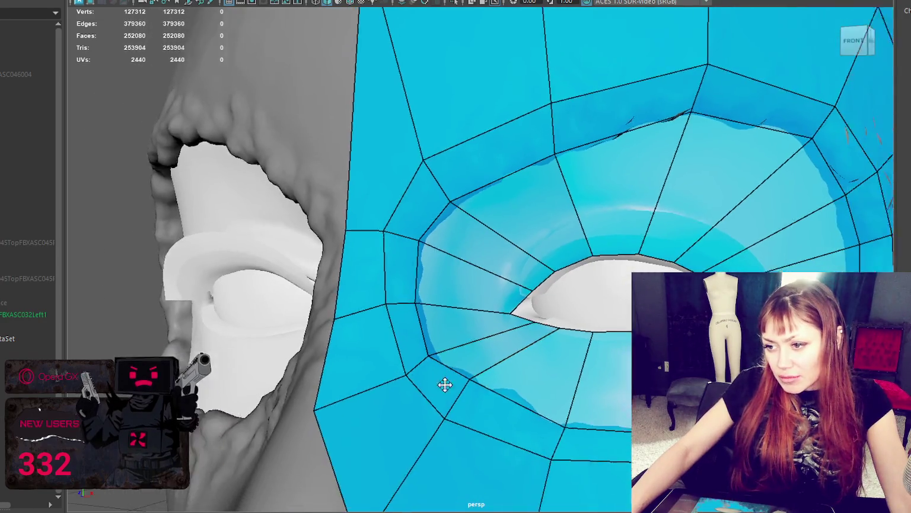
pyautogui.scroll(-2, 445, 382)
pyautogui.scroll(-3, 466, 368)
pyautogui.keyDown('alt'); pyautogui.moveTo(493, 261); pyautogui.dragTo(514, 281); pyautogui.keyUp('alt')
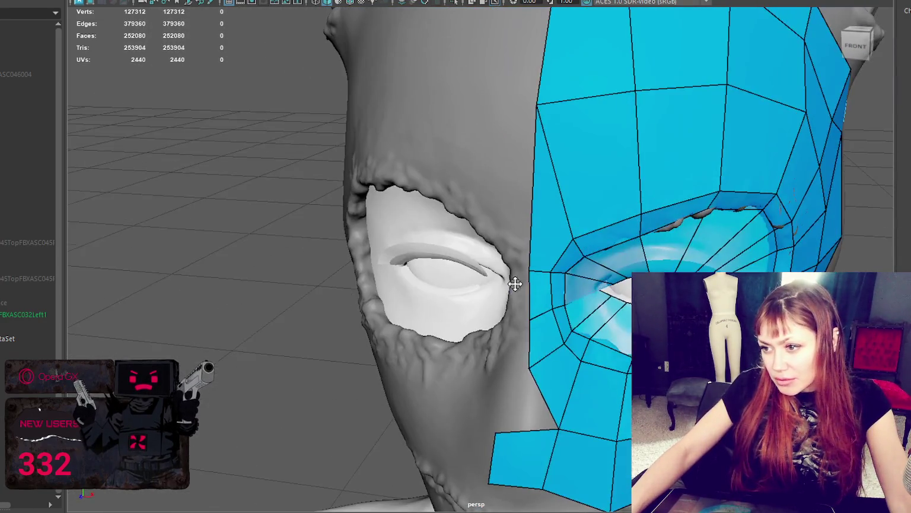
pyautogui.moveTo(528, 319); pyautogui.dragTo(515, 323)
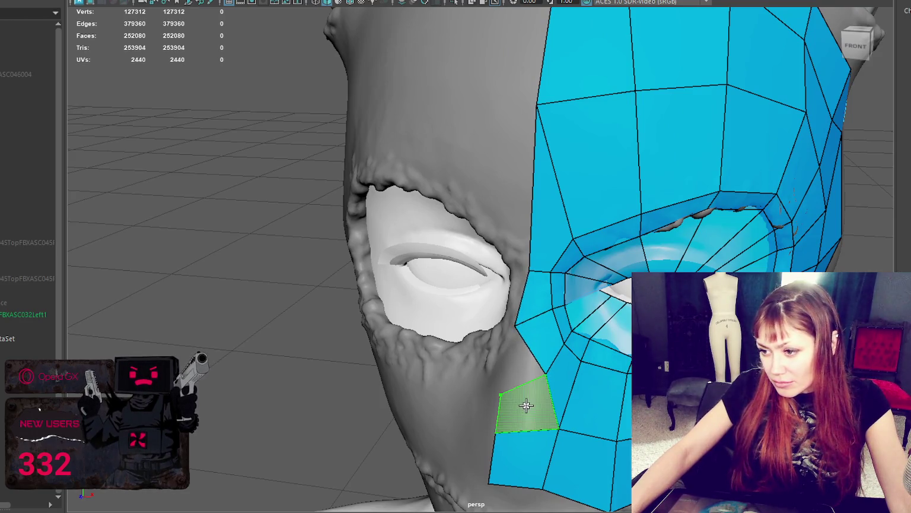
pyautogui.keyDown('shift'); pyautogui.click(523, 401); pyautogui.keyUp('shift')
pyautogui.keyDown('shift'); pyautogui.click(517, 369); pyautogui.keyUp('shift')
pyautogui.moveTo(558, 374)
pyautogui.keyDown('alt'); pyautogui.mouseDown()
pyautogui.moveTo(524, 362)
pyautogui.moveTo(559, 376)
pyautogui.mouseUp(); pyautogui.keyUp('alt')
pyautogui.keyDown('ctrl'); pyautogui.keyDown('shift'); pyautogui.click(496, 402); pyautogui.keyUp('shift'); pyautogui.keyUp('ctrl')
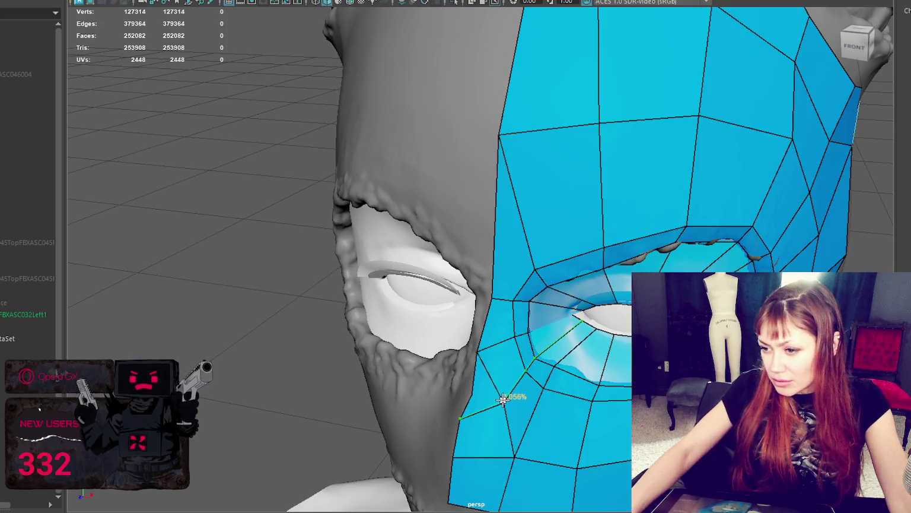
pyautogui.keyDown('ctrl'); pyautogui.keyDown('shift'); pyautogui.click(472, 426); pyautogui.keyUp('shift'); pyautogui.keyUp('ctrl')
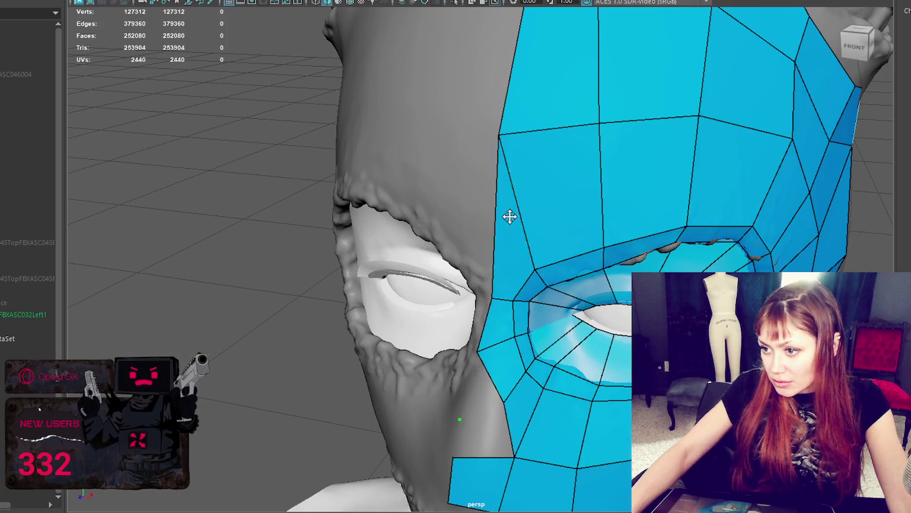
# - Extend the mask down the cheek with new quads along its lower edge
pyautogui.moveTo(509, 400)
pyautogui.mouseDown()
pyautogui.moveTo(474, 401)
pyautogui.moveTo(461, 412)
pyautogui.mouseUp()
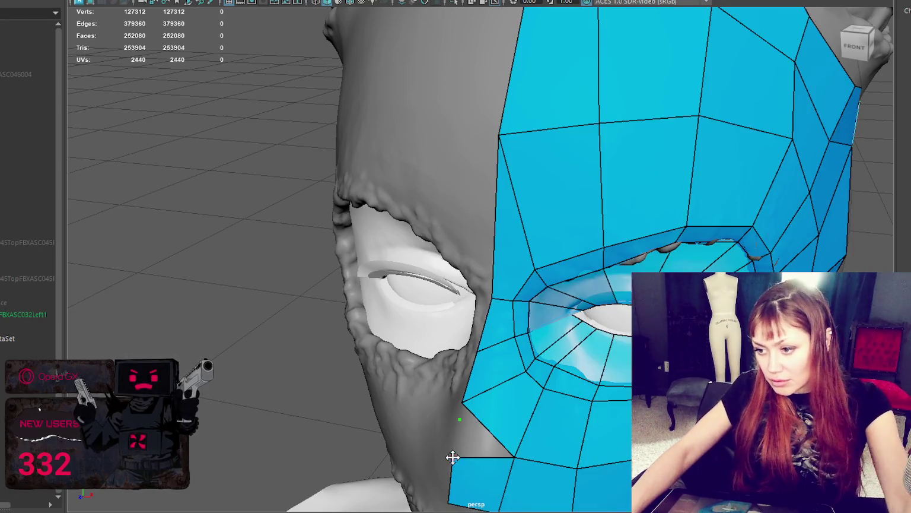
pyautogui.moveTo(453, 459)
pyautogui.mouseDown()
pyautogui.moveTo(463, 404)
pyautogui.moveTo(504, 372)
pyautogui.moveTo(465, 309)
pyautogui.moveTo(529, 346)
pyautogui.moveTo(563, 292)
pyautogui.mouseUp()
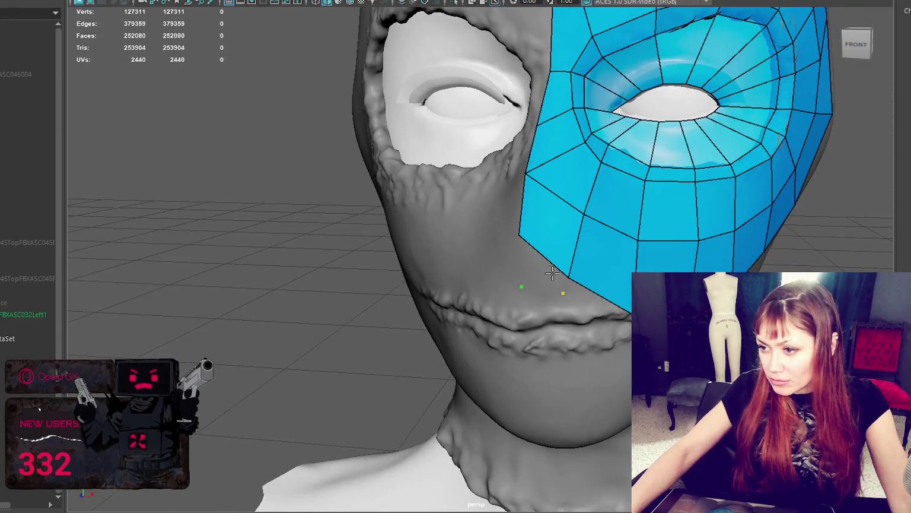
pyautogui.keyDown('shift'); pyautogui.click(552, 273); pyautogui.keyUp('shift')
pyautogui.moveTo(623, 309); pyautogui.dragTo(637, 288)
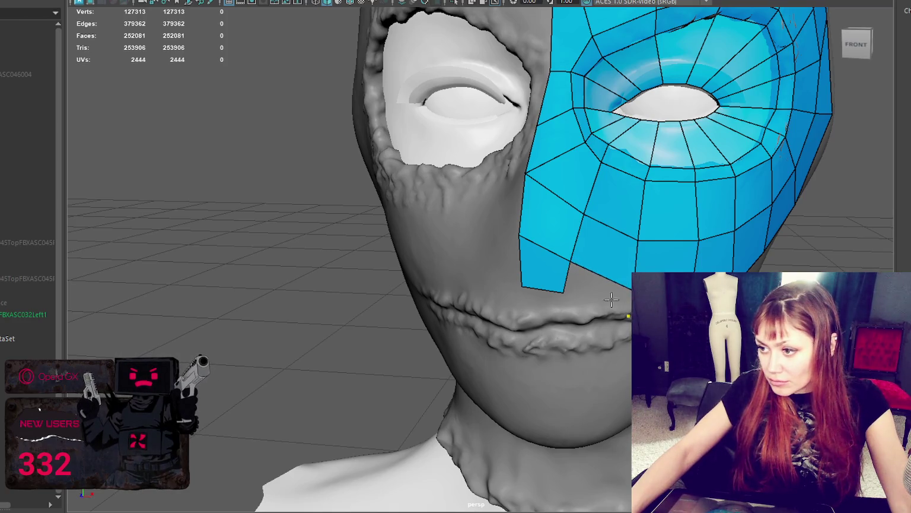
pyautogui.keyDown('shift'); pyautogui.click(528, 301); pyautogui.keyUp('shift')
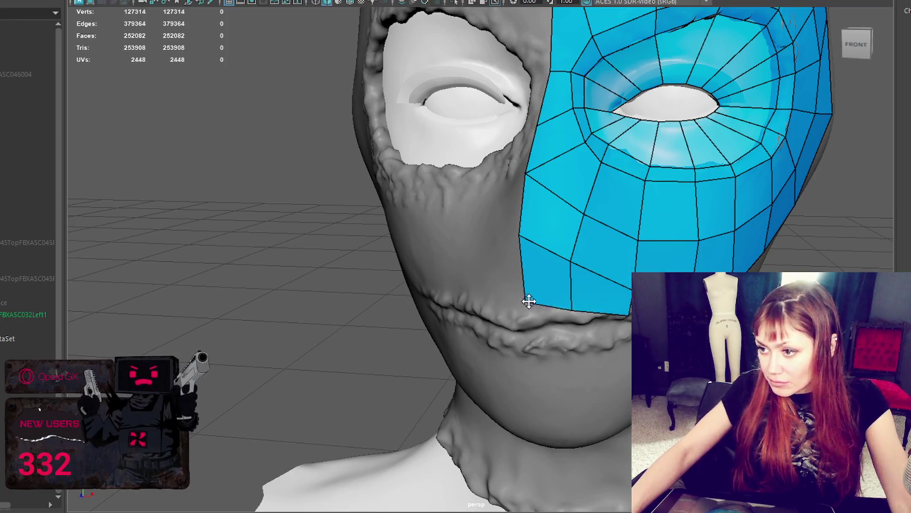
pyautogui.keyDown('alt'); pyautogui.moveTo(576, 300); pyautogui.dragTo(261, 172); pyautogui.keyUp('alt')
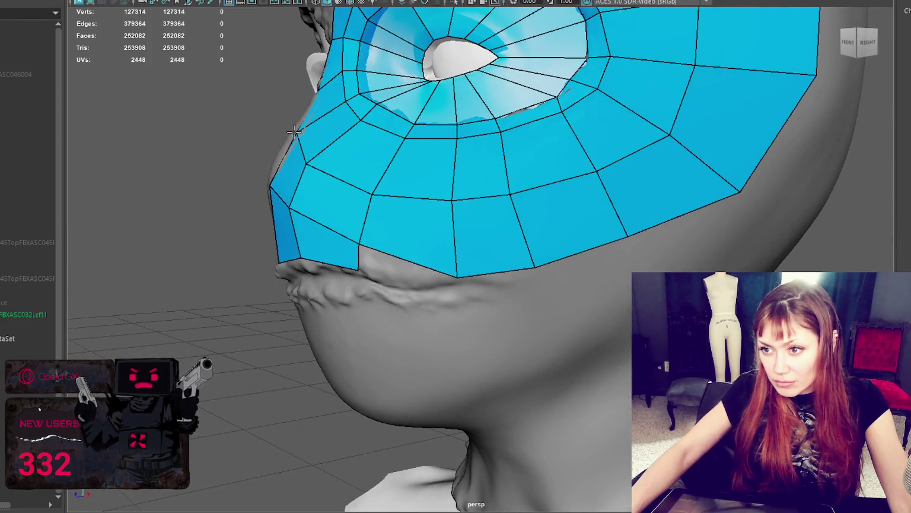
# - Nudge the mask's lower-edge and left-edge vertices to even out the faces
pyautogui.keyDown('alt'); pyautogui.moveTo(293, 132); pyautogui.dragTo(233, 189); pyautogui.keyUp('alt')
pyautogui.keyDown('alt'); pyautogui.moveTo(272, 155); pyautogui.dragTo(371, 223); pyautogui.keyUp('alt')
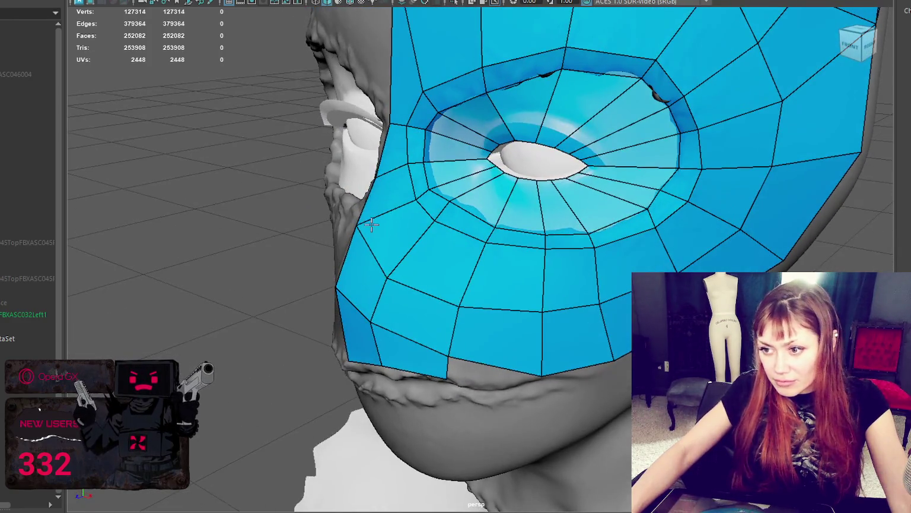
pyautogui.moveTo(346, 255)
pyautogui.keyDown('alt'); pyautogui.mouseDown()
pyautogui.moveTo(309, 220)
pyautogui.moveTo(264, 199)
pyautogui.mouseUp(); pyautogui.keyUp('alt')
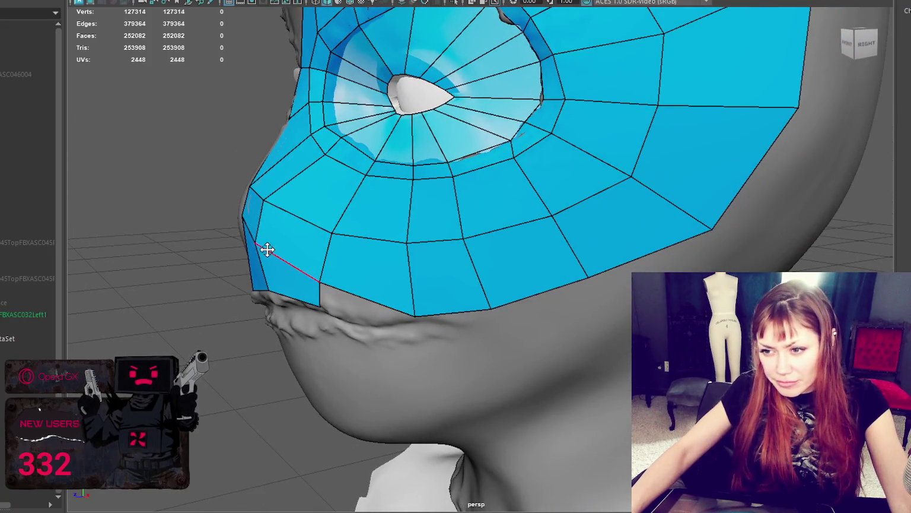
pyautogui.moveTo(321, 279); pyautogui.dragTo(323, 274)
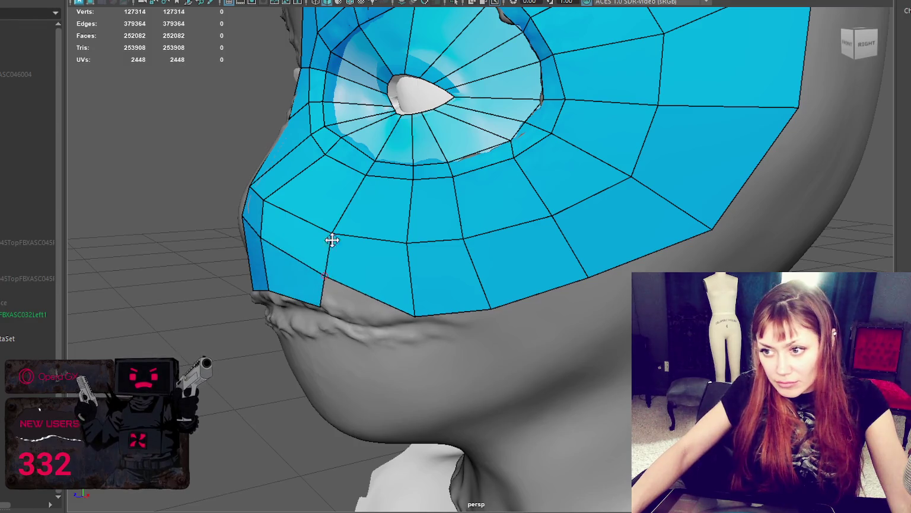
pyautogui.moveTo(279, 202)
pyautogui.mouseDown()
pyautogui.moveTo(292, 185)
pyautogui.moveTo(328, 244)
pyautogui.mouseUp()
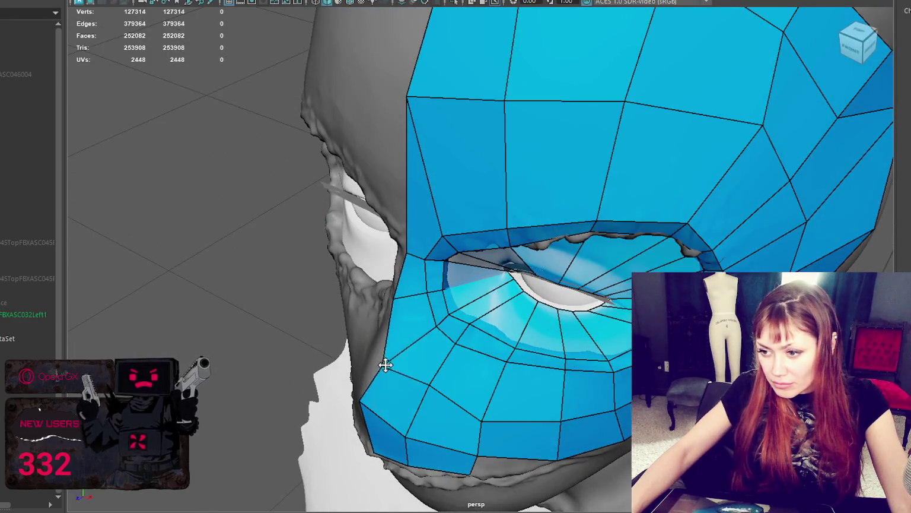
pyautogui.moveTo(386, 343)
pyautogui.mouseDown()
pyautogui.moveTo(376, 348)
pyautogui.moveTo(368, 286)
pyautogui.mouseUp()
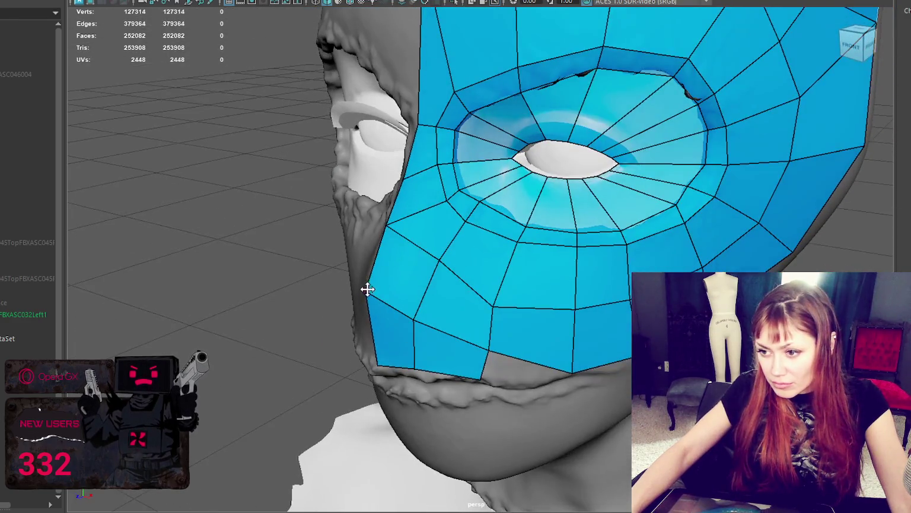
pyautogui.moveTo(416, 333); pyautogui.dragTo(421, 297)
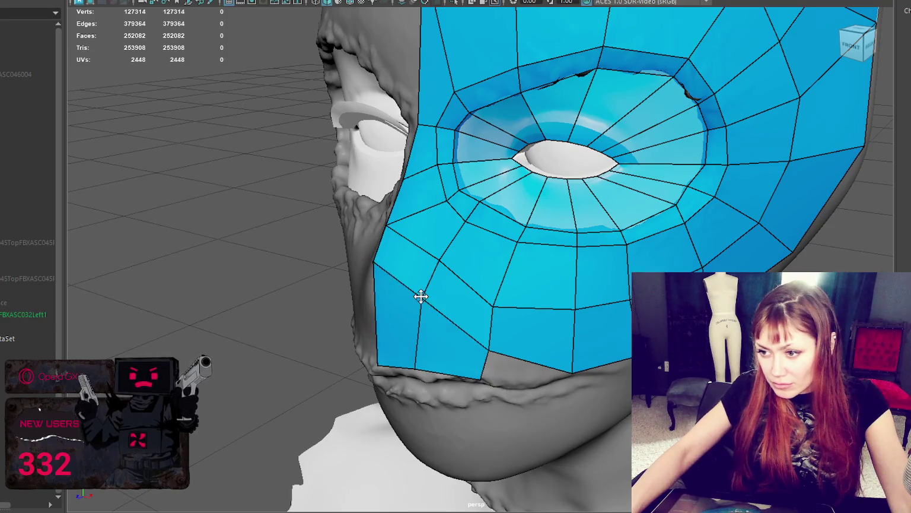
pyautogui.moveTo(494, 307); pyautogui.dragTo(501, 293)
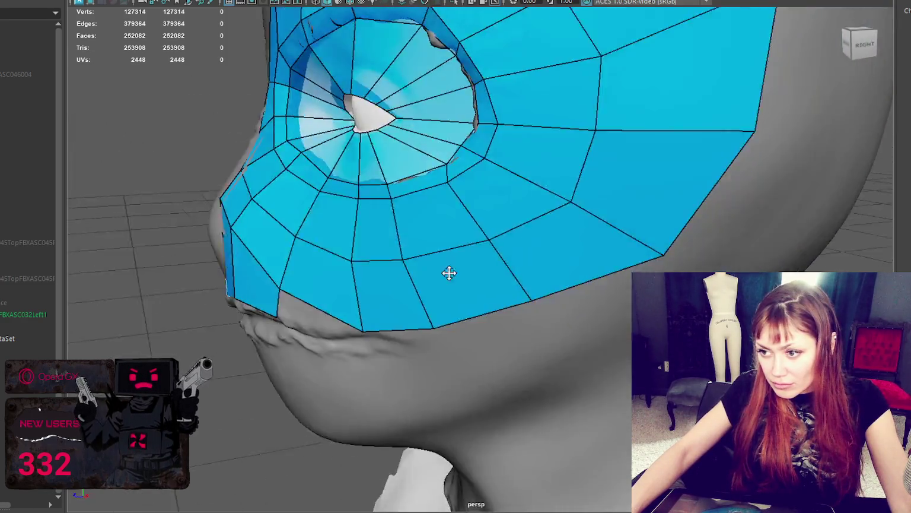
# - Reposition the mask's left corner, bottom-centre and cheek vertices for even spacing
pyautogui.moveTo(450, 270)
pyautogui.keyDown('alt'); pyautogui.mouseDown()
pyautogui.moveTo(301, 150)
pyautogui.moveTo(237, 187)
pyautogui.moveTo(271, 184)
pyautogui.mouseUp(); pyautogui.keyUp('alt')
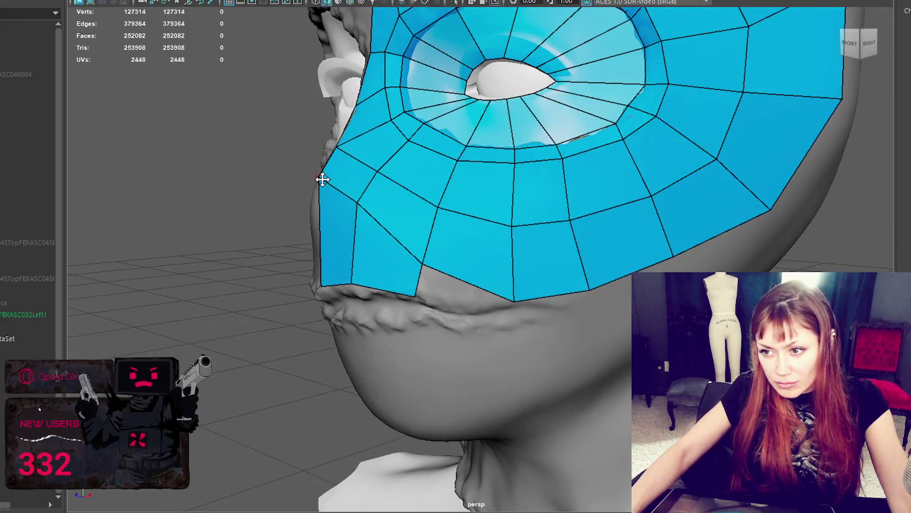
pyautogui.moveTo(320, 178)
pyautogui.mouseDown()
pyautogui.moveTo(310, 197)
pyautogui.moveTo(350, 218)
pyautogui.mouseUp()
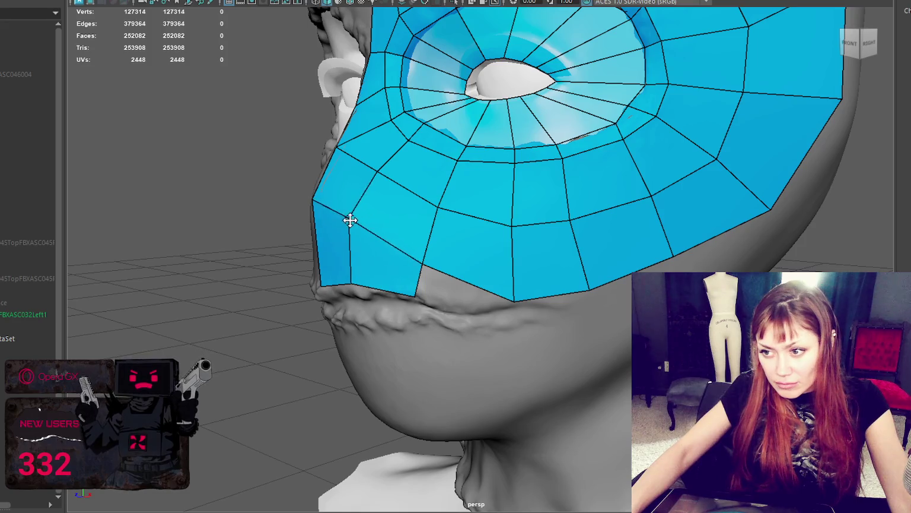
pyautogui.moveTo(423, 261); pyautogui.dragTo(423, 255)
pyautogui.moveTo(514, 300); pyautogui.dragTo(515, 291)
pyautogui.moveTo(513, 228); pyautogui.dragTo(517, 219)
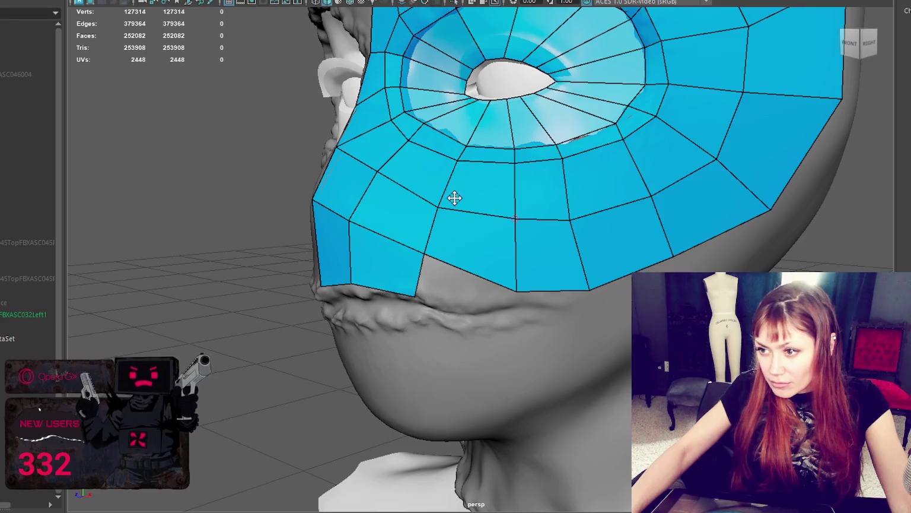
pyautogui.moveTo(440, 204); pyautogui.dragTo(448, 175)
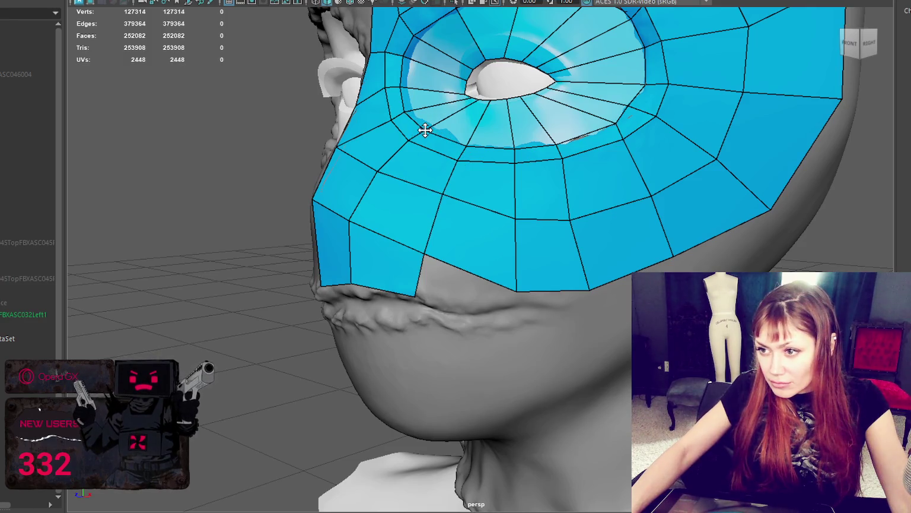
pyautogui.moveTo(572, 215); pyautogui.dragTo(585, 210)
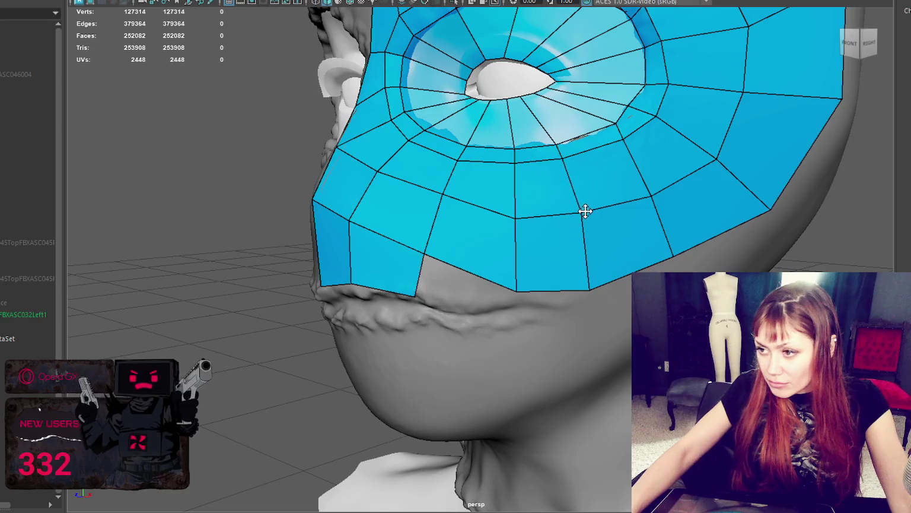
pyautogui.moveTo(518, 209); pyautogui.dragTo(520, 209)
# - Fine-tune the lower-edge and cheek vertices out to the mask's lower-right corner
pyautogui.moveTo(594, 285); pyautogui.dragTo(603, 281)
pyautogui.moveTo(521, 207); pyautogui.dragTo(515, 212)
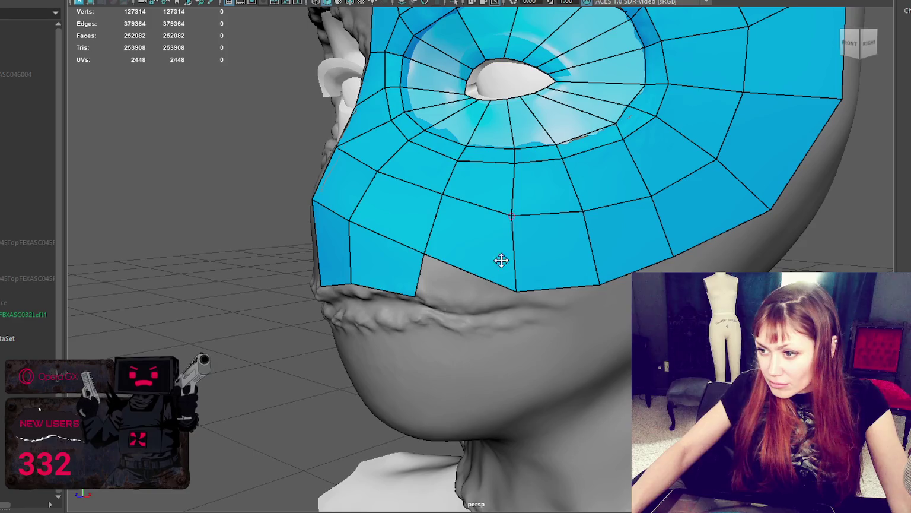
pyautogui.moveTo(515, 290); pyautogui.dragTo(502, 280)
pyautogui.moveTo(515, 213); pyautogui.dragTo(512, 207)
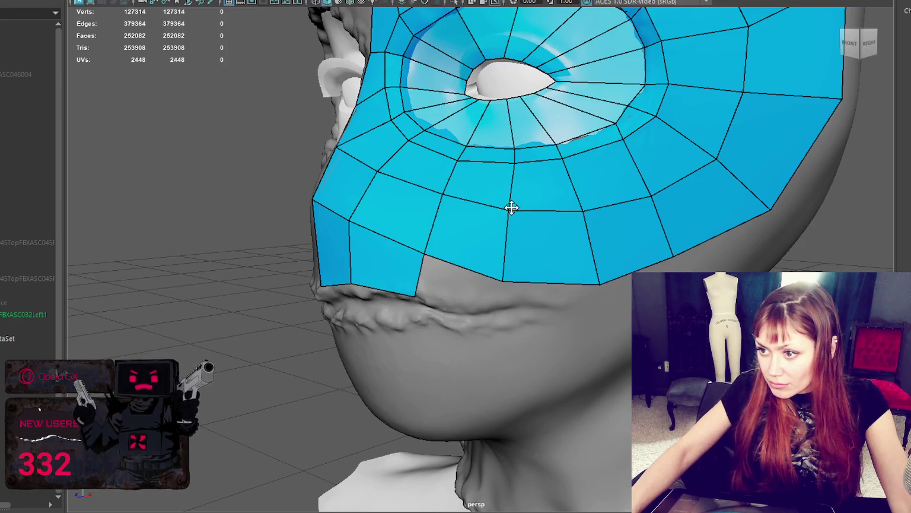
pyautogui.moveTo(588, 212); pyautogui.dragTo(581, 209)
pyautogui.moveTo(445, 191); pyautogui.dragTo(444, 197)
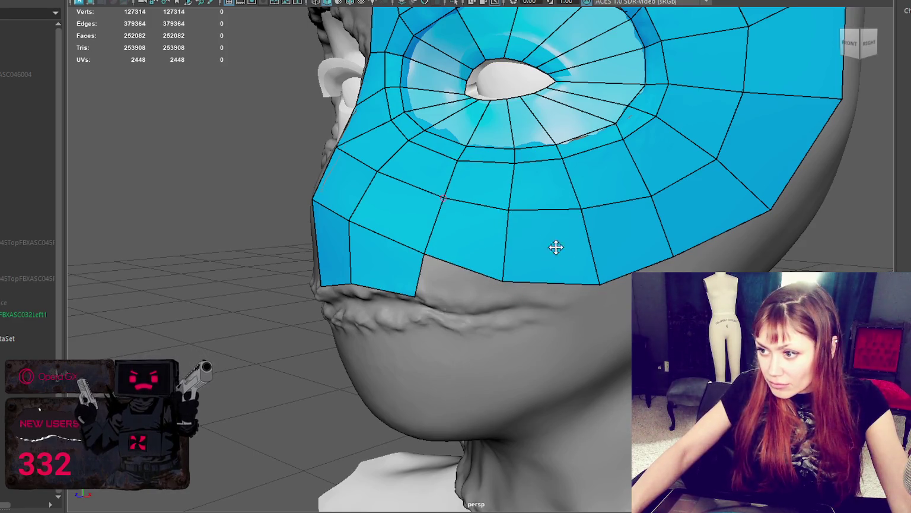
pyautogui.moveTo(605, 285); pyautogui.dragTo(606, 278)
pyautogui.moveTo(670, 260); pyautogui.dragTo(678, 258)
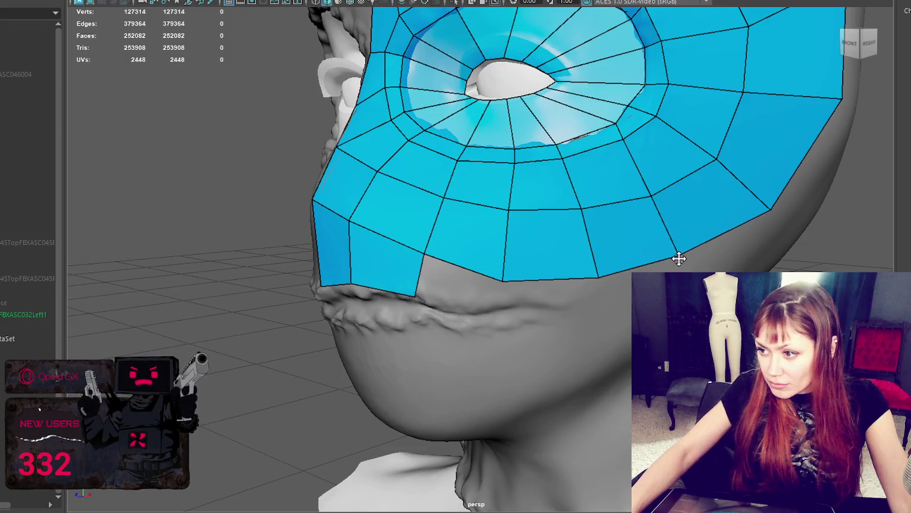
pyautogui.moveTo(767, 210); pyautogui.dragTo(752, 201)
# - Adjust the forehead and upper-right mask vertices to fit the sculpt above the eye
pyautogui.moveTo(732, 141)
pyautogui.keyDown('alt'); pyautogui.mouseDown()
pyautogui.moveTo(631, 173)
pyautogui.moveTo(512, 93)
pyautogui.mouseUp(); pyautogui.keyUp('alt')
pyautogui.scroll(-3, 624, 128)
pyautogui.moveTo(445, 64); pyautogui.dragTo(441, 71)
pyautogui.moveTo(378, 69); pyautogui.dragTo(381, 71)
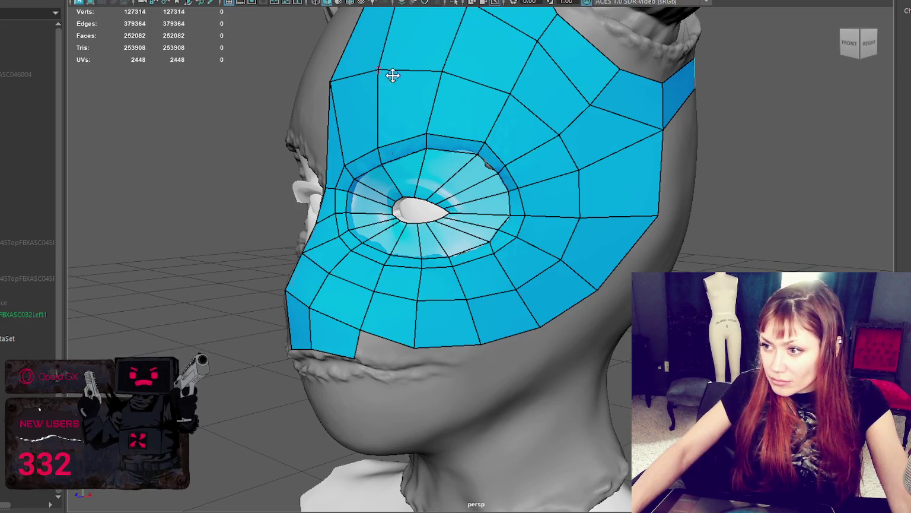
pyautogui.moveTo(602, 108)
pyautogui.mouseDown()
pyautogui.moveTo(594, 103)
pyautogui.moveTo(590, 132)
pyautogui.mouseUp()
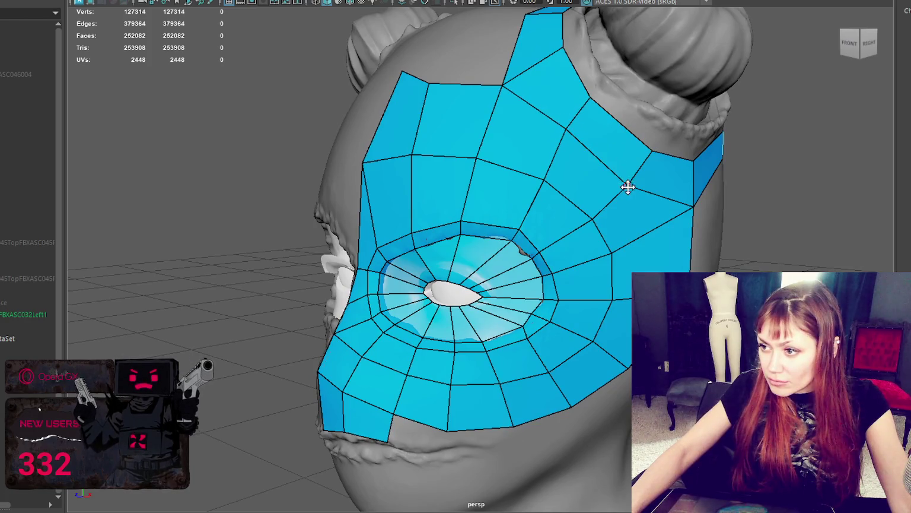
# - Reshape the quads below the bun rim by pulling mask vertices toward it
pyautogui.keyDown('alt'); pyautogui.moveTo(663, 177); pyautogui.dragTo(534, 138); pyautogui.keyUp('alt')
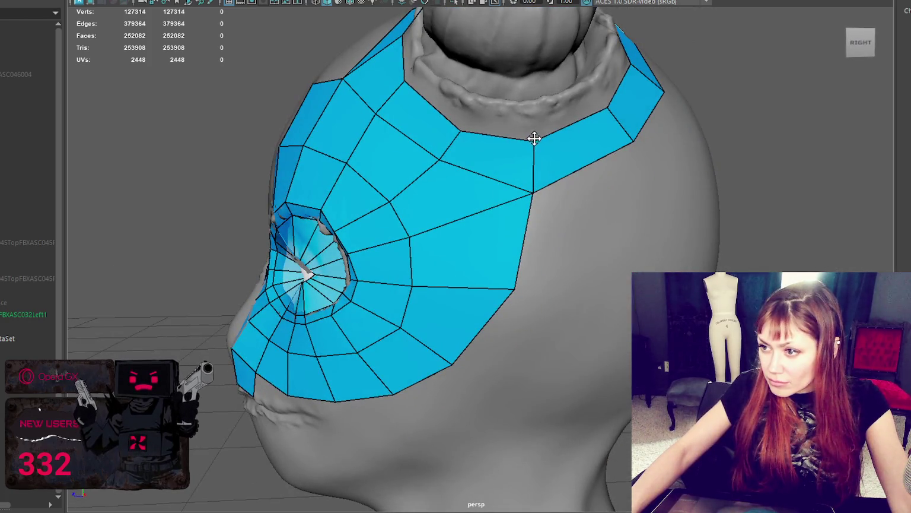
pyautogui.moveTo(462, 134); pyautogui.dragTo(467, 125)
pyautogui.moveTo(401, 84); pyautogui.dragTo(410, 80)
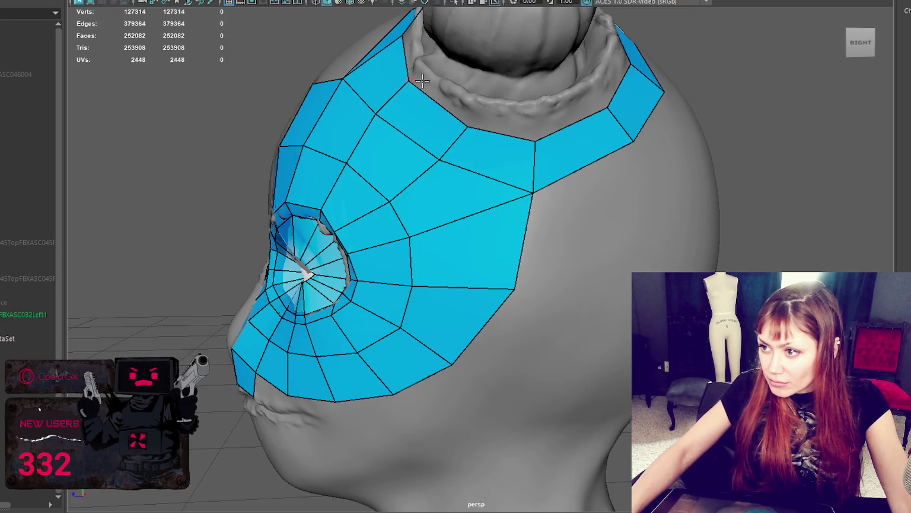
pyautogui.moveTo(537, 139); pyautogui.dragTo(539, 130)
pyautogui.moveTo(533, 193)
pyautogui.mouseDown()
pyautogui.moveTo(523, 200)
pyautogui.moveTo(535, 175)
pyautogui.moveTo(533, 200)
pyautogui.moveTo(594, 177)
pyautogui.moveTo(590, 233)
pyautogui.mouseUp()
pyautogui.scroll(-3, 532, 180)
pyautogui.scroll(3, 535, 175)
# - Fill a row of quads along the mask's lower edge, including one at the lower right
pyautogui.keyDown('shift'); pyautogui.click(562, 224); pyautogui.keyUp('shift')
pyautogui.click(636, 227)
pyautogui.keyDown('shift'); pyautogui.click(617, 214); pyautogui.keyUp('shift')
pyautogui.click(700, 212)
pyautogui.keyDown('shift'); pyautogui.click(700, 212); pyautogui.keyUp('shift')
pyautogui.moveTo(700, 212)
pyautogui.keyDown('alt'); pyautogui.mouseDown()
pyautogui.moveTo(570, 249)
pyautogui.moveTo(586, 278)
pyautogui.mouseUp(); pyautogui.keyUp('alt')
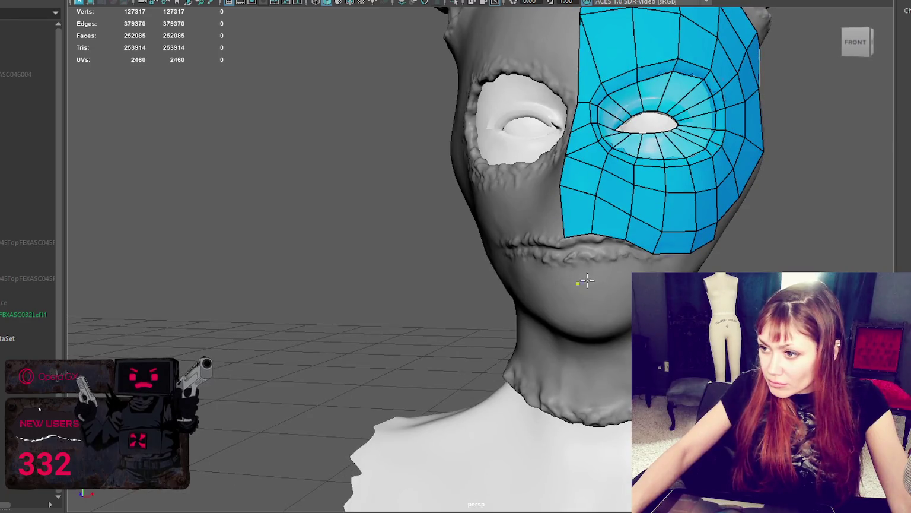
# - Extend the quad strip down the cheek toward the jaw and pull its end vertex onto the cheek
pyautogui.click(602, 282)
pyautogui.keyDown('shift'); pyautogui.click(589, 264); pyautogui.keyUp('shift')
pyautogui.click(610, 322)
pyautogui.keyDown('shift'); pyautogui.click(592, 301); pyautogui.keyUp('shift')
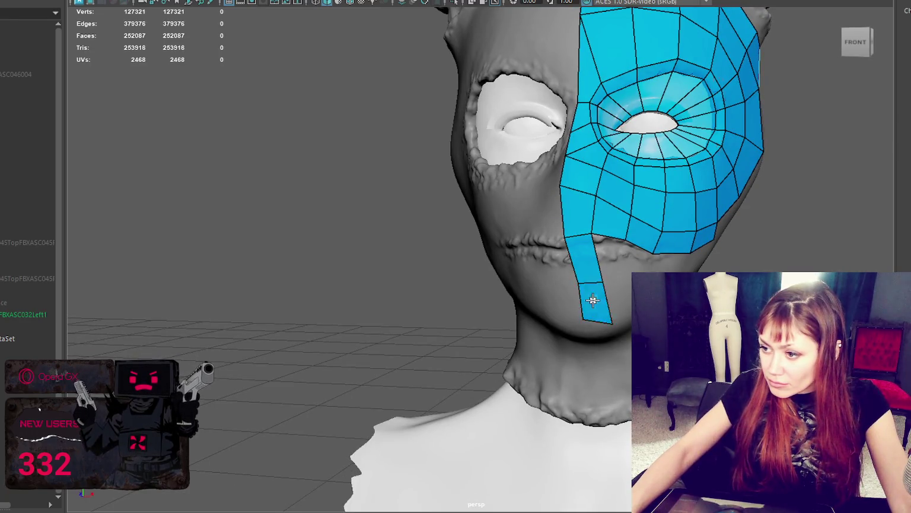
pyautogui.keyDown('alt'); pyautogui.moveTo(578, 259); pyautogui.dragTo(616, 202); pyautogui.keyUp('alt')
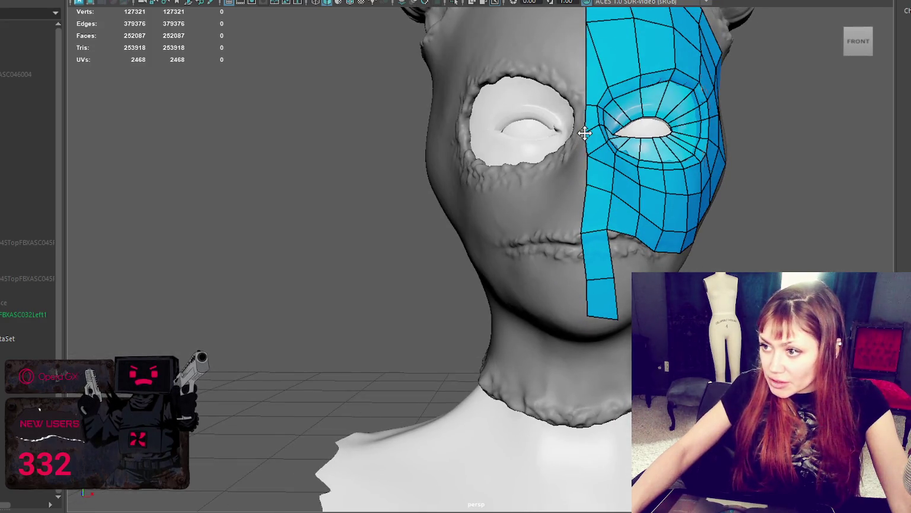
pyautogui.moveTo(593, 274)
pyautogui.keyDown('alt'); pyautogui.mouseDown()
pyautogui.moveTo(585, 290)
pyautogui.moveTo(587, 284)
pyautogui.moveTo(599, 300)
pyautogui.moveTo(586, 323)
pyautogui.mouseUp(); pyautogui.keyUp('alt')
pyautogui.keyDown('shift'); pyautogui.click(611, 277); pyautogui.keyUp('shift')
pyautogui.moveTo(540, 282)
pyautogui.mouseDown()
pyautogui.moveTo(529, 274)
pyautogui.moveTo(516, 286)
pyautogui.moveTo(520, 301)
pyautogui.moveTo(533, 292)
pyautogui.moveTo(468, 293)
pyautogui.moveTo(573, 261)
pyautogui.mouseUp()
# - Fill quads below the mask beside the cheek strip and under the mesh edge
pyautogui.keyDown('shift'); pyautogui.click(534, 235); pyautogui.keyUp('shift')
pyautogui.click(593, 256)
pyautogui.keyDown('shift'); pyautogui.click(575, 234); pyautogui.keyUp('shift')
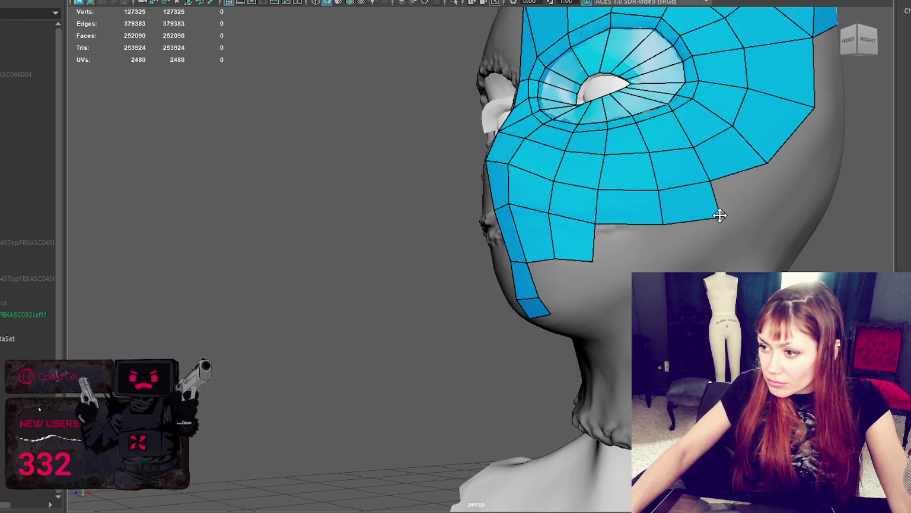
pyautogui.keyDown('shift'); pyautogui.click(631, 240); pyautogui.keyUp('shift')
pyautogui.keyDown('shift'); pyautogui.click(688, 237); pyautogui.keyUp('shift')
pyautogui.moveTo(688, 237)
pyautogui.keyDown('alt'); pyautogui.mouseDown()
pyautogui.moveTo(748, 239)
pyautogui.moveTo(731, 222)
pyautogui.mouseUp(); pyautogui.keyUp('alt')
pyautogui.keyDown('shift'); pyautogui.click(734, 221); pyautogui.keyUp('shift')
pyautogui.moveTo(709, 252)
pyautogui.keyDown('alt'); pyautogui.mouseDown()
pyautogui.moveTo(779, 249)
pyautogui.moveTo(574, 273)
pyautogui.mouseUp(); pyautogui.keyUp('alt')
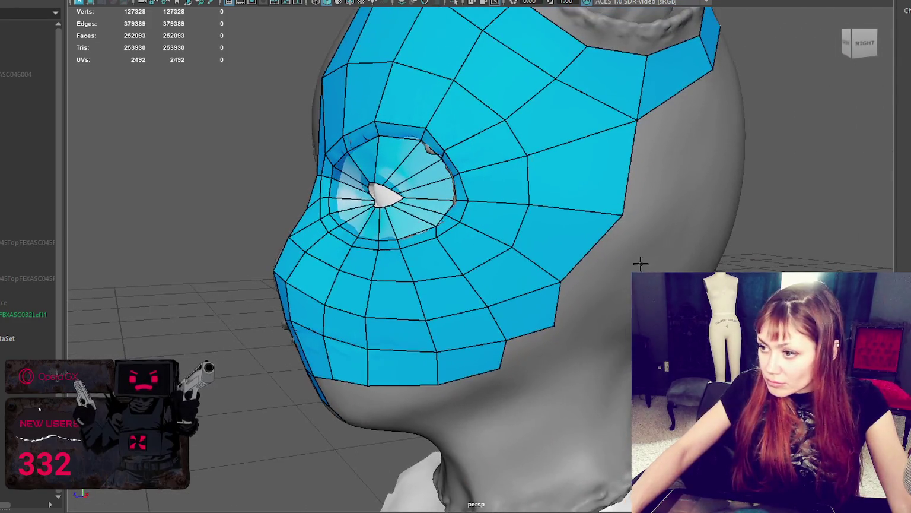
pyautogui.scroll(-3, 575, 273)
# - Add quads on the side of the head along the upper strip and near the temple, repositioning a corner vertex
pyautogui.keyDown('alt'); pyautogui.moveTo(588, 188); pyautogui.dragTo(500, 230); pyautogui.keyUp('alt')
pyautogui.click(510, 231)
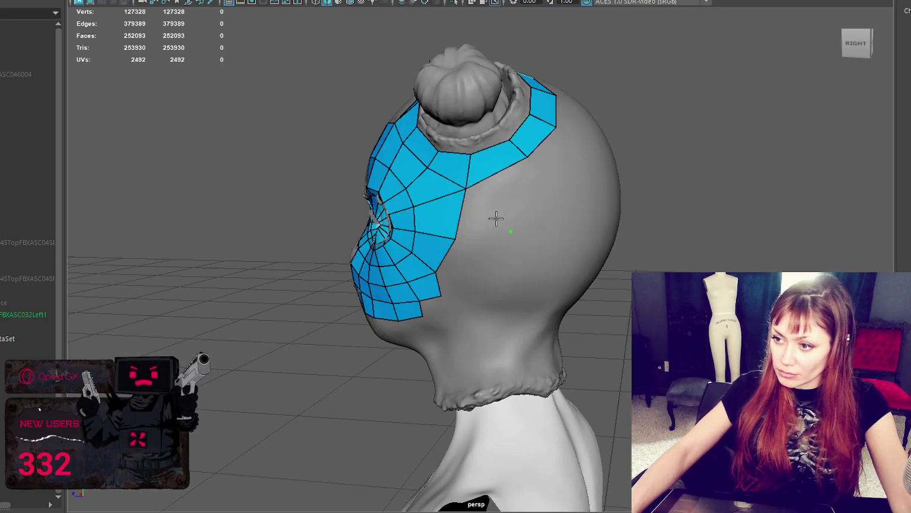
pyautogui.keyDown('shift'); pyautogui.click(498, 172); pyautogui.keyUp('shift')
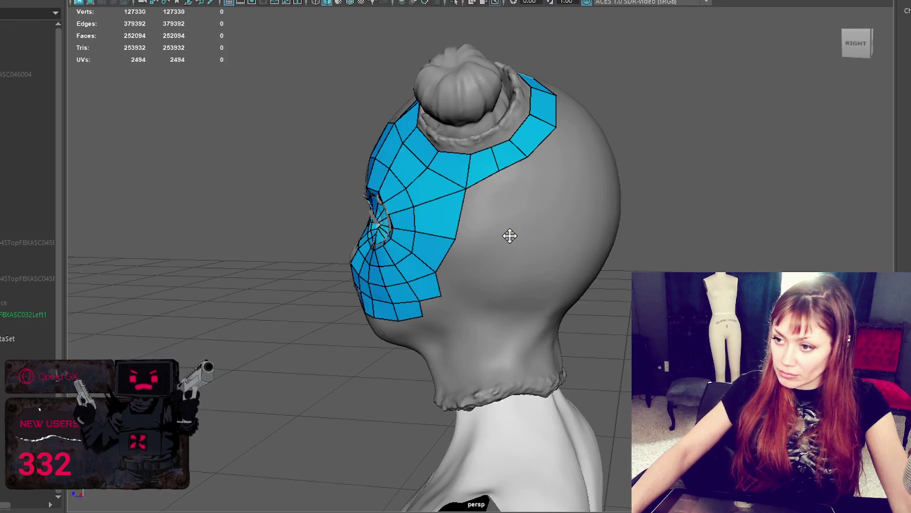
pyautogui.keyDown('shift'); pyautogui.click(504, 219); pyautogui.keyUp('shift')
pyautogui.moveTo(493, 213)
pyautogui.keyDown('alt'); pyautogui.mouseDown()
pyautogui.moveTo(549, 204)
pyautogui.moveTo(536, 207)
pyautogui.mouseUp(); pyautogui.keyUp('alt')
# - Fill quads below the cheek from a front-right three-quarter view
pyautogui.moveTo(496, 248)
pyautogui.keyDown('alt'); pyautogui.mouseDown()
pyautogui.moveTo(525, 250)
pyautogui.moveTo(449, 276)
pyautogui.mouseUp(); pyautogui.keyUp('alt')
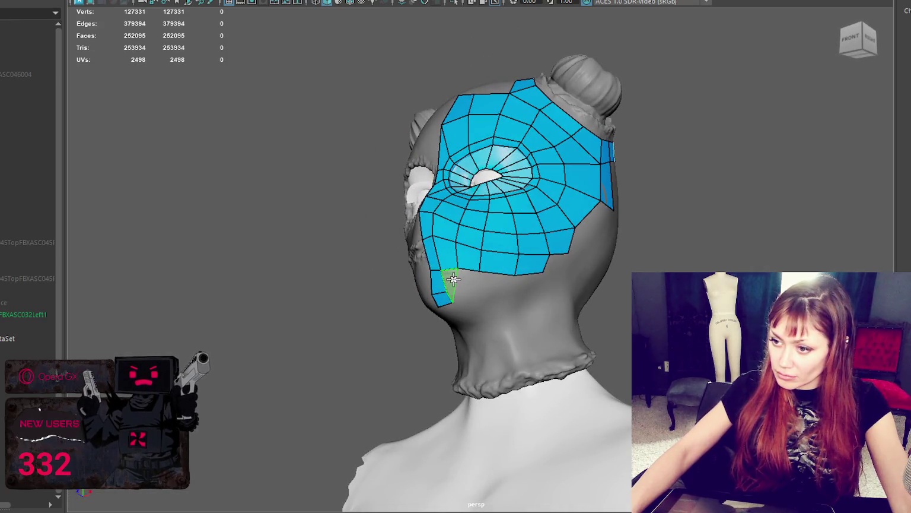
pyautogui.keyDown('shift'); pyautogui.click(453, 281); pyautogui.keyUp('shift')
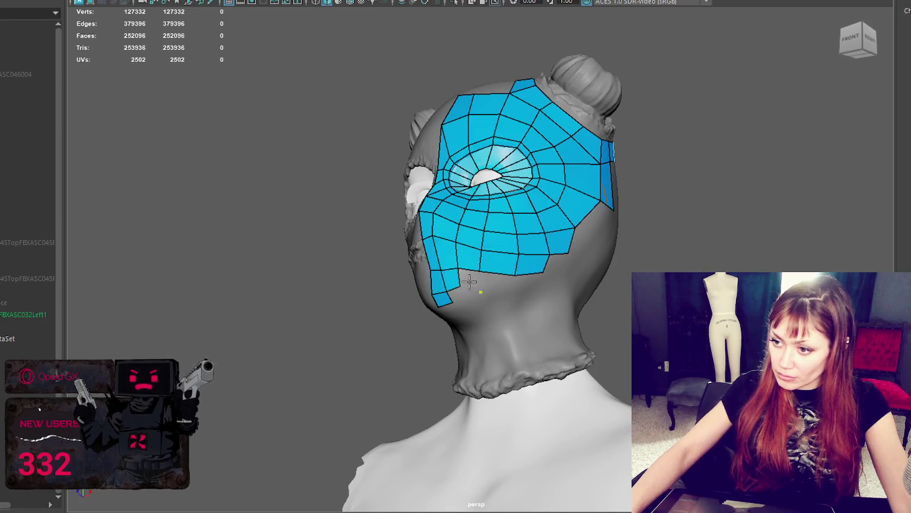
pyautogui.click(508, 290)
pyautogui.keyDown('shift'); pyautogui.click(494, 280); pyautogui.keyUp('shift')
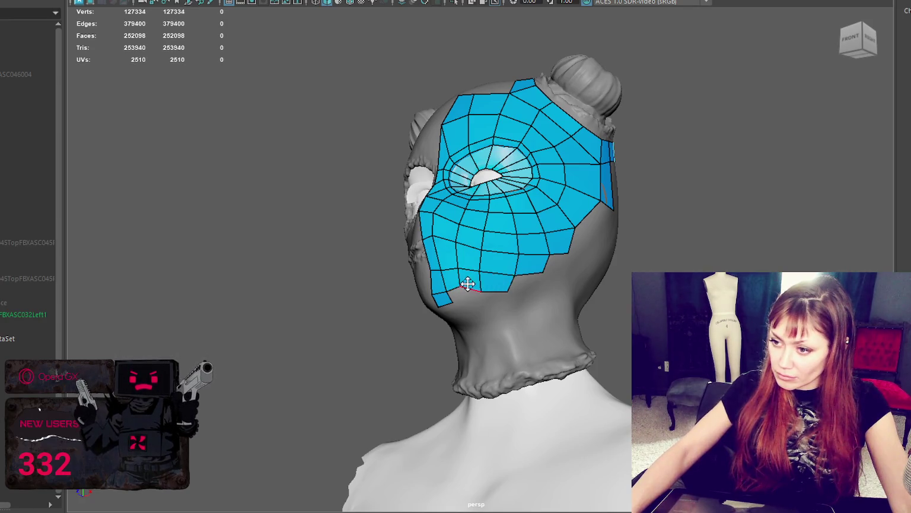
pyautogui.moveTo(506, 293)
pyautogui.keyDown('alt'); pyautogui.mouseDown()
pyautogui.moveTo(549, 283)
pyautogui.moveTo(617, 289)
pyautogui.moveTo(540, 298)
pyautogui.moveTo(590, 315)
pyautogui.moveTo(560, 309)
pyautogui.mouseUp(); pyautogui.keyUp('alt')
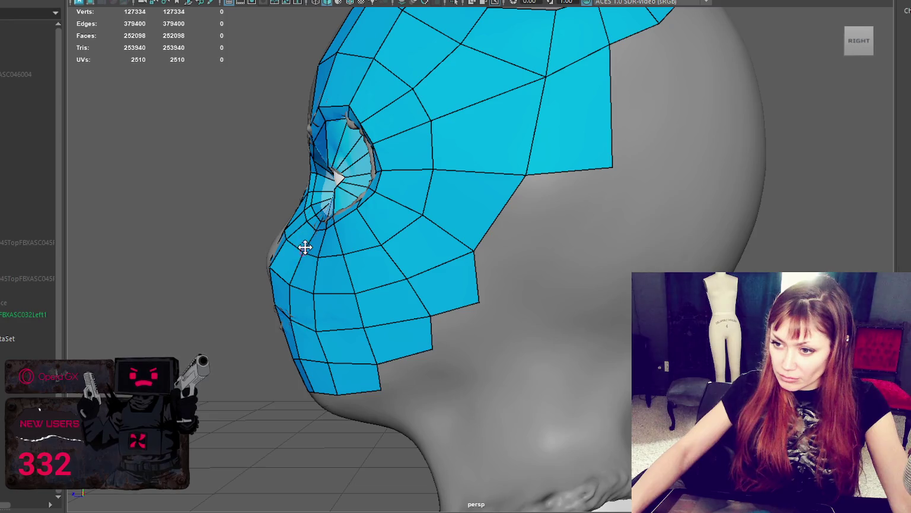
# - Orbit around the head to inspect the sculpted eye and the retopology mask from the front
pyautogui.moveTo(292, 238)
pyautogui.keyDown('alt'); pyautogui.mouseDown()
pyautogui.moveTo(338, 262)
pyautogui.moveTo(375, 304)
pyautogui.moveTo(362, 305)
pyautogui.moveTo(455, 319)
pyautogui.moveTo(545, 300)
pyautogui.moveTo(417, 293)
pyautogui.moveTo(356, 305)
pyautogui.moveTo(301, 275)
pyautogui.moveTo(369, 252)
pyautogui.mouseUp(); pyautogui.keyUp('alt')
pyautogui.moveTo(369, 252)
pyautogui.keyDown('alt'); pyautogui.mouseDown(button='right')
pyautogui.moveTo(409, 281)
pyautogui.moveTo(368, 252)
pyautogui.moveTo(375, 286)
pyautogui.mouseUp(button='right'); pyautogui.keyUp('alt')
pyautogui.moveTo(375, 286)
pyautogui.keyDown('alt'); pyautogui.mouseDown()
pyautogui.moveTo(563, 117)
pyautogui.moveTo(637, 203)
pyautogui.mouseUp(); pyautogui.keyUp('alt')
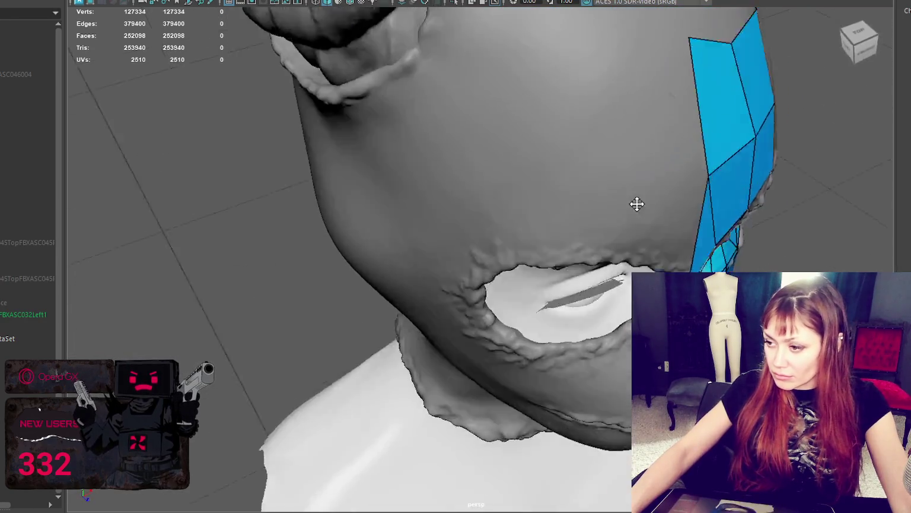
pyautogui.keyDown('alt'); pyautogui.moveTo(637, 204); pyautogui.dragTo(593, 225, button='right'); pyautogui.keyUp('alt')
pyautogui.keyDown('alt'); pyautogui.moveTo(593, 226); pyautogui.dragTo(349, 268); pyautogui.keyUp('alt')
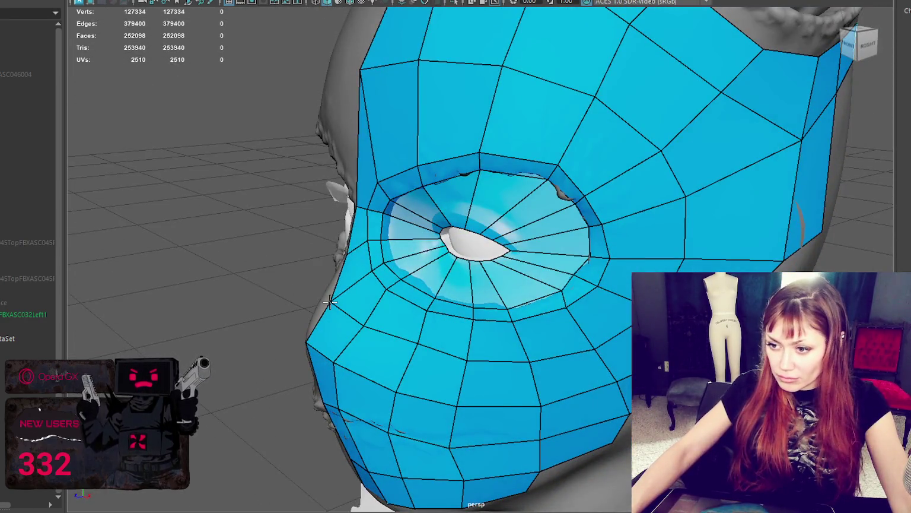
pyautogui.keyDown('alt'); pyautogui.moveTo(329, 302); pyautogui.dragTo(415, 267); pyautogui.keyUp('alt')
pyautogui.keyDown('alt'); pyautogui.moveTo(416, 267); pyautogui.dragTo(631, 375, button='right'); pyautogui.keyUp('alt')
pyautogui.keyDown('alt'); pyautogui.moveTo(630, 376); pyautogui.dragTo(512, 328, button='middle'); pyautogui.keyUp('alt')
pyautogui.keyDown('alt'); pyautogui.moveTo(518, 326); pyautogui.dragTo(474, 328, button='right'); pyautogui.keyUp('alt')
pyautogui.moveTo(475, 327)
pyautogui.keyDown('alt'); pyautogui.mouseDown()
pyautogui.moveTo(433, 329)
pyautogui.moveTo(436, 315)
pyautogui.mouseUp(); pyautogui.keyUp('alt')
pyautogui.keyDown('alt'); pyautogui.moveTo(436, 315); pyautogui.dragTo(449, 293, button='right'); pyautogui.keyUp('alt')
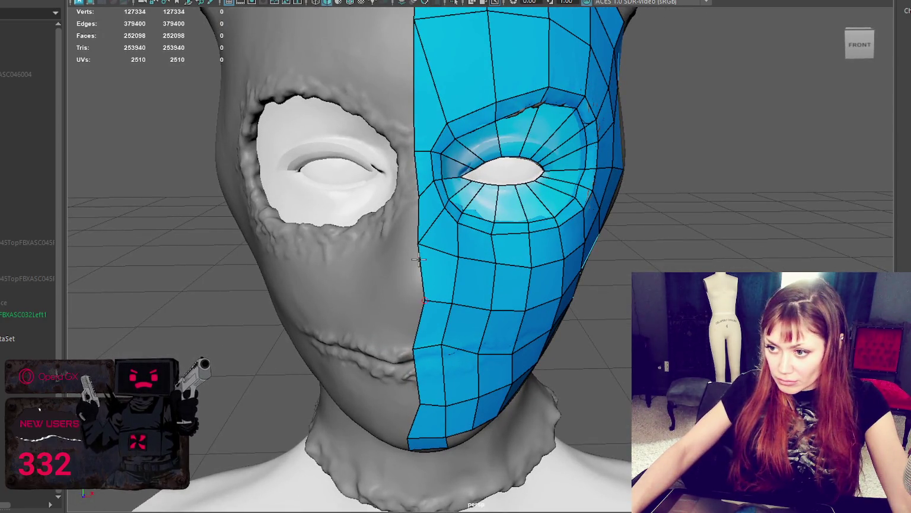
# - Check the mesh from above and beside the eye socket, then turn off Make Live with Ctrl+Shift+L
pyautogui.moveTo(419, 243)
pyautogui.keyDown('alt'); pyautogui.mouseDown()
pyautogui.moveTo(392, 182)
pyautogui.moveTo(456, 130)
pyautogui.moveTo(522, 182)
pyautogui.mouseUp(); pyautogui.keyUp('alt')
pyautogui.keyDown('alt'); pyautogui.moveTo(585, 186); pyautogui.dragTo(580, 61); pyautogui.keyUp('alt')
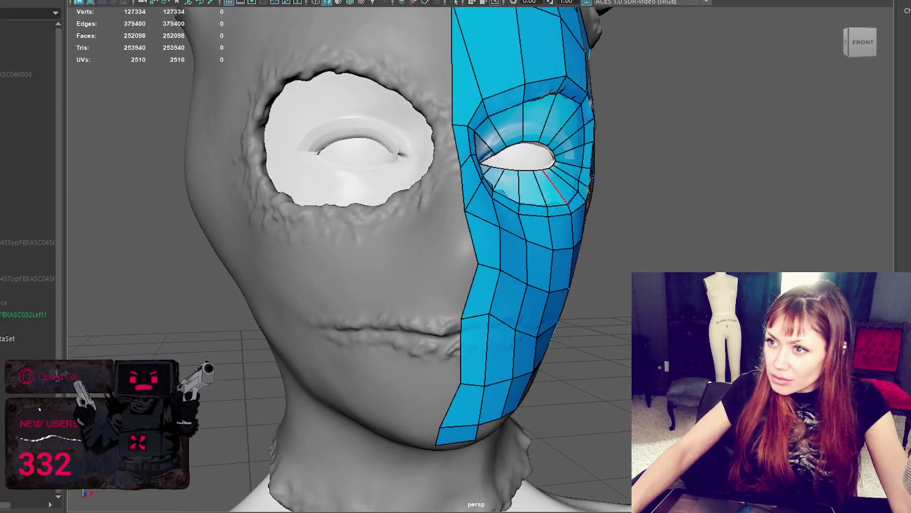
pyautogui.keyDown('alt'); pyautogui.moveTo(489, 198); pyautogui.dragTo(540, 189); pyautogui.keyUp('alt')
pyautogui.scroll(3, 540, 189)
pyautogui.moveTo(524, 115)
pyautogui.keyDown('alt'); pyautogui.mouseDown()
pyautogui.moveTo(372, 126)
pyautogui.moveTo(190, 175)
pyautogui.mouseUp(); pyautogui.keyUp('alt')
pyautogui.keyDown('alt'); pyautogui.moveTo(189, 175); pyautogui.dragTo(224, 173, button='middle'); pyautogui.keyUp('alt')
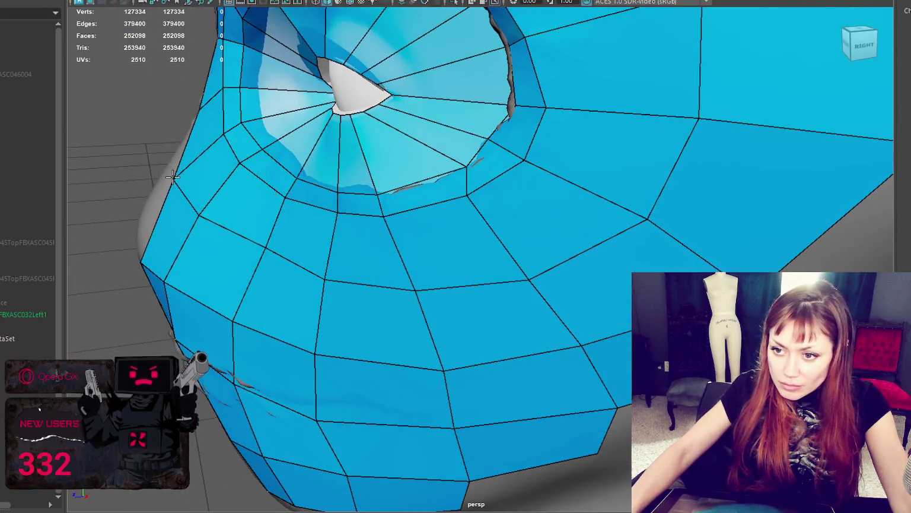
pyautogui.moveTo(157, 174)
pyautogui.keyDown('alt'); pyautogui.mouseDown()
pyautogui.moveTo(172, 166)
pyautogui.moveTo(171, 147)
pyautogui.moveTo(163, 153)
pyautogui.mouseUp(); pyautogui.keyUp('alt')
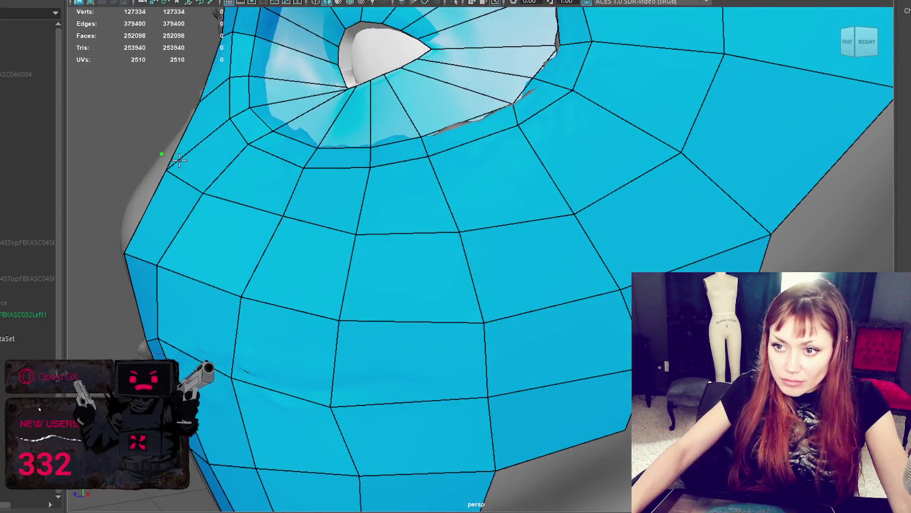
pyautogui.hotkey('ctrl', 'shift', 'l')
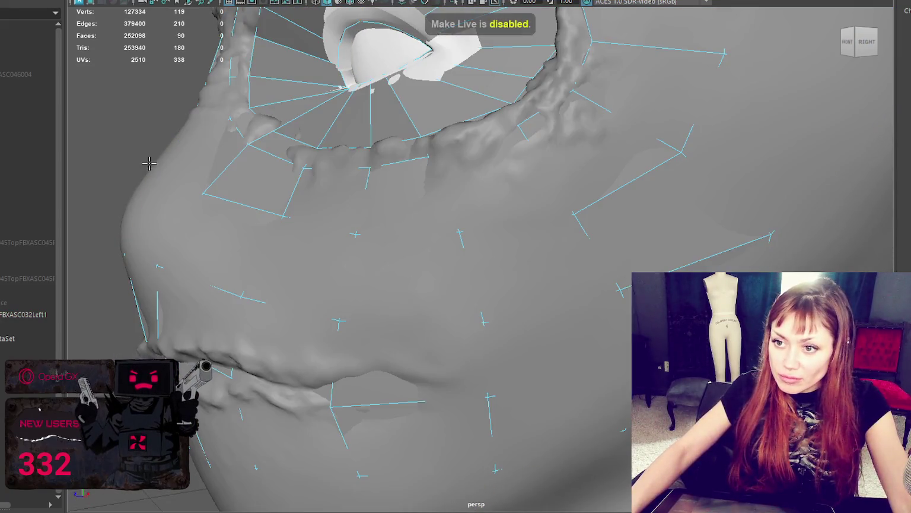
# - In wireframe view, drag the cheek silhouette vertices outward onto the sculpted surface
pyautogui.press('4')
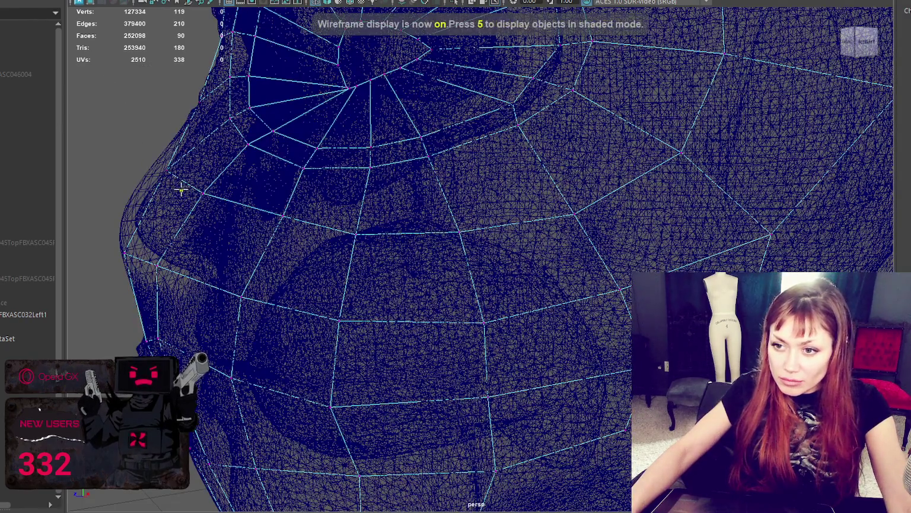
pyautogui.moveTo(168, 170); pyautogui.dragTo(140, 171)
pyautogui.moveTo(127, 254); pyautogui.dragTo(116, 238)
pyautogui.moveTo(139, 171); pyautogui.dragTo(143, 167)
pyautogui.moveTo(113, 245); pyautogui.dragTo(114, 220)
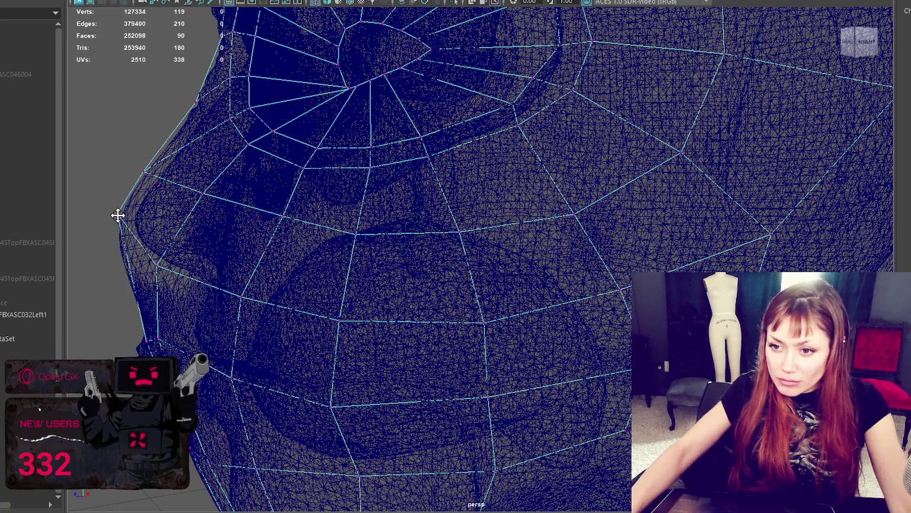
pyautogui.moveTo(158, 261)
pyautogui.mouseDown()
pyautogui.moveTo(181, 236)
pyautogui.moveTo(277, 240)
pyautogui.mouseUp()
# - Return to shaded display from the front and set the sculpt back to object selection
pyautogui.moveTo(352, 197)
pyautogui.keyDown('alt'); pyautogui.mouseDown()
pyautogui.moveTo(464, 199)
pyautogui.moveTo(270, 190)
pyautogui.moveTo(267, 163)
pyautogui.moveTo(301, 163)
pyautogui.mouseUp(); pyautogui.keyUp('alt')
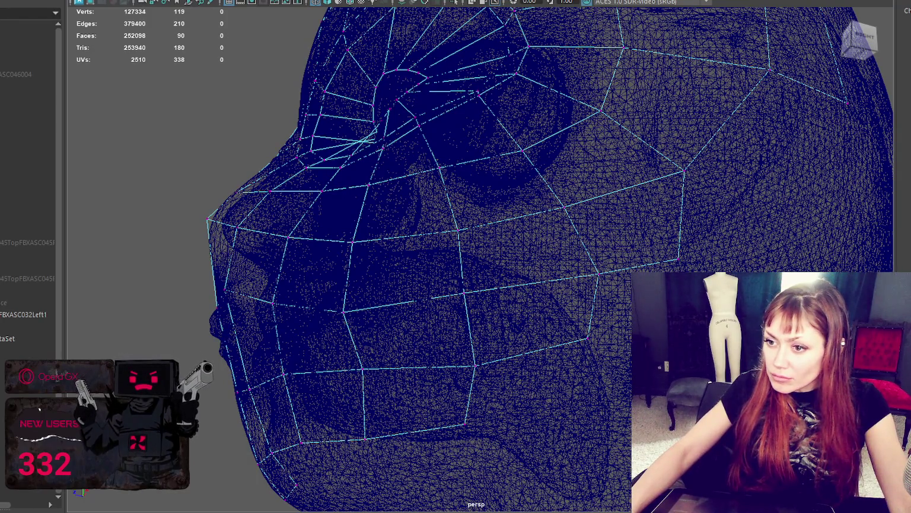
pyautogui.moveTo(423, 131)
pyautogui.keyDown('alt'); pyautogui.mouseDown()
pyautogui.moveTo(448, 175)
pyautogui.moveTo(472, 191)
pyautogui.moveTo(461, 205)
pyautogui.mouseUp(); pyautogui.keyUp('alt')
pyautogui.press('5')
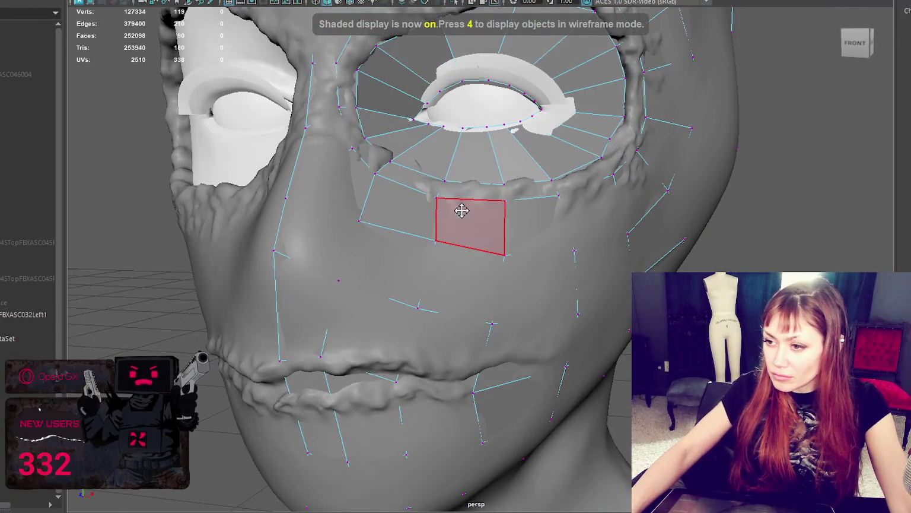
pyautogui.scroll(-3, 617, 142)
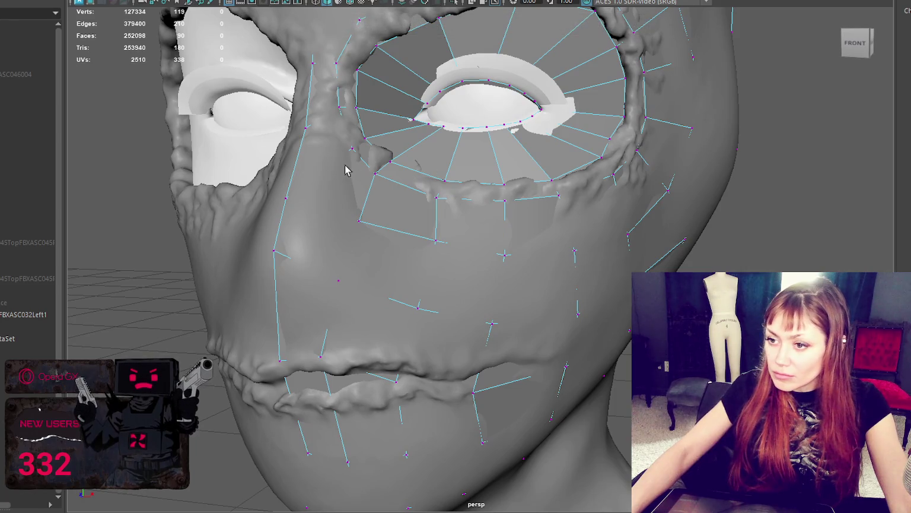
pyautogui.press('F9')
pyautogui.moveTo(122, 160); pyautogui.dragTo(185, 146, button='right')
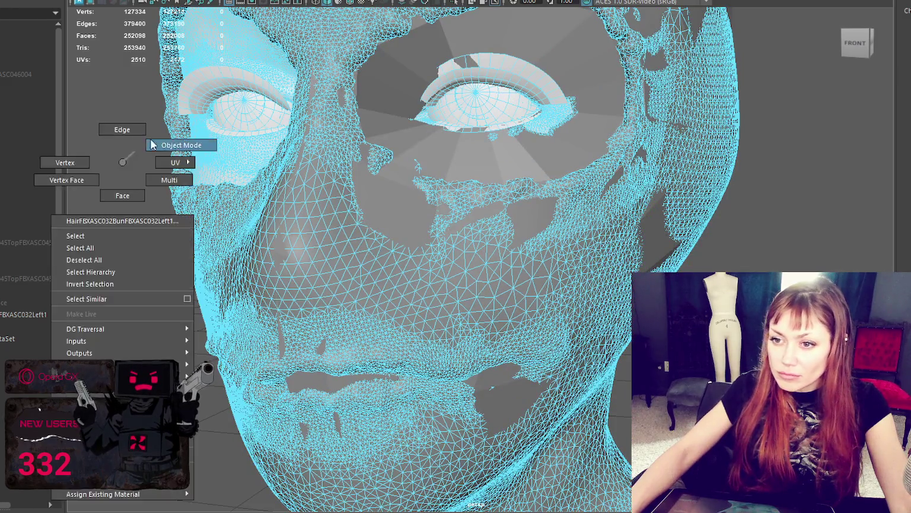
# - Make the HairFBXASC032BunFBXASC032Left1 sculpt live via Modify > Make Live, then select the blue retopology mesh for Quad Draw
pyautogui.click(35, 1)
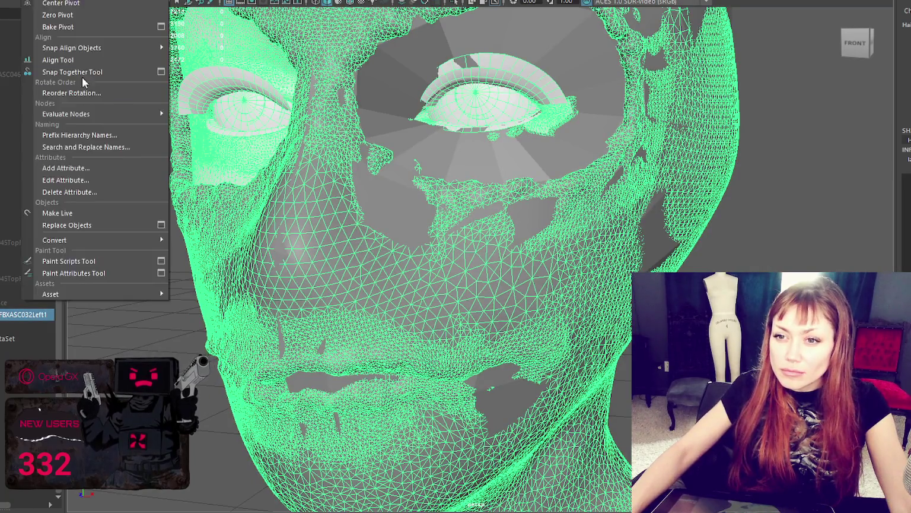
pyautogui.click(62, 215)
pyautogui.click(521, 162)
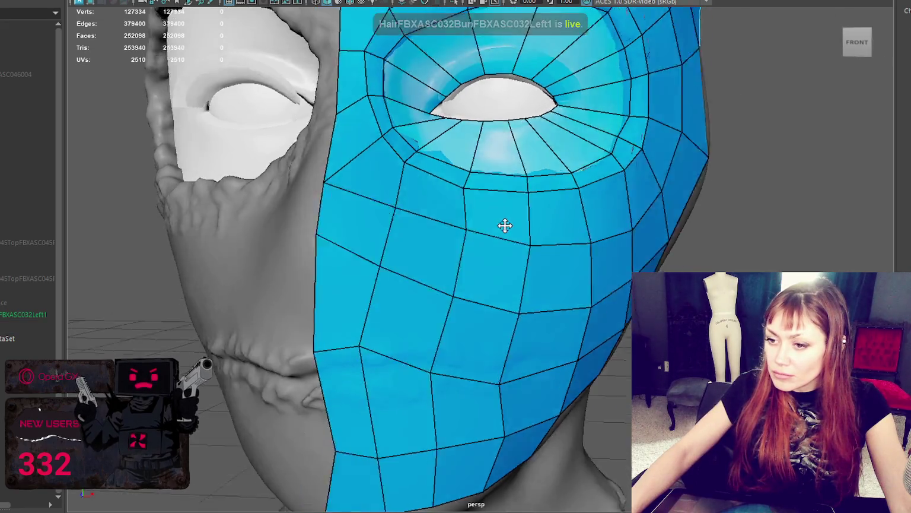
pyautogui.keyDown('alt'); pyautogui.moveTo(504, 224); pyautogui.dragTo(517, 223); pyautogui.keyUp('alt')
pyautogui.scroll(-5, 450, 332)
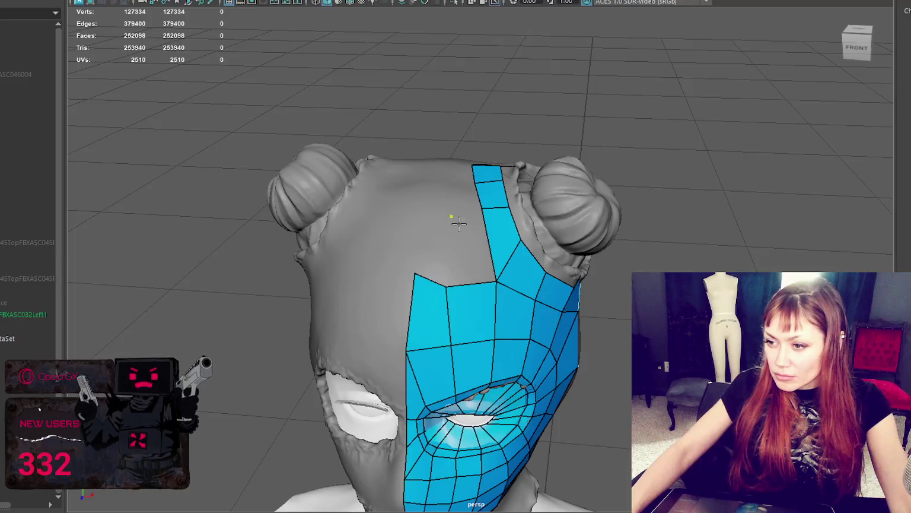
# - Fill two quads left of the forehead strip to the head's centre line and tidy its left-edge vertices
pyautogui.keyDown('shift'); pyautogui.click(438, 249); pyautogui.keyUp('shift')
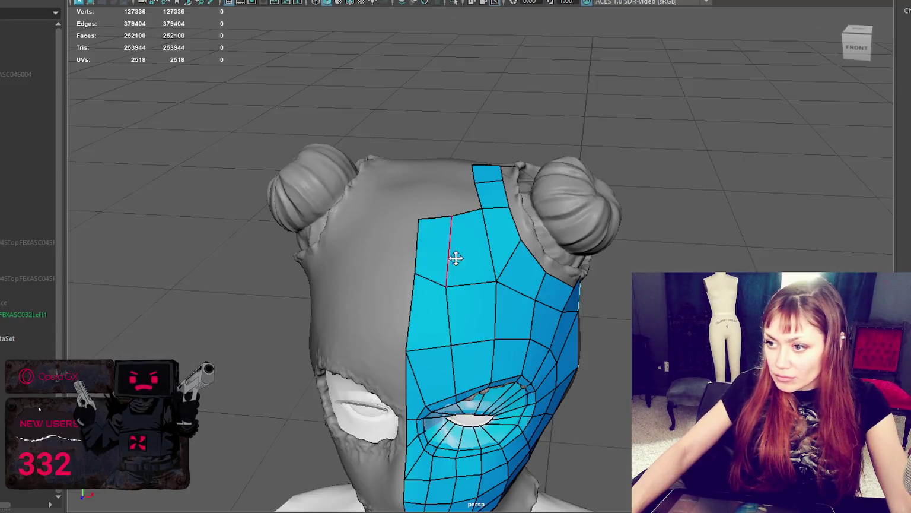
pyautogui.keyDown('alt'); pyautogui.moveTo(454, 258); pyautogui.dragTo(431, 211); pyautogui.keyUp('alt')
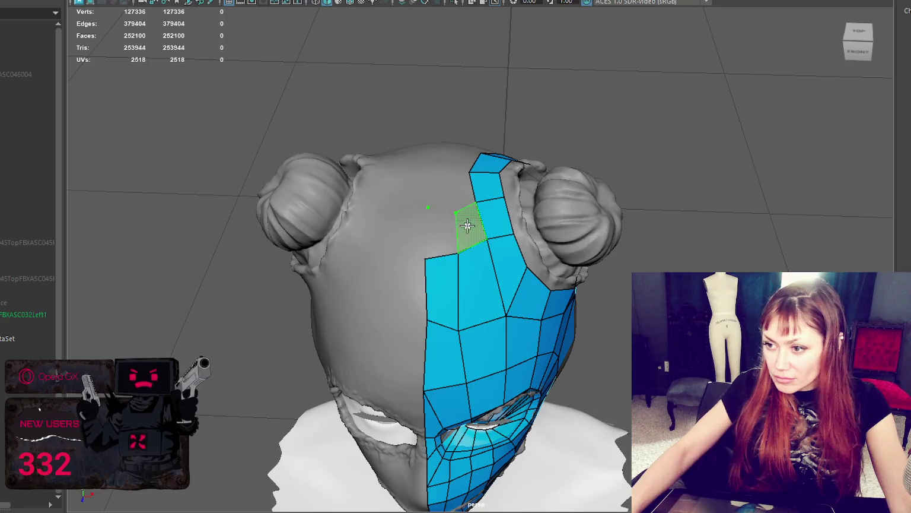
pyautogui.keyDown('shift'); pyautogui.click(468, 225); pyautogui.keyUp('shift')
pyautogui.keyDown('shift'); pyautogui.click(440, 232); pyautogui.keyUp('shift')
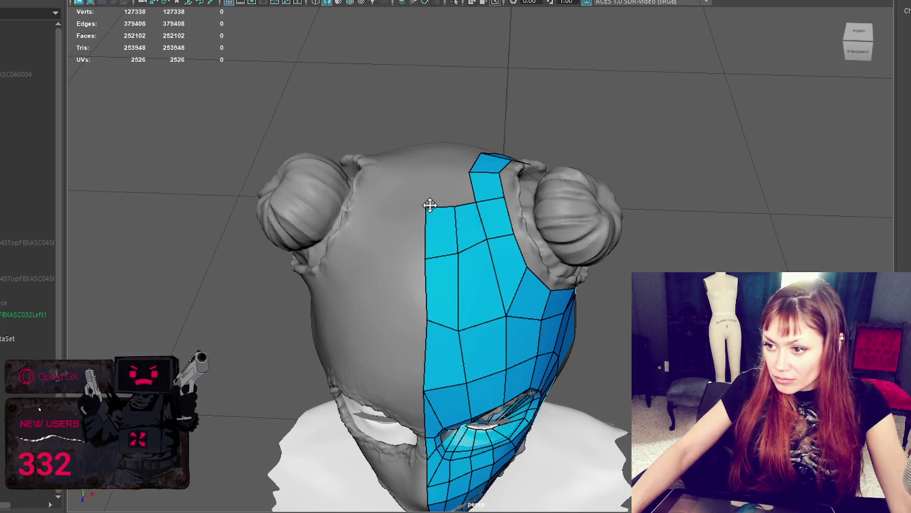
pyautogui.moveTo(424, 260); pyautogui.dragTo(421, 258)
pyautogui.moveTo(426, 319)
pyautogui.mouseDown()
pyautogui.moveTo(423, 331)
pyautogui.moveTo(464, 329)
pyautogui.mouseUp()
pyautogui.moveTo(459, 254); pyautogui.dragTo(454, 250)
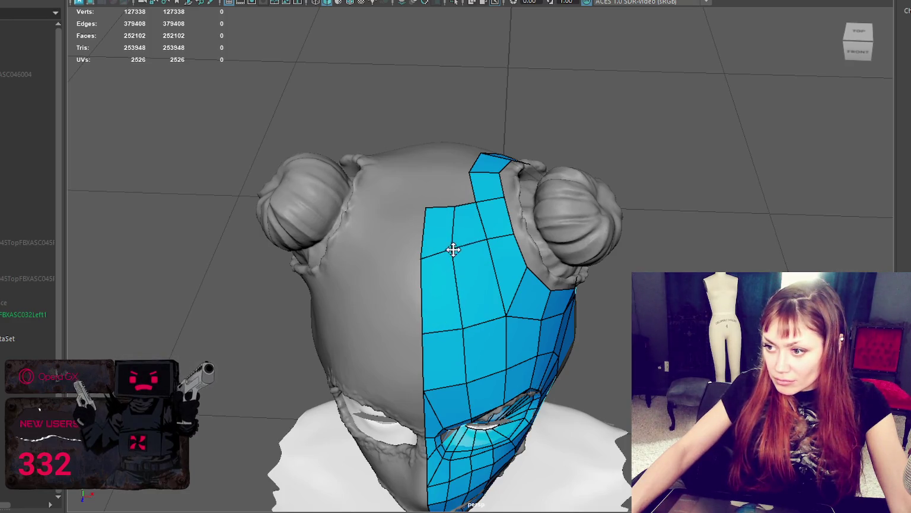
pyautogui.moveTo(533, 265)
pyautogui.keyDown('alt'); pyautogui.mouseDown()
pyautogui.moveTo(460, 254)
pyautogui.moveTo(475, 179)
pyautogui.mouseUp(); pyautogui.keyUp('alt')
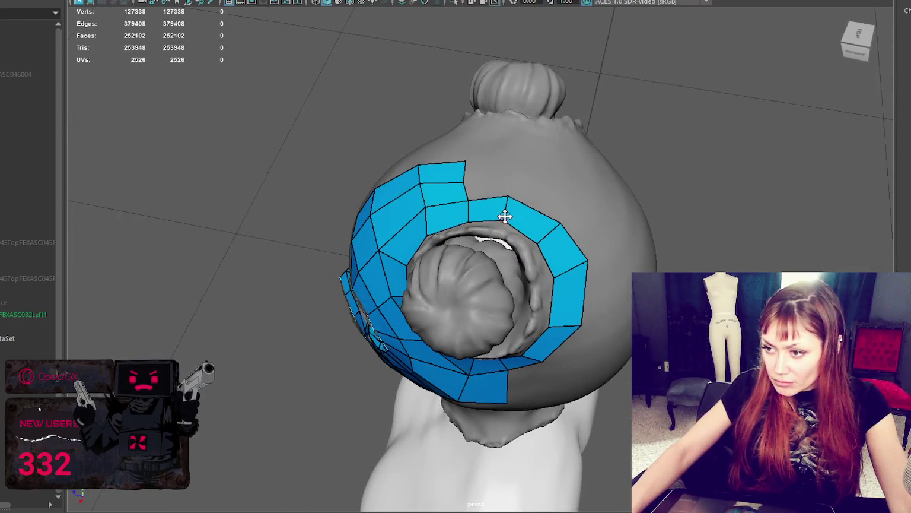
# - Relax the inner-edge vertices around the bun, add a top-row quad, and reshape its corners
pyautogui.moveTo(543, 240); pyautogui.dragTo(547, 279)
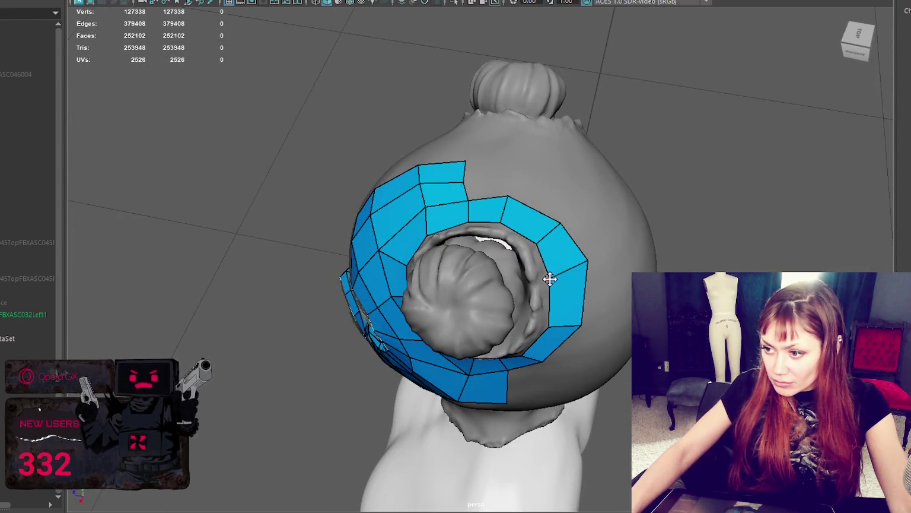
pyautogui.moveTo(466, 172); pyautogui.dragTo(516, 169)
pyautogui.keyDown('alt'); pyautogui.moveTo(576, 181); pyautogui.dragTo(522, 251); pyautogui.keyUp('alt')
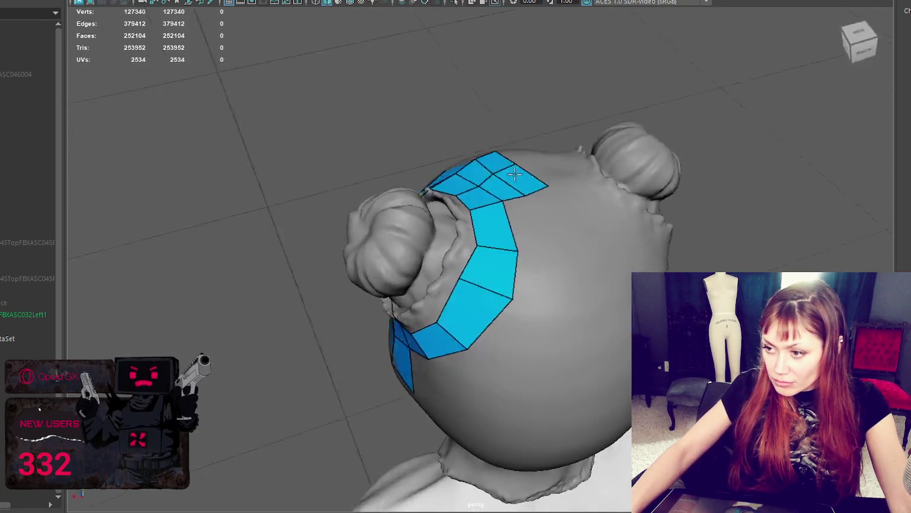
pyautogui.moveTo(542, 201); pyautogui.dragTo(529, 206)
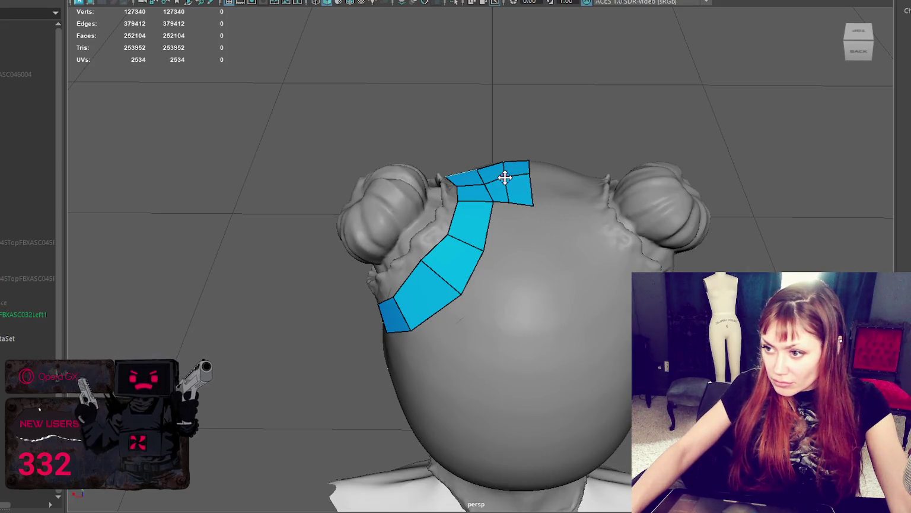
pyautogui.moveTo(499, 191); pyautogui.dragTo(488, 201)
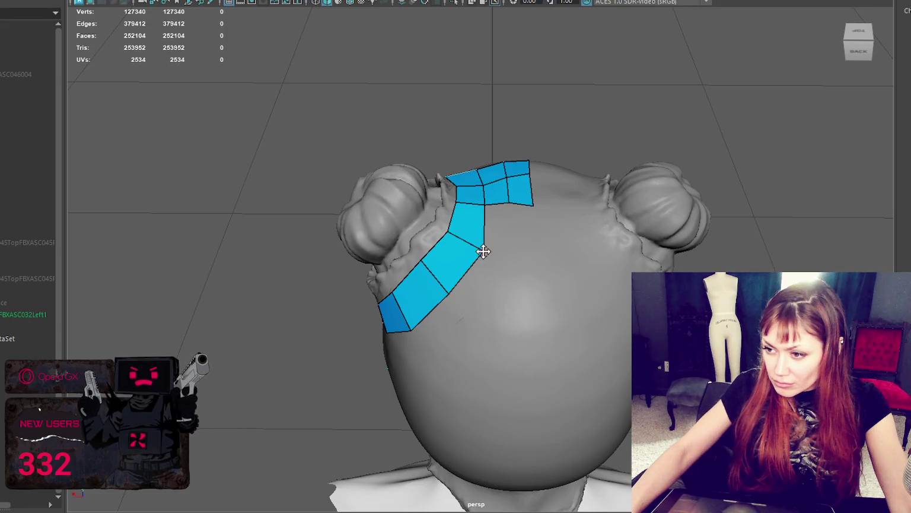
# - Add a row of quads below the top quads, including a pointed quad below the strip
pyautogui.click(509, 243)
pyautogui.keyDown('shift'); pyautogui.click(494, 225); pyautogui.keyUp('shift')
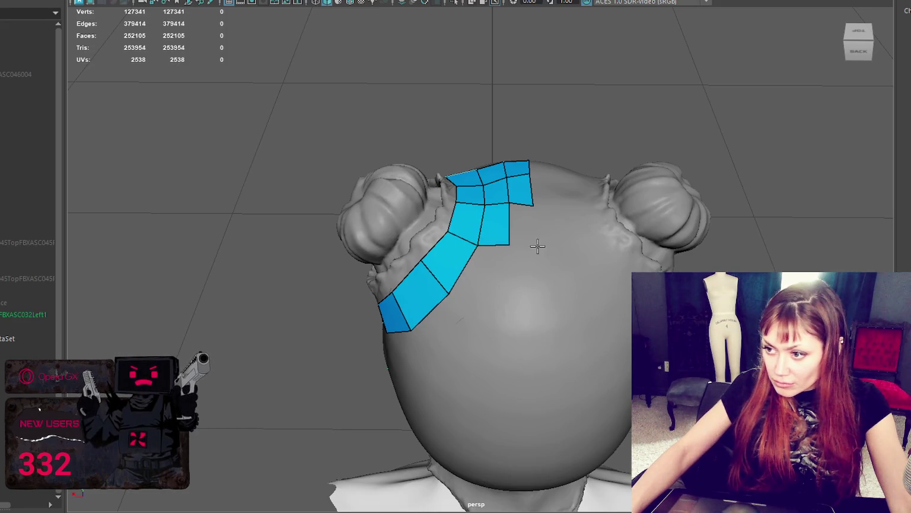
pyautogui.keyDown('shift'); pyautogui.click(525, 225); pyautogui.keyUp('shift')
pyautogui.keyDown('alt'); pyautogui.moveTo(525, 226); pyautogui.dragTo(550, 268); pyautogui.keyUp('alt')
pyautogui.keyDown('shift'); pyautogui.click(509, 291); pyautogui.keyUp('shift')
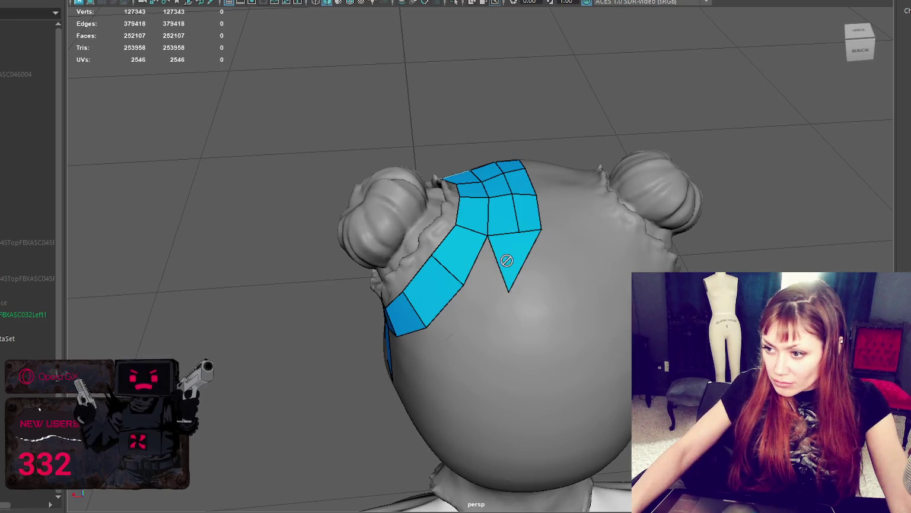
pyautogui.keyDown('shift'); pyautogui.click(492, 261); pyautogui.keyUp('shift')
pyautogui.keyDown('shift'); pyautogui.click(531, 256); pyautogui.keyUp('shift')
# - Fill the remaining gap on the crown with quads and relax the bottom-edge vertices
pyautogui.keyDown('alt'); pyautogui.moveTo(488, 321); pyautogui.dragTo(545, 320); pyautogui.keyUp('alt')
pyautogui.keyDown('shift'); pyautogui.click(536, 287); pyautogui.keyUp('shift')
pyautogui.moveTo(535, 288)
pyautogui.keyDown('alt'); pyautogui.mouseDown()
pyautogui.moveTo(574, 298)
pyautogui.moveTo(545, 362)
pyautogui.moveTo(523, 365)
pyautogui.mouseUp(); pyautogui.keyUp('alt')
pyautogui.keyDown('shift'); pyautogui.click(541, 305); pyautogui.keyUp('shift')
pyautogui.keyDown('shift'); pyautogui.click(539, 319); pyautogui.keyUp('shift')
pyautogui.moveTo(576, 315); pyautogui.dragTo(582, 333)
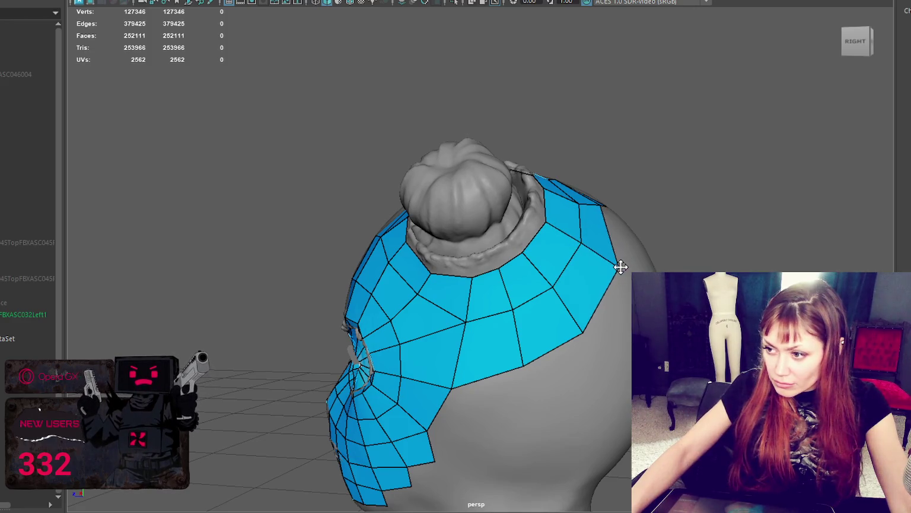
# - Add faces on the back of the head and adjust the new quads' top-right and lower corners
pyautogui.moveTo(620, 265)
pyautogui.keyDown('alt'); pyautogui.mouseDown()
pyautogui.moveTo(559, 260)
pyautogui.moveTo(586, 260)
pyautogui.mouseUp(); pyautogui.keyUp('alt')
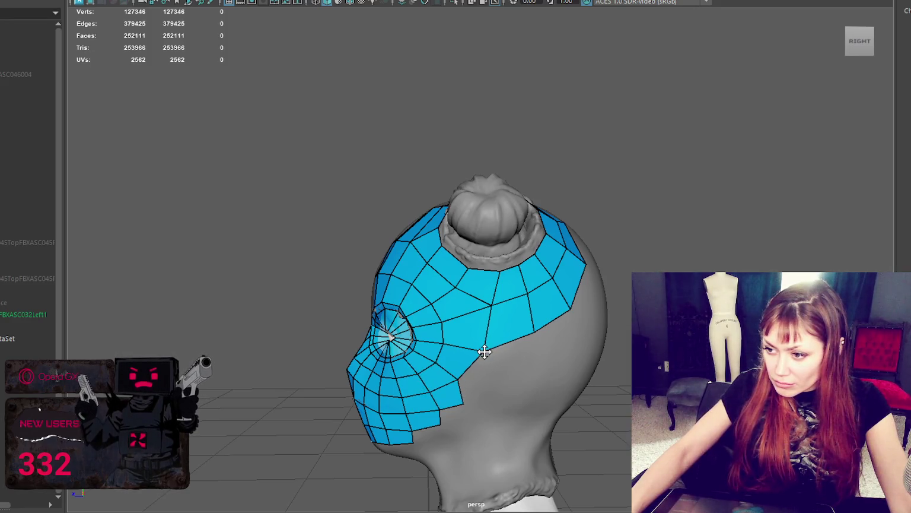
pyautogui.keyDown('alt'); pyautogui.moveTo(484, 353); pyautogui.dragTo(482, 368); pyautogui.keyUp('alt')
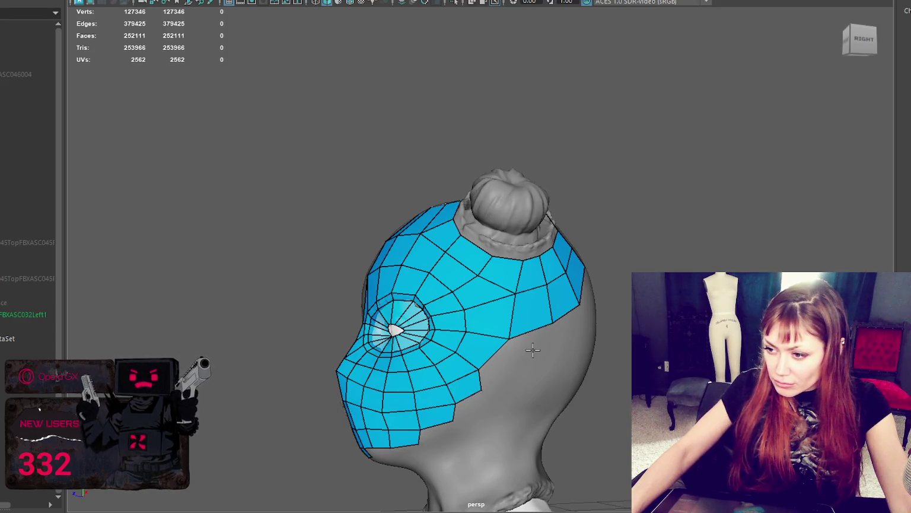
pyautogui.keyDown('shift'); pyautogui.click(502, 367); pyautogui.keyUp('shift')
pyautogui.moveTo(541, 347)
pyautogui.keyDown('alt'); pyautogui.mouseDown()
pyautogui.moveTo(511, 346)
pyautogui.moveTo(581, 329)
pyautogui.moveTo(487, 336)
pyautogui.mouseUp(); pyautogui.keyUp('alt')
pyautogui.keyDown('shift'); pyautogui.click(512, 332); pyautogui.keyUp('shift')
pyautogui.keyDown('shift'); pyautogui.click(510, 324); pyautogui.keyUp('shift')
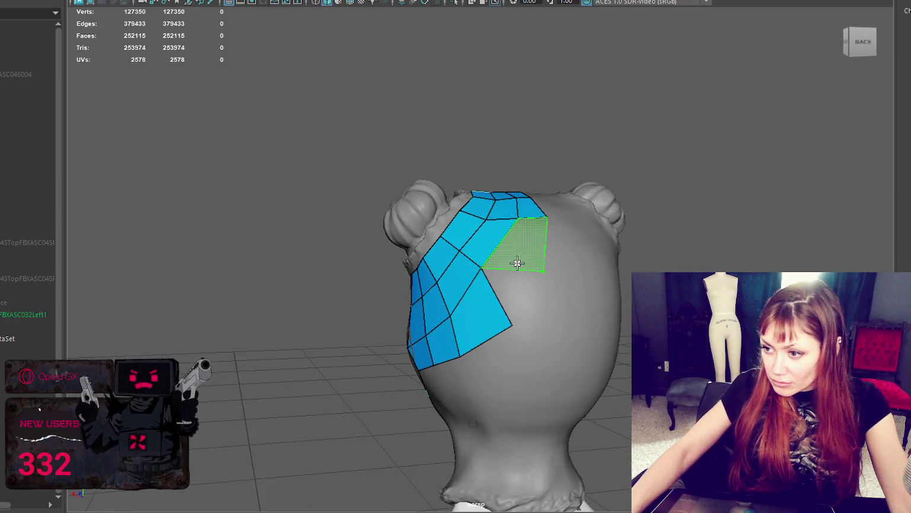
pyautogui.keyDown('shift'); pyautogui.click(524, 262); pyautogui.keyUp('shift')
pyautogui.moveTo(547, 272); pyautogui.dragTo(556, 261)
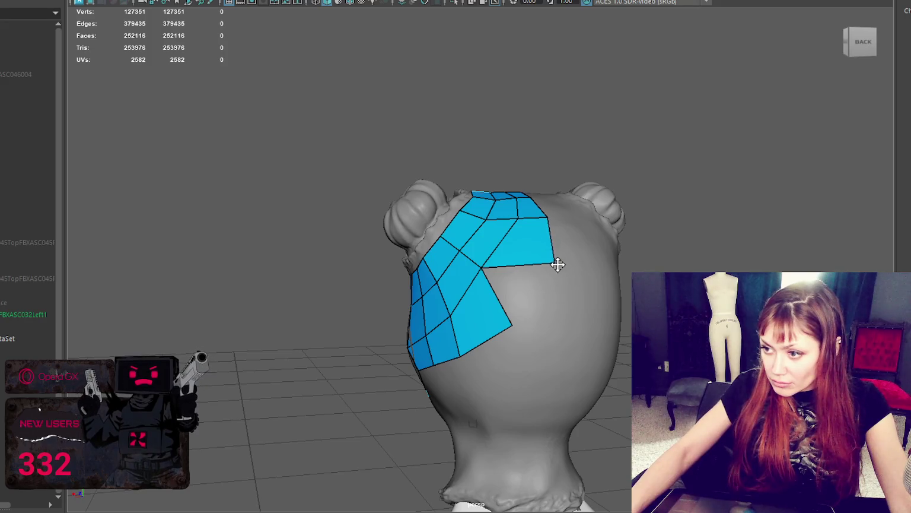
pyautogui.moveTo(511, 326); pyautogui.dragTo(490, 309)
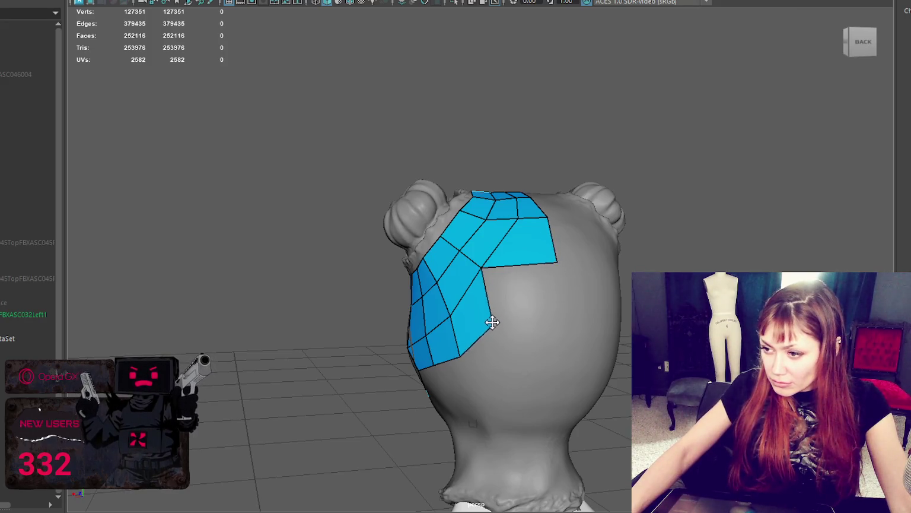
# - Add quads beside and under the lower patch, extending it down to a placed point
pyautogui.keyDown('shift'); pyautogui.click(555, 297); pyautogui.keyUp('shift')
pyautogui.keyDown('alt'); pyautogui.moveTo(555, 296); pyautogui.dragTo(534, 301); pyautogui.keyUp('alt')
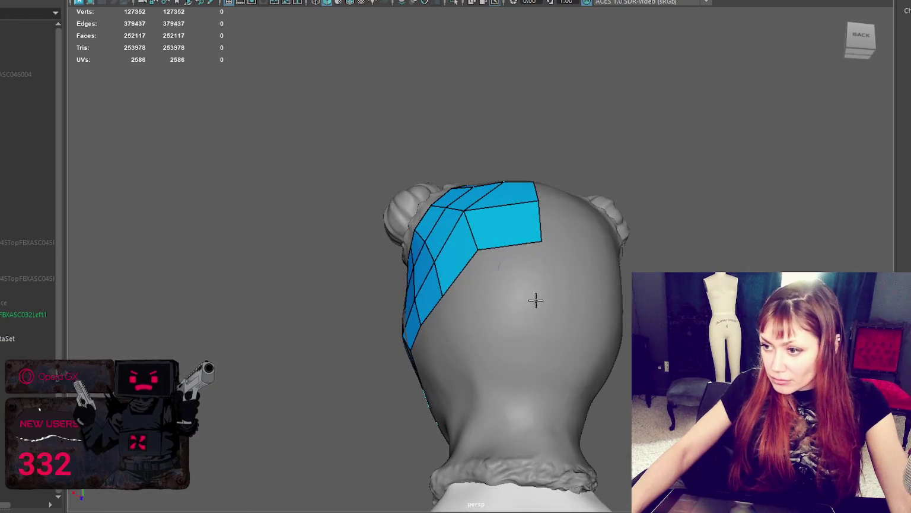
pyautogui.keyDown('shift'); pyautogui.click(518, 267); pyautogui.keyUp('shift')
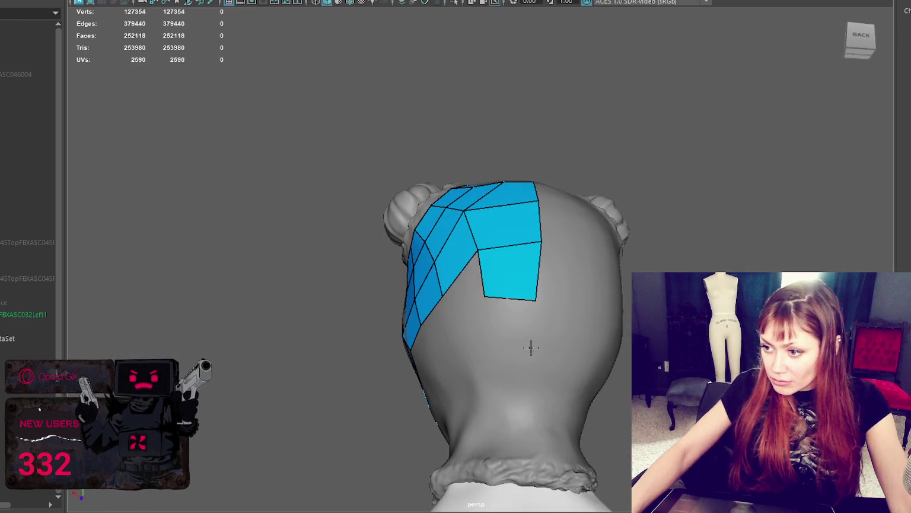
pyautogui.keyDown('shift'); pyautogui.click(509, 327); pyautogui.keyUp('shift')
pyautogui.keyDown('shift'); pyautogui.click(510, 408); pyautogui.keyUp('shift')
pyautogui.keyDown('shift'); pyautogui.click(500, 423); pyautogui.keyUp('shift')
# - Fill the bottom of the patch with more quads down toward the neck
pyautogui.moveTo(525, 427)
pyautogui.keyDown('alt'); pyautogui.mouseDown()
pyautogui.moveTo(538, 497)
pyautogui.moveTo(557, 436)
pyautogui.moveTo(554, 272)
pyautogui.moveTo(529, 261)
pyautogui.moveTo(576, 285)
pyautogui.moveTo(513, 285)
pyautogui.moveTo(535, 271)
pyautogui.moveTo(553, 308)
pyautogui.mouseUp(); pyautogui.keyUp('alt')
pyautogui.click(502, 486)
pyautogui.keyDown('shift'); pyautogui.click(516, 483); pyautogui.keyUp('shift')
pyautogui.keyDown('shift'); pyautogui.click(538, 433); pyautogui.keyUp('shift')
pyautogui.keyDown('shift'); pyautogui.click(533, 286); pyautogui.keyUp('shift')
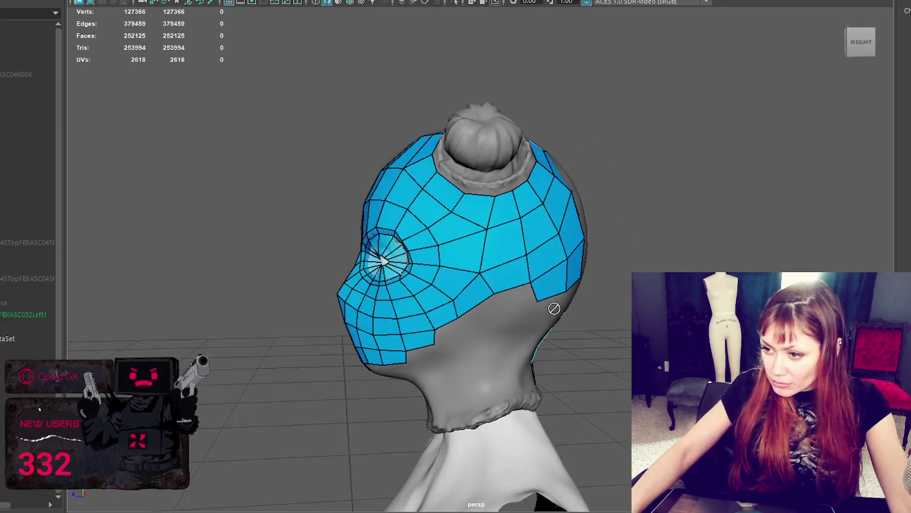
# - Fill four quads along the retopology's lower edge behind the cheek
pyautogui.keyDown('shift'); pyautogui.click(508, 304); pyautogui.keyUp('shift')
pyautogui.keyDown('shift'); pyautogui.click(472, 318); pyautogui.keyUp('shift')
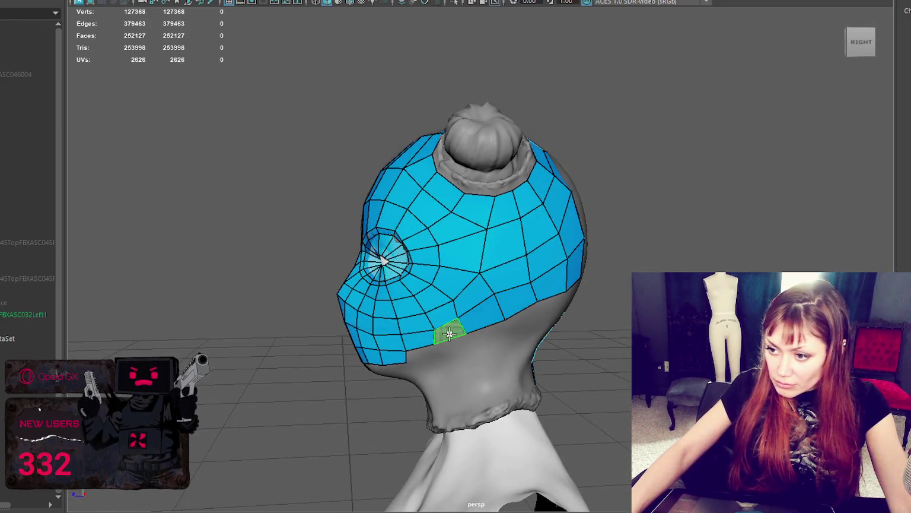
pyautogui.keyDown('shift'); pyautogui.click(448, 330); pyautogui.keyUp('shift')
pyautogui.keyDown('alt'); pyautogui.moveTo(447, 329); pyautogui.dragTo(441, 356); pyautogui.keyUp('alt')
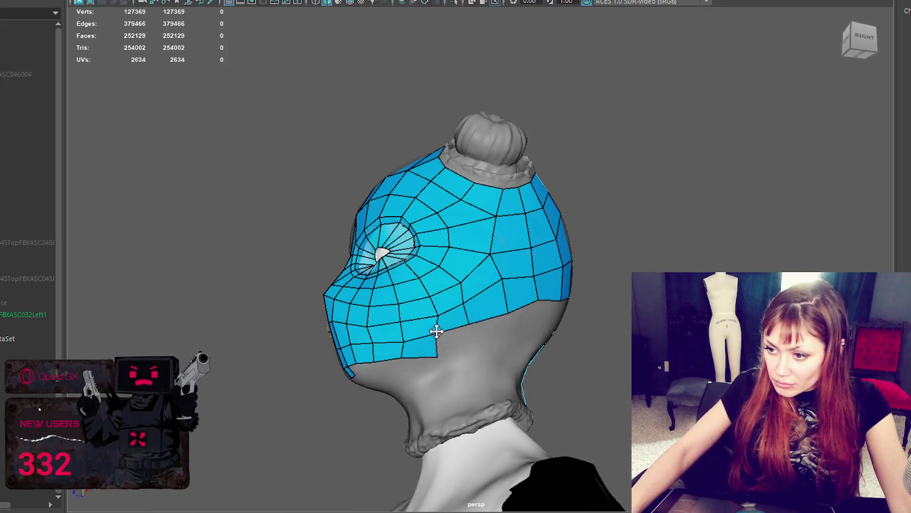
pyautogui.keyDown('shift'); pyautogui.click(466, 338); pyautogui.keyUp('shift')
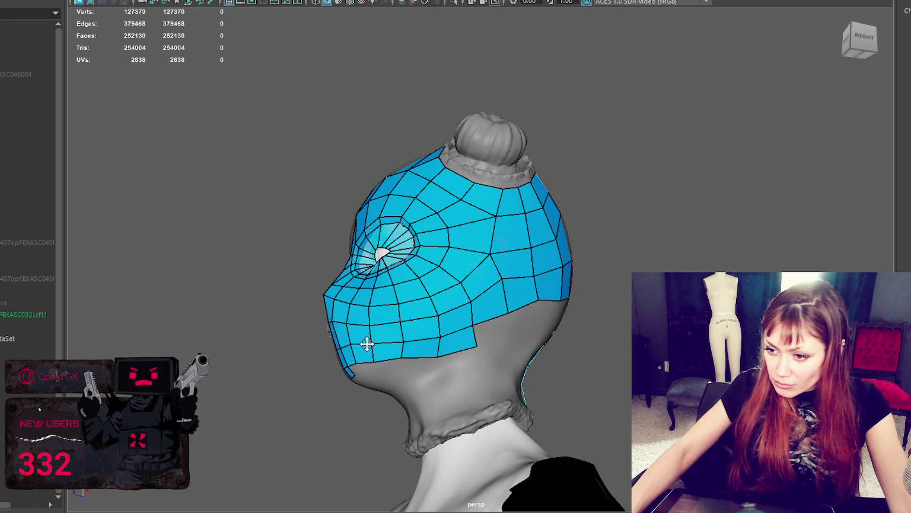
# - From below the jaw, add quads along the lower-left and lower-right edges
pyautogui.keyDown('alt'); pyautogui.moveTo(376, 369); pyautogui.dragTo(360, 316); pyautogui.keyUp('alt')
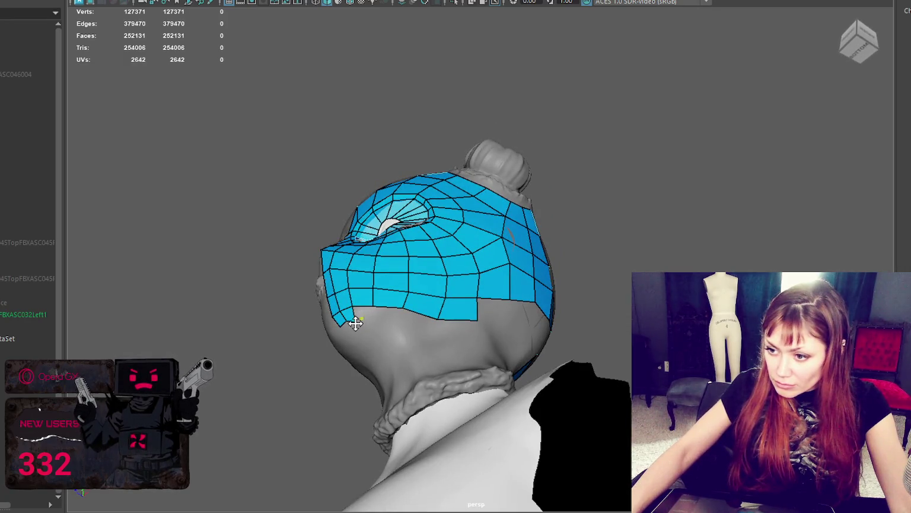
pyautogui.keyDown('shift'); pyautogui.click(366, 311); pyautogui.keyUp('shift')
pyautogui.keyDown('shift'); pyautogui.click(404, 308); pyautogui.keyUp('shift')
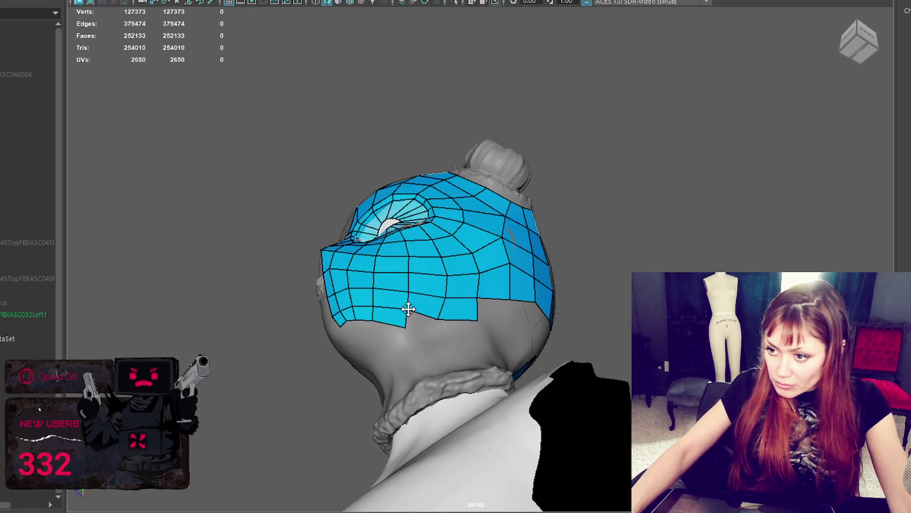
pyautogui.keyDown('shift'); pyautogui.click(439, 318); pyautogui.keyUp('shift')
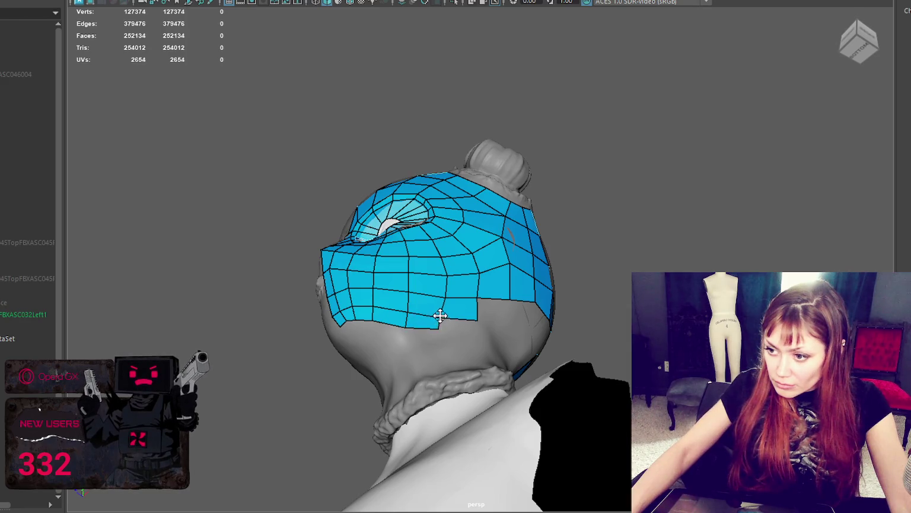
pyautogui.keyDown('shift'); pyautogui.click(475, 331); pyautogui.keyUp('shift')
pyautogui.keyDown('alt'); pyautogui.moveTo(464, 329); pyautogui.dragTo(448, 346); pyautogui.keyUp('alt')
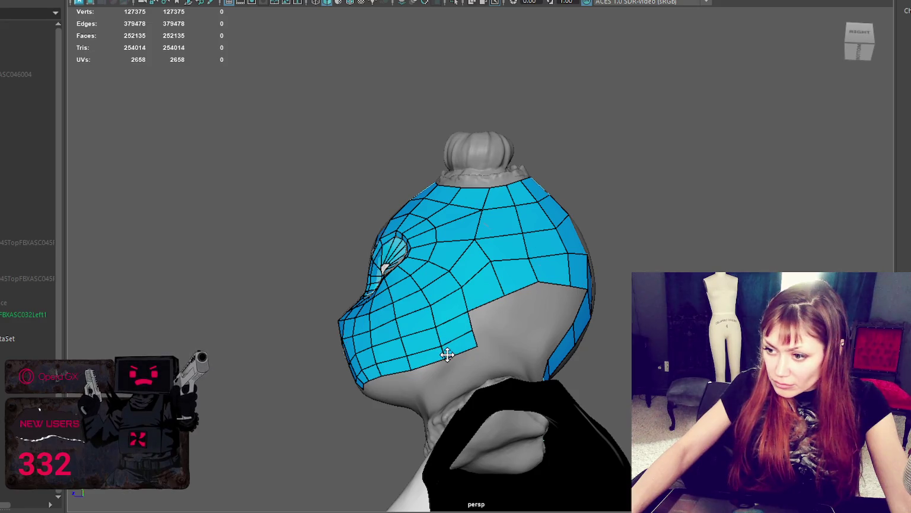
pyautogui.keyDown('shift'); pyautogui.click(523, 301); pyautogui.keyUp('shift')
pyautogui.keyDown('shift'); pyautogui.click(525, 298); pyautogui.keyUp('shift')
pyautogui.keyDown('alt'); pyautogui.moveTo(524, 299); pyautogui.dragTo(521, 303); pyautogui.keyUp('alt')
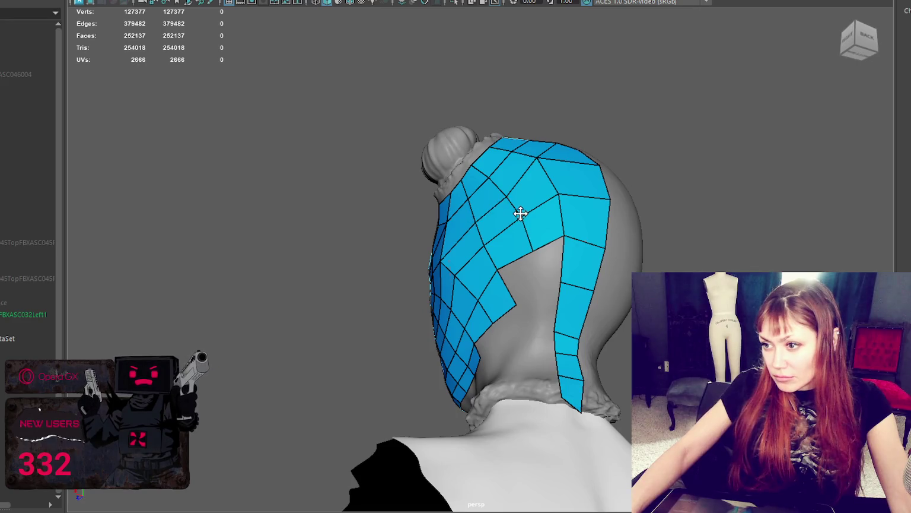
# - Fill the notch in the mesh at the rear of the head with quads
pyautogui.keyDown('alt'); pyautogui.moveTo(520, 213); pyautogui.dragTo(515, 200); pyautogui.keyUp('alt')
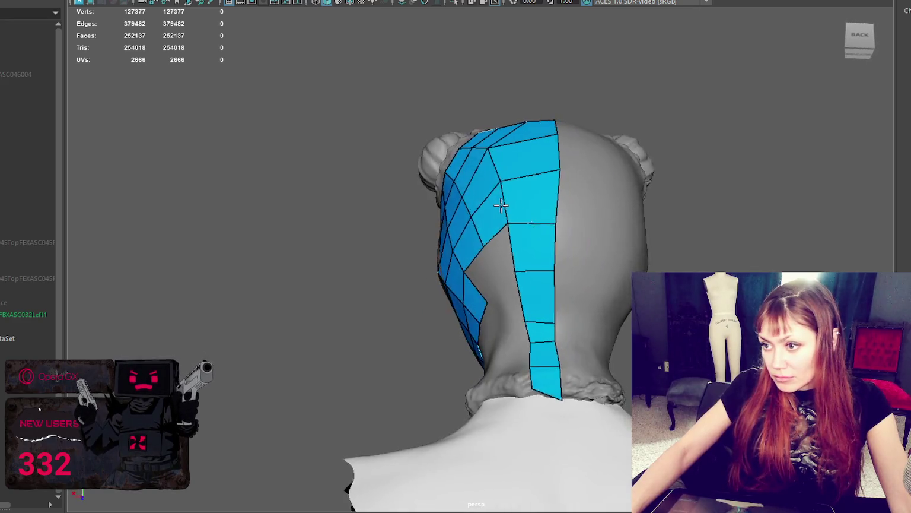
pyautogui.keyDown('alt'); pyautogui.moveTo(511, 278); pyautogui.dragTo(530, 272); pyautogui.keyUp('alt')
pyautogui.keyDown('shift'); pyautogui.click(513, 270); pyautogui.keyUp('shift')
pyautogui.keyDown('shift'); pyautogui.click(533, 245); pyautogui.keyUp('shift')
pyautogui.keyDown('shift'); pyautogui.click(537, 298); pyautogui.keyUp('shift')
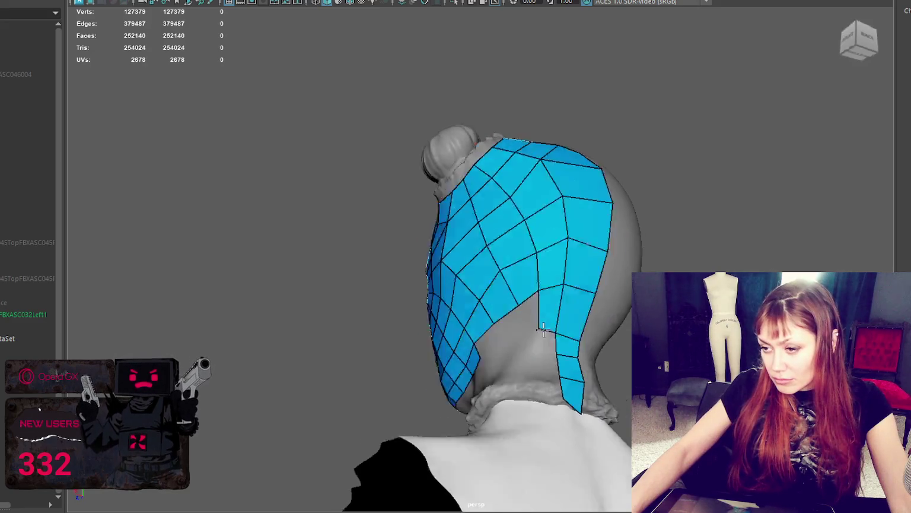
# - Insert an edge across the upper back strip and reposition its vertices to even out the strips
pyautogui.keyDown('alt'); pyautogui.moveTo(538, 297); pyautogui.dragTo(531, 350); pyautogui.keyUp('alt')
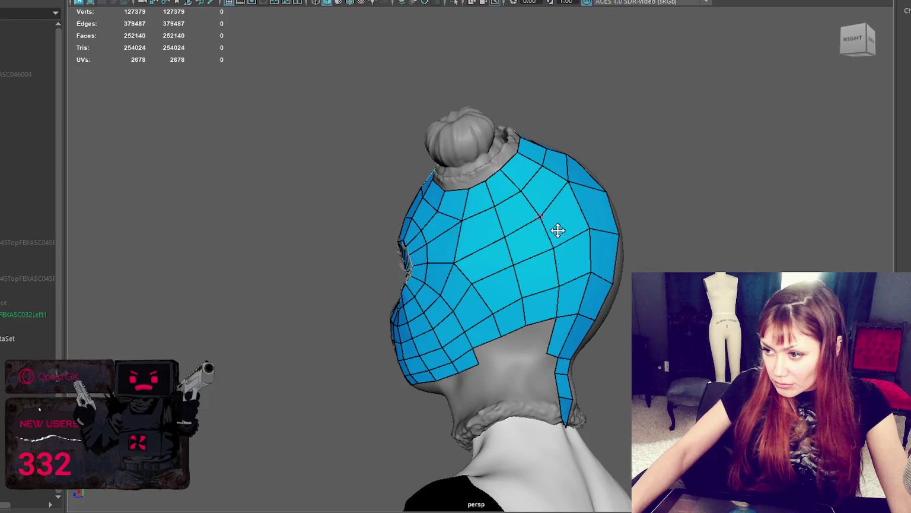
pyautogui.keyDown('alt'); pyautogui.moveTo(558, 230); pyautogui.dragTo(555, 204); pyautogui.keyUp('alt')
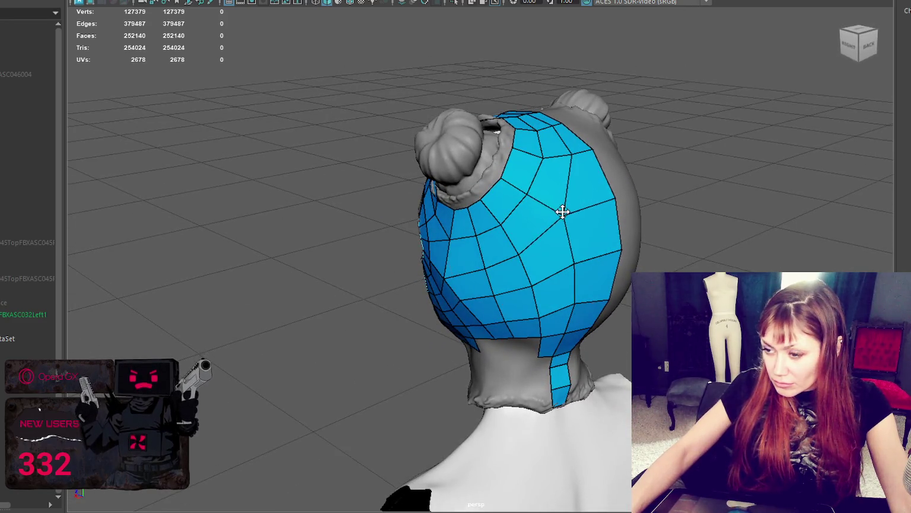
pyautogui.keyDown('alt'); pyautogui.moveTo(586, 258); pyautogui.dragTo(486, 232); pyautogui.keyUp('alt')
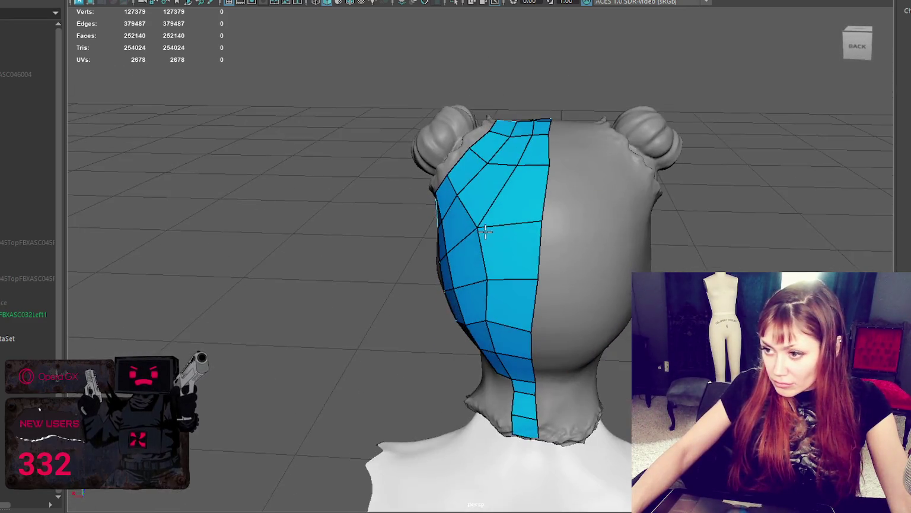
pyautogui.keyDown('ctrl'); pyautogui.click(523, 166); pyautogui.keyUp('ctrl')
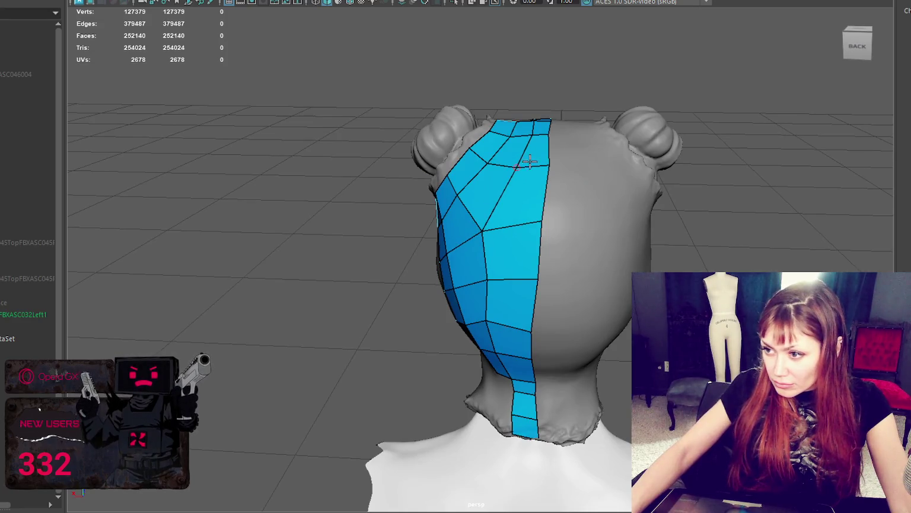
pyautogui.moveTo(550, 164); pyautogui.dragTo(544, 169)
pyautogui.moveTo(541, 220); pyautogui.dragTo(539, 233)
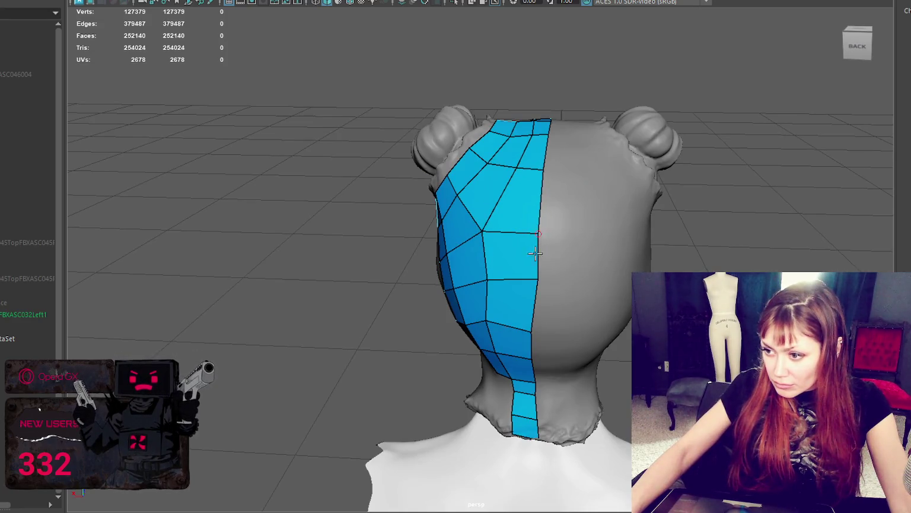
pyautogui.moveTo(537, 278); pyautogui.dragTo(483, 279)
pyautogui.moveTo(488, 318)
pyautogui.mouseDown()
pyautogui.moveTo(647, 230)
pyautogui.moveTo(545, 318)
pyautogui.mouseUp()
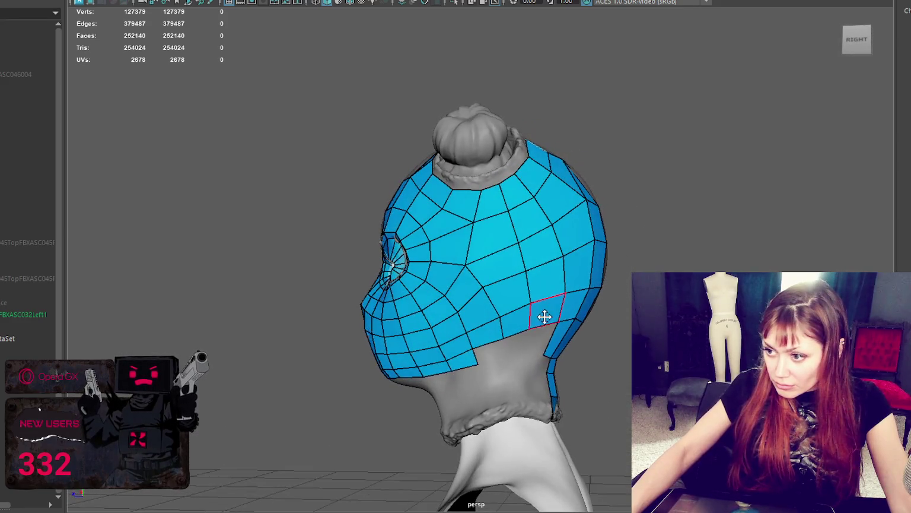
# - Fill the gaps across the back and right side of the neck with quads
pyautogui.keyDown('shift'); pyautogui.click(491, 353); pyautogui.keyUp('shift')
pyautogui.keyDown('shift'); pyautogui.click(515, 346); pyautogui.keyUp('shift')
pyautogui.keyDown('shift'); pyautogui.click(537, 344); pyautogui.keyUp('shift')
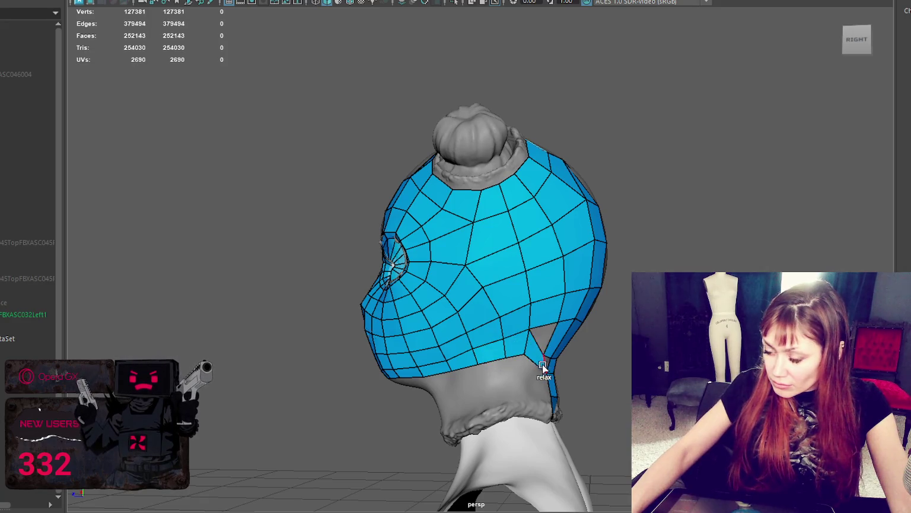
pyautogui.keyDown('alt'); pyautogui.moveTo(545, 346); pyautogui.dragTo(508, 342); pyautogui.keyUp('alt')
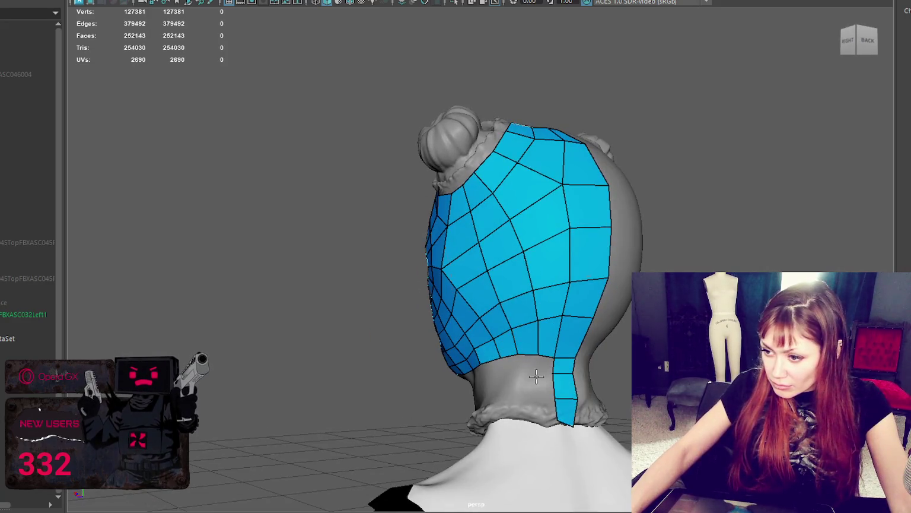
pyautogui.scroll(3, 538, 371)
pyautogui.moveTo(547, 380)
pyautogui.keyDown('alt'); pyautogui.mouseDown(button='middle')
pyautogui.moveTo(550, 266)
pyautogui.moveTo(572, 288)
pyautogui.mouseUp(button='middle'); pyautogui.keyUp('alt')
pyautogui.keyDown('alt'); pyautogui.moveTo(572, 288); pyautogui.dragTo(579, 294); pyautogui.keyUp('alt')
pyautogui.click(579, 295)
pyautogui.click(546, 294)
pyautogui.keyDown('shift'); pyautogui.click(585, 279); pyautogui.keyUp('shift')
pyautogui.keyDown('shift'); pyautogui.click(563, 282); pyautogui.keyUp('shift')
pyautogui.keyDown('shift'); pyautogui.click(522, 277); pyautogui.keyUp('shift')
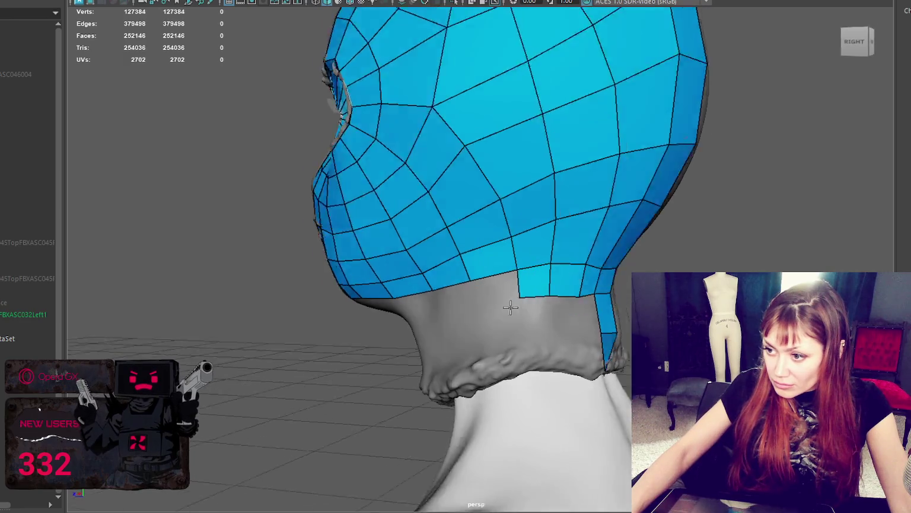
# - Fill two quads in the neck gap along the side of the neck
pyautogui.keyDown('alt'); pyautogui.moveTo(522, 278); pyautogui.dragTo(488, 305); pyautogui.keyUp('alt')
pyautogui.keyDown('alt'); pyautogui.moveTo(494, 289); pyautogui.dragTo(478, 307, button='middle'); pyautogui.keyUp('alt')
pyautogui.keyDown('shift'); pyautogui.click(456, 301); pyautogui.keyUp('shift')
pyautogui.moveTo(459, 301)
pyautogui.keyDown('alt'); pyautogui.mouseDown()
pyautogui.moveTo(392, 303)
pyautogui.moveTo(422, 279)
pyautogui.moveTo(339, 243)
pyautogui.mouseUp(); pyautogui.keyUp('alt')
pyautogui.keyDown('shift'); pyautogui.click(417, 290); pyautogui.keyUp('shift')
# - Fill the lower-left gap and the triangular gap at the mesh's edge
pyautogui.keyDown('shift'); pyautogui.click(353, 237); pyautogui.keyUp('shift')
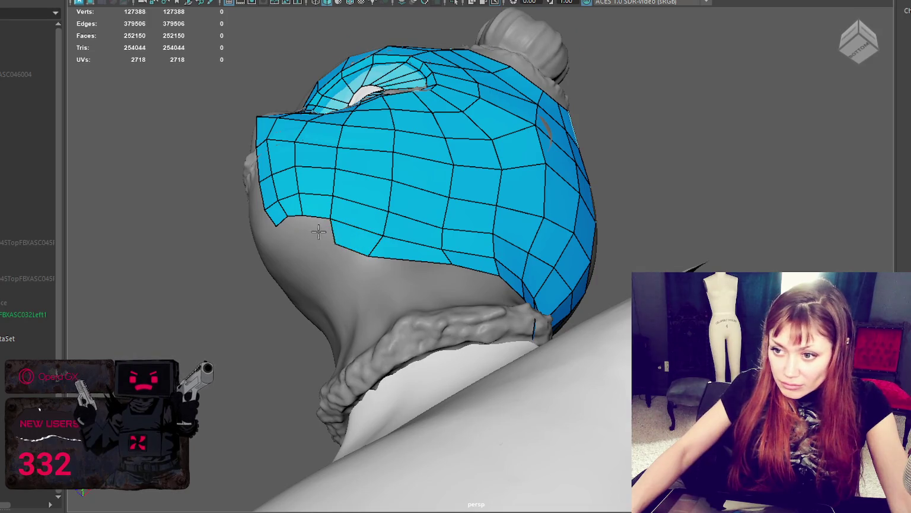
pyautogui.keyDown('shift'); pyautogui.click(306, 239); pyautogui.keyUp('shift')
pyautogui.keyDown('alt'); pyautogui.moveTo(314, 228); pyautogui.dragTo(354, 177); pyautogui.keyUp('alt')
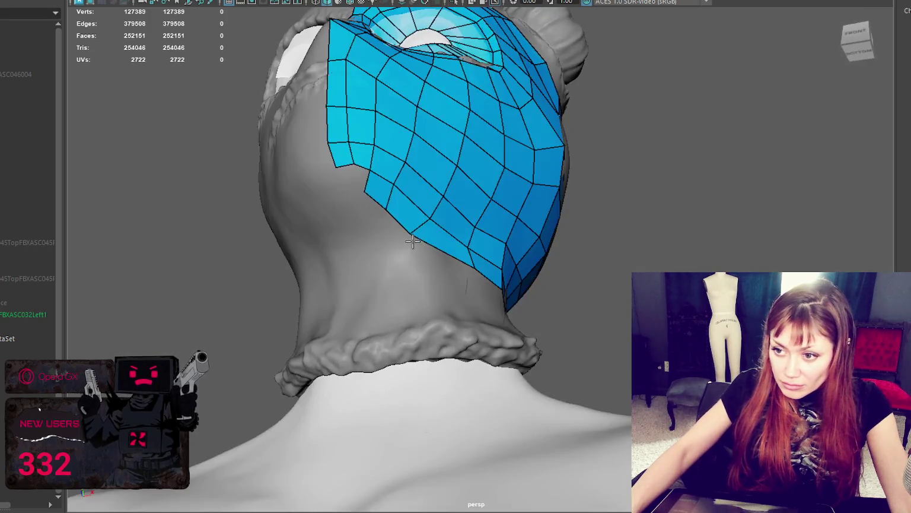
pyautogui.keyDown('shift'); pyautogui.click(352, 178); pyautogui.keyUp('shift')
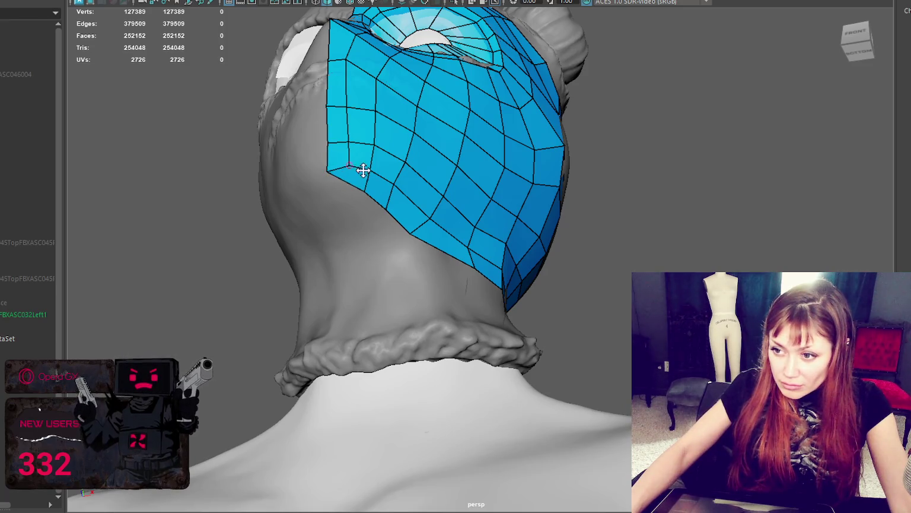
pyautogui.moveTo(360, 195)
pyautogui.keyDown('alt'); pyautogui.mouseDown()
pyautogui.moveTo(323, 208)
pyautogui.moveTo(316, 276)
pyautogui.moveTo(300, 275)
pyautogui.moveTo(339, 216)
pyautogui.moveTo(297, 194)
pyautogui.moveTo(327, 212)
pyautogui.moveTo(307, 224)
pyautogui.moveTo(320, 238)
pyautogui.mouseUp(); pyautogui.keyUp('alt')
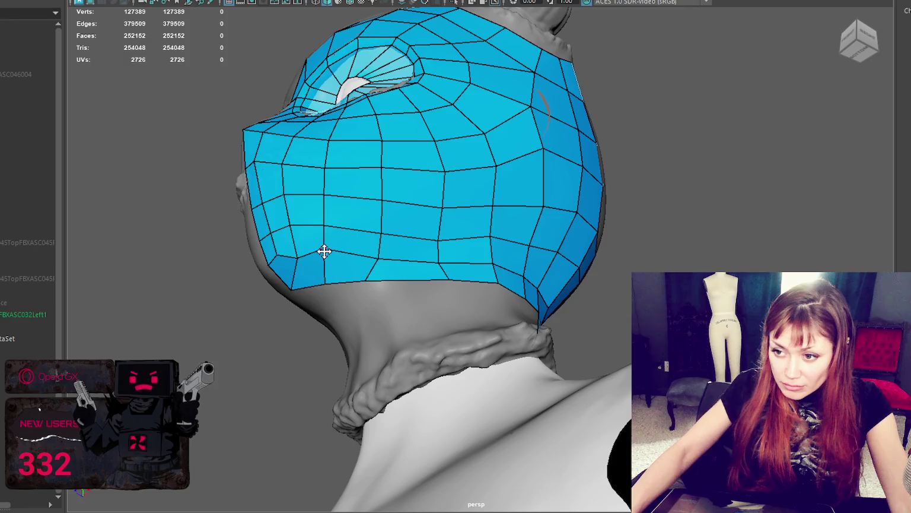
# - Straighten the bottom edge by moving a vertex, then add quads along the lower border
pyautogui.moveTo(366, 280)
pyautogui.mouseDown()
pyautogui.moveTo(374, 286)
pyautogui.moveTo(325, 287)
pyautogui.moveTo(382, 273)
pyautogui.moveTo(401, 175)
pyautogui.moveTo(361, 186)
pyautogui.mouseUp()
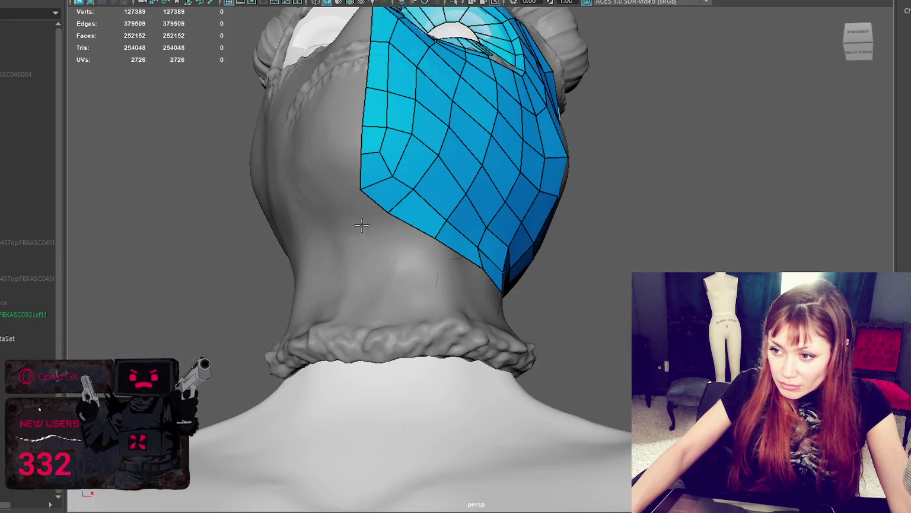
pyautogui.click(383, 237)
pyautogui.keyDown('shift'); pyautogui.click(380, 234); pyautogui.keyUp('shift')
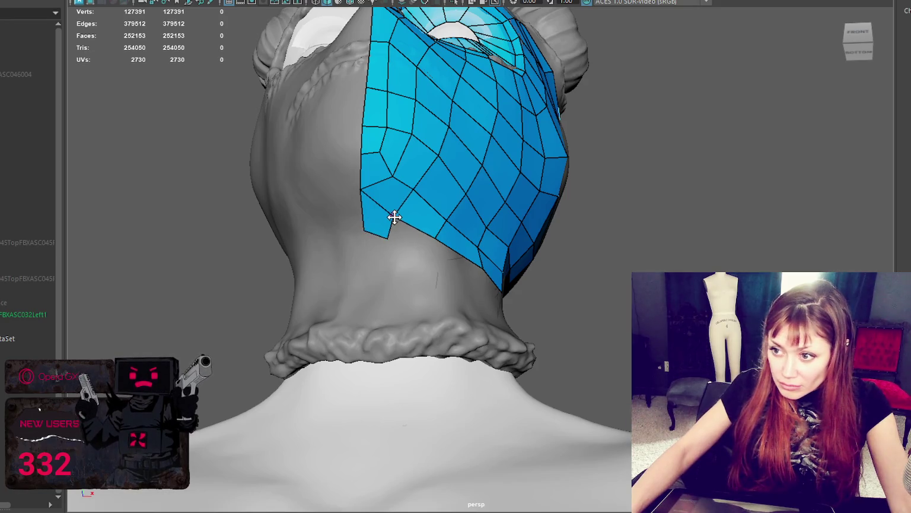
pyautogui.keyDown('alt'); pyautogui.moveTo(395, 215); pyautogui.dragTo(365, 306); pyautogui.keyUp('alt')
pyautogui.keyDown('shift'); pyautogui.click(366, 303); pyautogui.keyUp('shift')
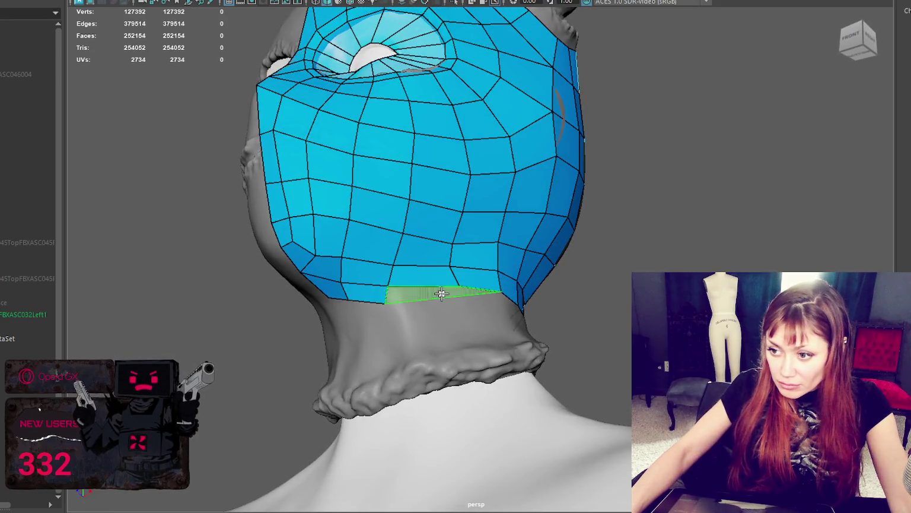
pyautogui.moveTo(425, 296)
pyautogui.keyDown('alt'); pyautogui.mouseDown()
pyautogui.moveTo(425, 314)
pyautogui.moveTo(450, 338)
pyautogui.moveTo(397, 305)
pyautogui.moveTo(401, 290)
pyautogui.mouseUp(); pyautogui.keyUp('alt')
pyautogui.keyDown('shift'); pyautogui.click(415, 323); pyautogui.keyUp('shift')
pyautogui.scroll(2, 404, 320)
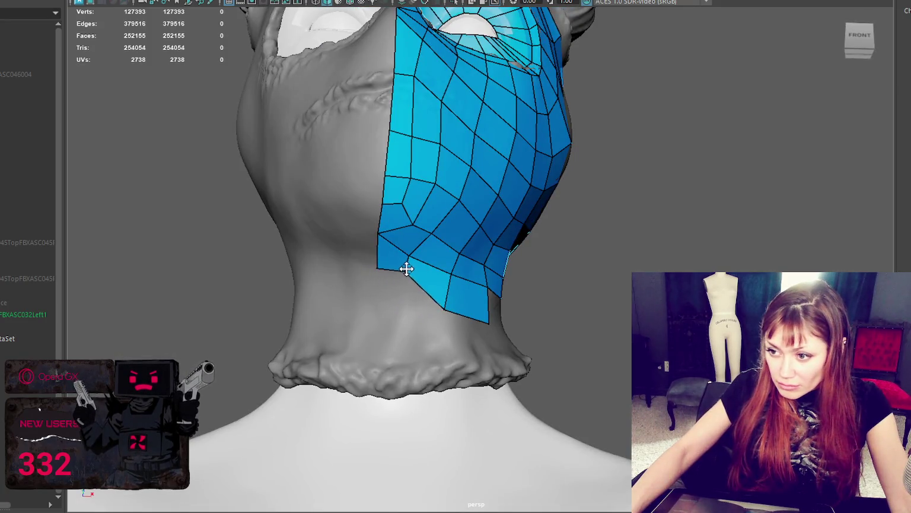
# - Pull the bottom triangle tip up and fill faces along the lower mesh edge
pyautogui.moveTo(407, 269)
pyautogui.keyDown('alt'); pyautogui.mouseDown()
pyautogui.moveTo(326, 273)
pyautogui.moveTo(393, 283)
pyautogui.mouseUp(); pyautogui.keyUp('alt')
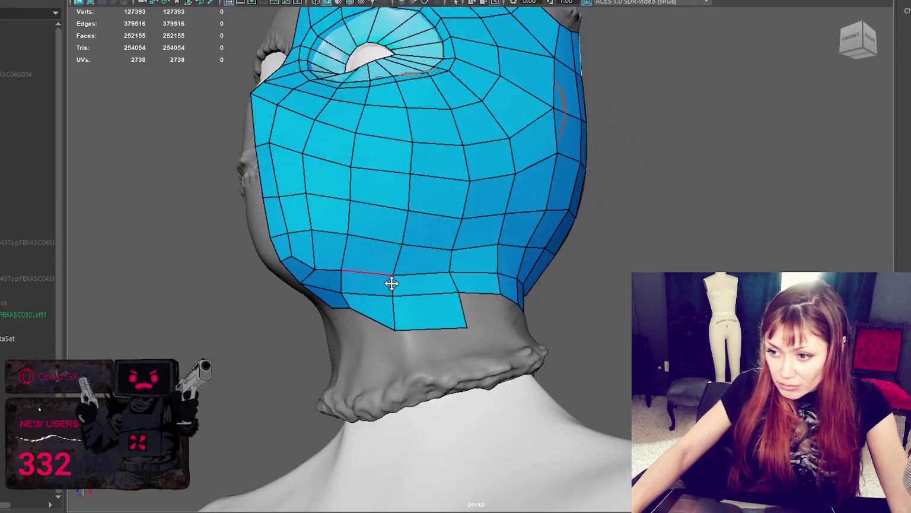
pyautogui.moveTo(468, 326)
pyautogui.mouseDown()
pyautogui.moveTo(464, 309)
pyautogui.moveTo(514, 315)
pyautogui.mouseUp()
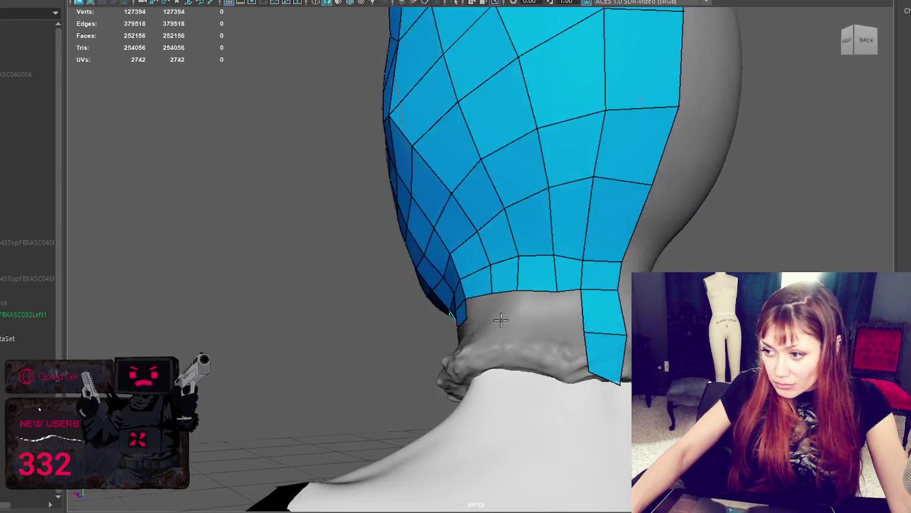
pyautogui.keyDown('shift'); pyautogui.click(495, 305); pyautogui.keyUp('shift')
pyautogui.click(546, 316)
pyautogui.click(596, 315)
pyautogui.keyDown('shift'); pyautogui.click(589, 306); pyautogui.keyUp('shift')
pyautogui.keyDown('shift'); pyautogui.click(583, 364); pyautogui.keyUp('shift')
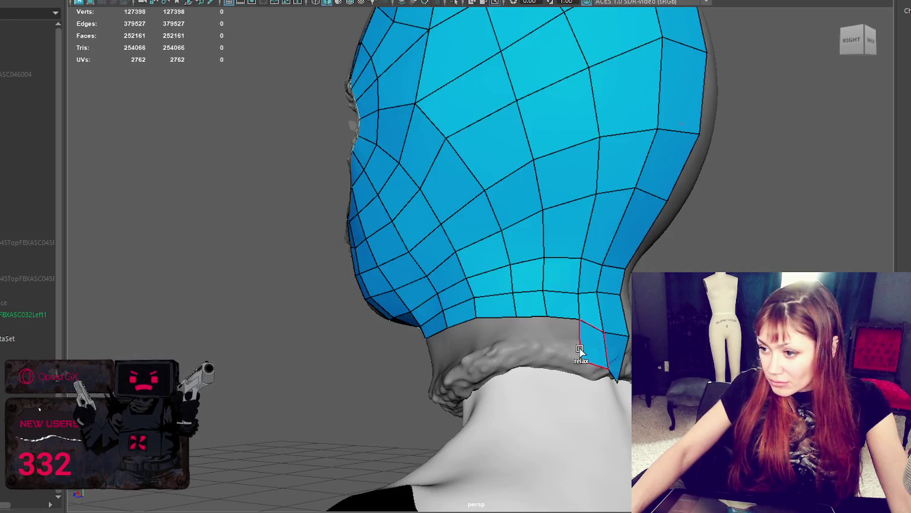
pyautogui.keyDown('shift'); pyautogui.click(533, 337); pyautogui.keyUp('shift')
# - Add a row of quads along the lower-left neck edge
pyautogui.moveTo(502, 355)
pyautogui.keyDown('alt'); pyautogui.mouseDown()
pyautogui.moveTo(493, 373)
pyautogui.moveTo(417, 372)
pyautogui.moveTo(391, 391)
pyautogui.moveTo(371, 359)
pyautogui.moveTo(411, 371)
pyautogui.moveTo(363, 385)
pyautogui.mouseUp(); pyautogui.keyUp('alt')
pyautogui.keyDown('shift'); pyautogui.click(503, 351); pyautogui.keyUp('shift')
pyautogui.keyDown('shift'); pyautogui.click(417, 372); pyautogui.keyUp('shift')
pyautogui.keyDown('shift'); pyautogui.click(394, 383); pyautogui.keyUp('shift')
pyautogui.keyDown('shift'); pyautogui.click(371, 359); pyautogui.keyUp('shift')
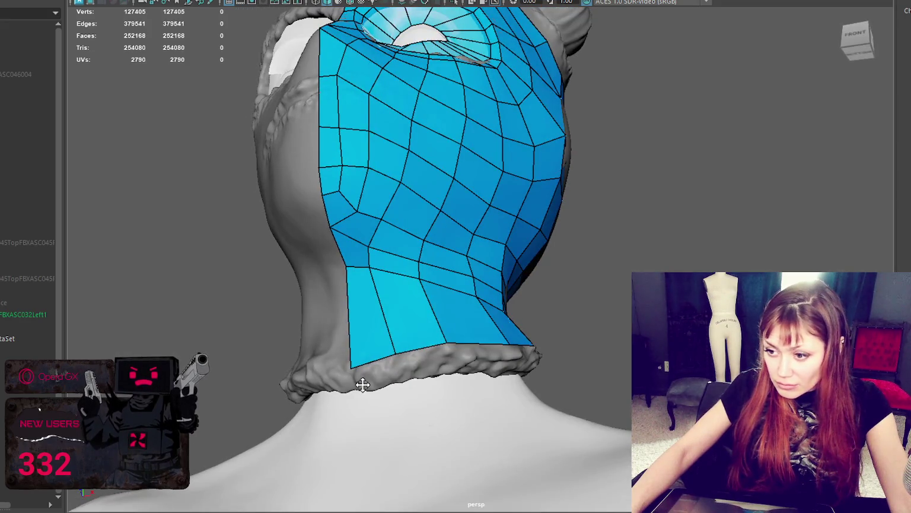
pyautogui.keyDown('shift'); pyautogui.click(383, 371); pyautogui.keyUp('shift')
# - Add more quads along the lower neck edge toward the back
pyautogui.moveTo(496, 357)
pyautogui.keyDown('alt'); pyautogui.mouseDown()
pyautogui.moveTo(488, 370)
pyautogui.moveTo(483, 361)
pyautogui.moveTo(523, 348)
pyautogui.moveTo(501, 356)
pyautogui.moveTo(500, 340)
pyautogui.mouseUp(); pyautogui.keyUp('alt')
pyautogui.keyDown('shift'); pyautogui.click(505, 363); pyautogui.keyUp('shift')
pyautogui.keyDown('shift'); pyautogui.click(498, 356); pyautogui.keyUp('shift')
pyautogui.keyDown('shift'); pyautogui.click(500, 338); pyautogui.keyUp('shift')
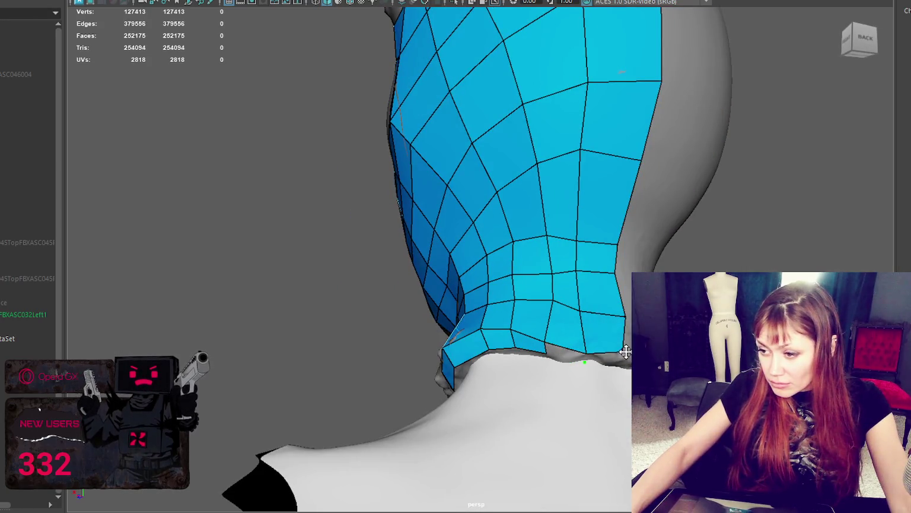
pyautogui.keyDown('shift'); pyautogui.click(565, 353); pyautogui.keyUp('shift')
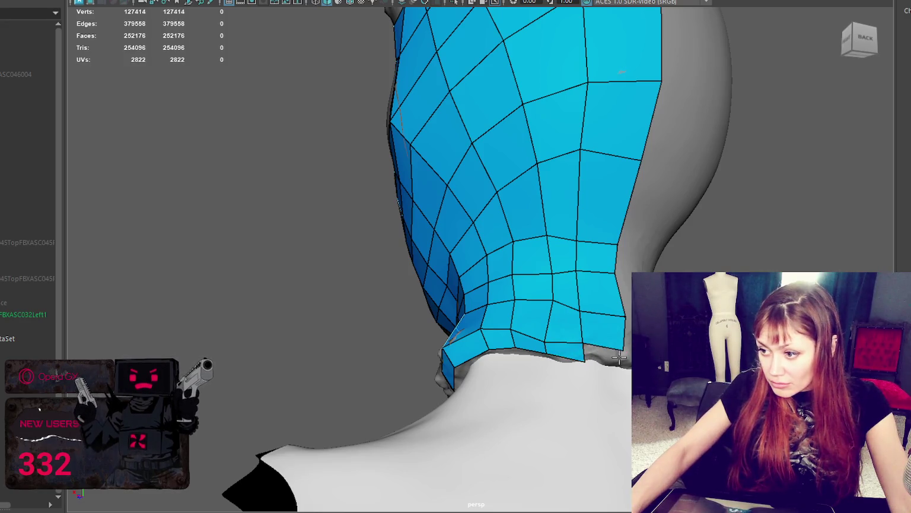
pyautogui.keyDown('shift'); pyautogui.click(604, 355); pyautogui.keyUp('shift')
# - Orbit around the back of the head and neck to check coverage down to the shoulder line
pyautogui.scroll(-3, 604, 355)
pyautogui.moveTo(604, 355)
pyautogui.keyDown('alt'); pyautogui.mouseDown()
pyautogui.moveTo(475, 356)
pyautogui.moveTo(558, 356)
pyautogui.mouseUp(); pyautogui.keyUp('alt')
pyautogui.scroll(-4, 534, 356)
pyautogui.scroll(5, 559, 270)
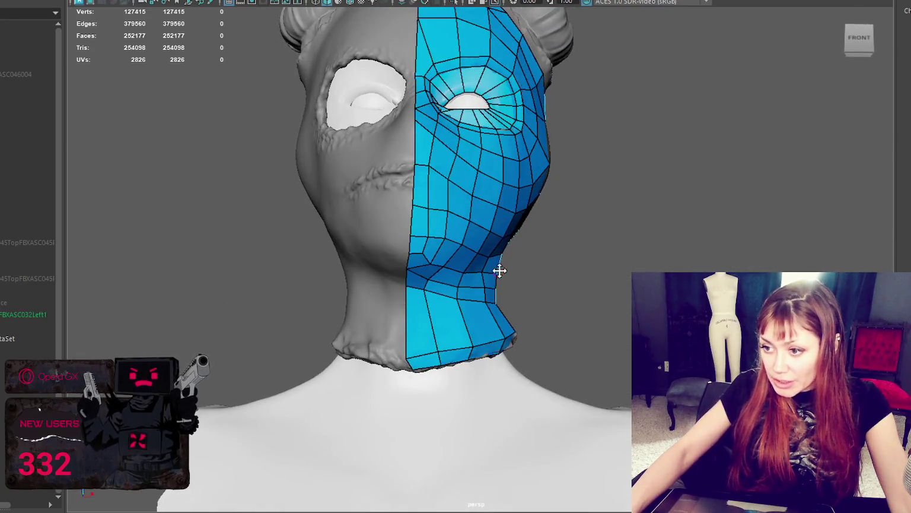
pyautogui.moveTo(532, 303)
pyautogui.keyDown('alt'); pyautogui.mouseDown()
pyautogui.moveTo(315, 329)
pyautogui.moveTo(488, 290)
pyautogui.mouseUp(); pyautogui.keyUp('alt')
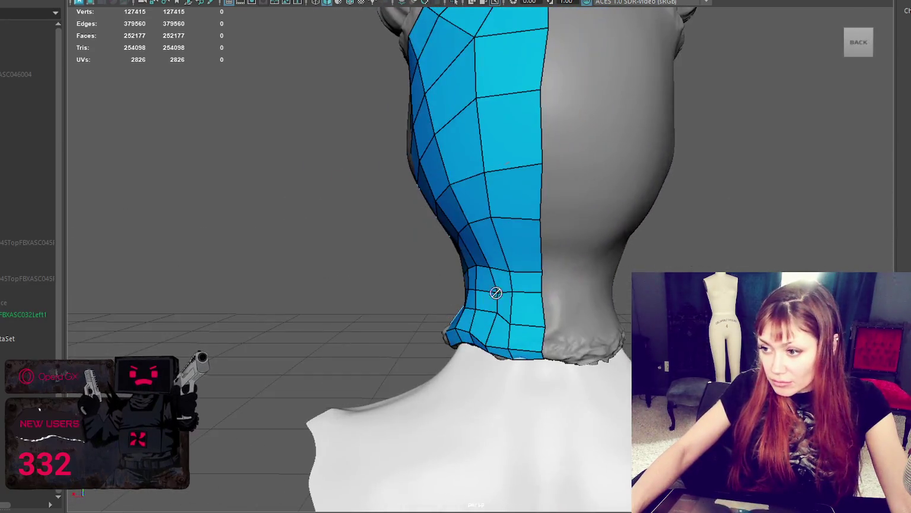
pyautogui.moveTo(510, 255)
pyautogui.keyDown('alt'); pyautogui.mouseDown()
pyautogui.moveTo(546, 232)
pyautogui.moveTo(517, 248)
pyautogui.mouseUp(); pyautogui.keyUp('alt')
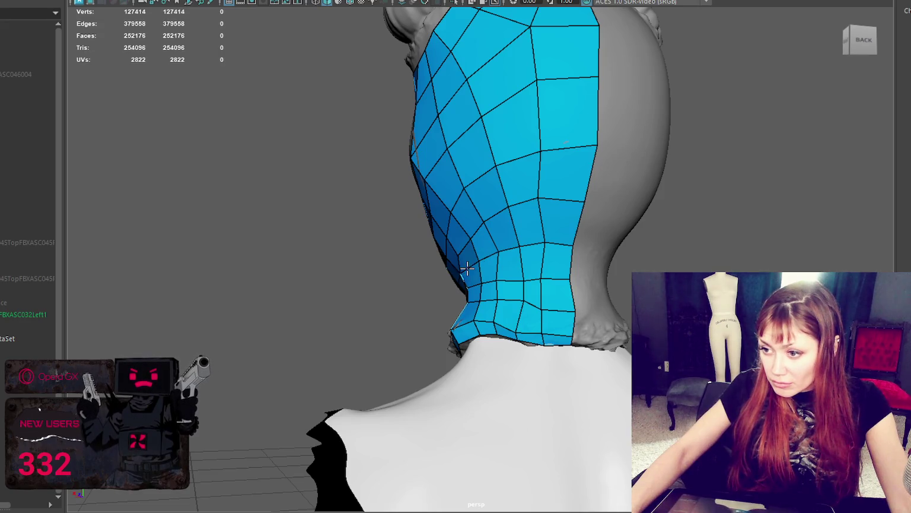
pyautogui.keyDown('alt'); pyautogui.moveTo(467, 269); pyautogui.dragTo(508, 274); pyautogui.keyUp('alt')
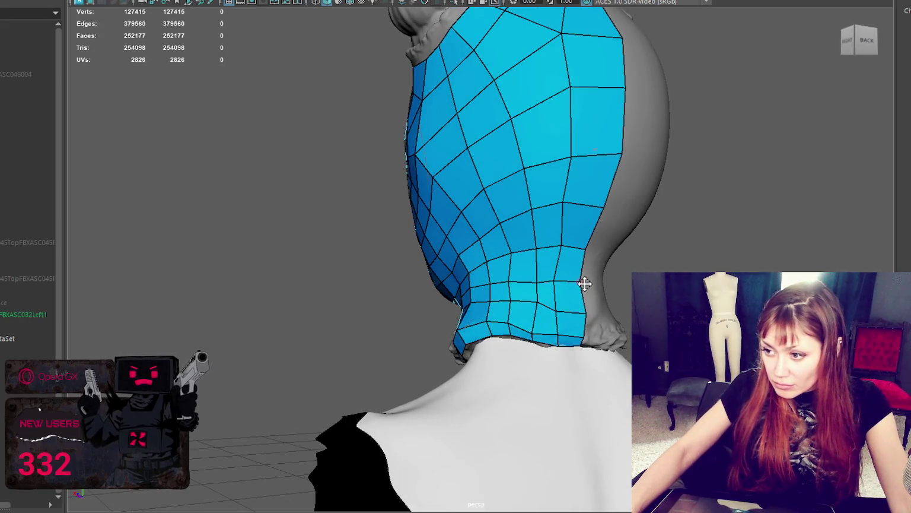
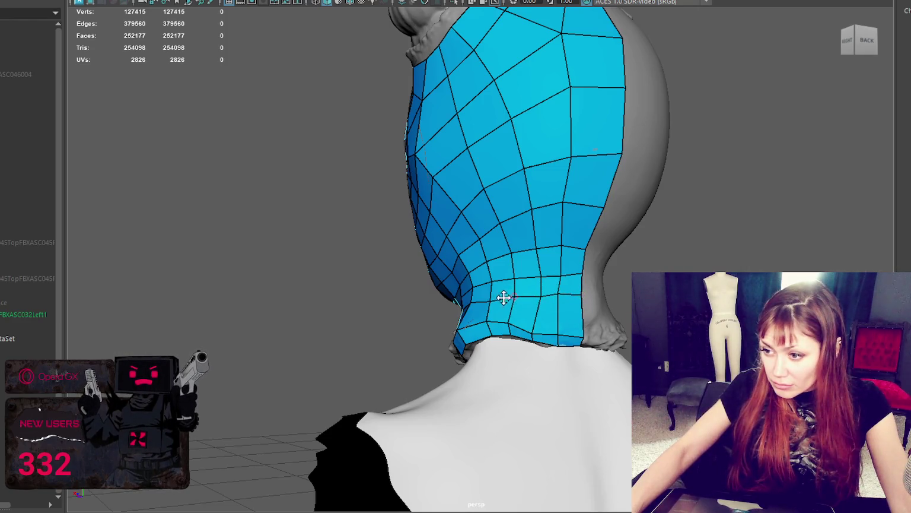
# - Insert an edge loop down the side of the head and extrude the bun opening's rim
pyautogui.moveTo(497, 296)
pyautogui.keyDown('alt'); pyautogui.mouseDown()
pyautogui.moveTo(570, 301)
pyautogui.moveTo(508, 315)
pyautogui.mouseUp(); pyautogui.keyUp('alt')
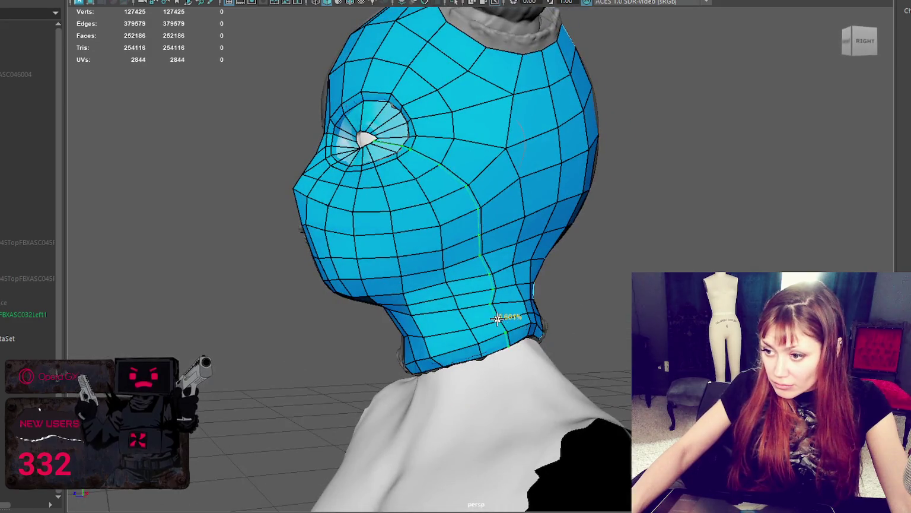
pyautogui.click(501, 317)
pyautogui.moveTo(611, 307)
pyautogui.keyDown('alt'); pyautogui.mouseDown()
pyautogui.moveTo(425, 315)
pyautogui.moveTo(398, 279)
pyautogui.moveTo(413, 258)
pyautogui.moveTo(364, 280)
pyautogui.moveTo(380, 302)
pyautogui.moveTo(508, 262)
pyautogui.mouseUp(); pyautogui.keyUp('alt')
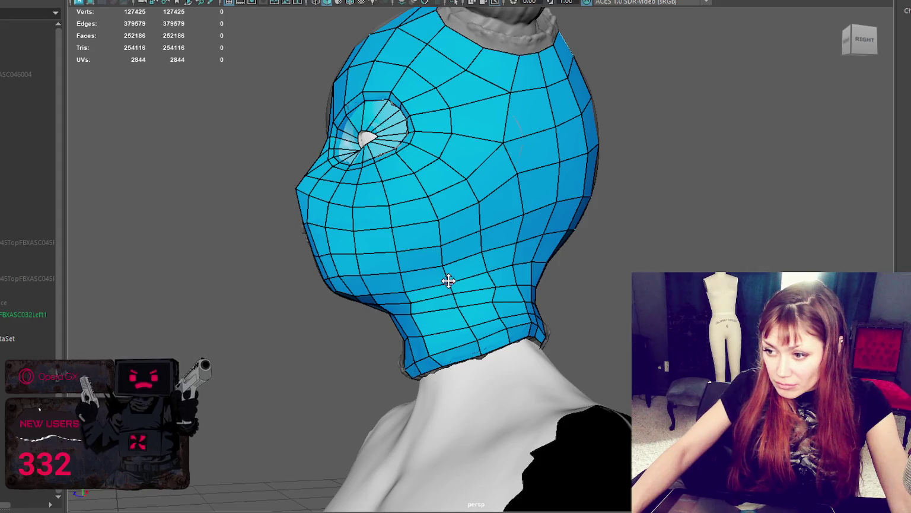
pyautogui.moveTo(415, 316)
pyautogui.keyDown('alt'); pyautogui.mouseDown()
pyautogui.moveTo(400, 310)
pyautogui.moveTo(425, 342)
pyautogui.moveTo(356, 337)
pyautogui.moveTo(475, 308)
pyautogui.moveTo(596, 226)
pyautogui.moveTo(508, 265)
pyautogui.moveTo(512, 314)
pyautogui.moveTo(530, 266)
pyautogui.mouseUp(); pyautogui.keyUp('alt')
pyautogui.keyDown('shift'); pyautogui.moveTo(515, 242); pyautogui.dragTo(495, 240, button='right'); pyautogui.keyUp('shift')
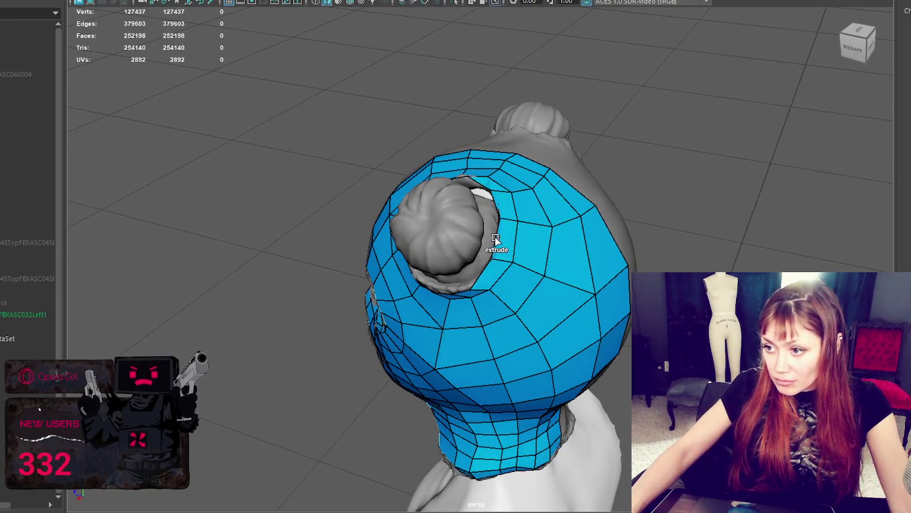
# - Undo the first extrusion and extrude the rim around the bun again
pyautogui.hotkey('ctrl', 'z')
pyautogui.hotkey('ctrl', 'z')
pyautogui.hotkey('ctrl', 'z')
pyautogui.hotkey('ctrl', 'z')
pyautogui.hotkey('ctrl', 'z')
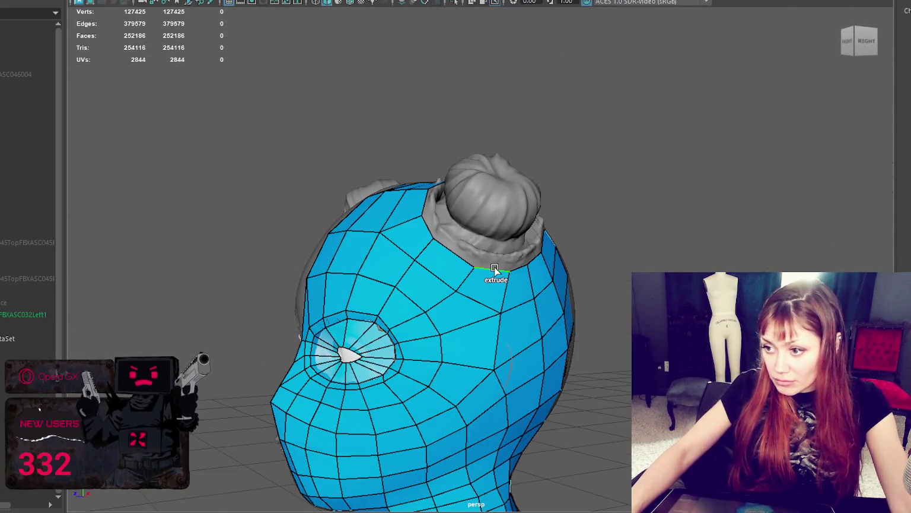
pyautogui.moveTo(494, 270)
pyautogui.keyDown('alt'); pyautogui.mouseDown()
pyautogui.moveTo(537, 242)
pyautogui.moveTo(414, 258)
pyautogui.moveTo(515, 229)
pyautogui.moveTo(506, 209)
pyautogui.mouseUp(); pyautogui.keyUp('alt')
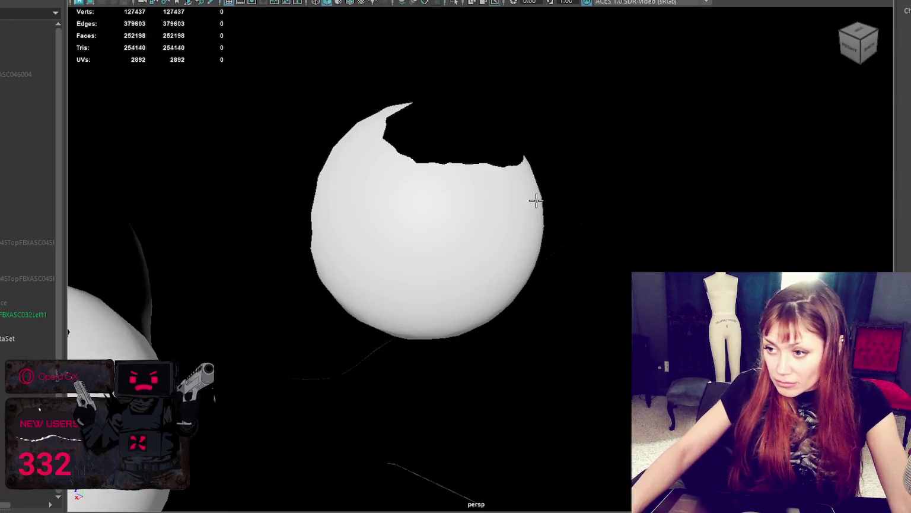
pyautogui.moveTo(518, 203)
pyautogui.keyDown('alt'); pyautogui.mouseDown(button='right')
pyautogui.moveTo(547, 205)
pyautogui.moveTo(560, 218)
pyautogui.moveTo(576, 200)
pyautogui.mouseUp(button='right'); pyautogui.keyUp('alt')
pyautogui.moveTo(539, 163)
pyautogui.keyDown('alt'); pyautogui.mouseDown()
pyautogui.moveTo(545, 211)
pyautogui.moveTo(514, 220)
pyautogui.mouseUp(); pyautogui.keyUp('alt')
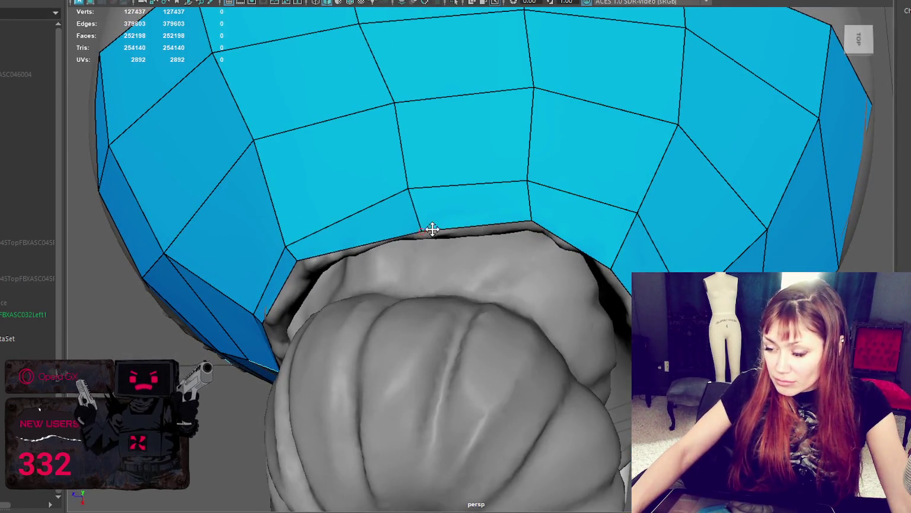
pyautogui.keyDown('alt'); pyautogui.moveTo(434, 229); pyautogui.dragTo(536, 188); pyautogui.keyUp('alt')
# - Shift the cap edge over the bun's base and nudge its vertices toward the bun
pyautogui.moveTo(441, 165); pyautogui.dragTo(454, 163, button='middle')
pyautogui.moveTo(464, 303); pyautogui.dragTo(474, 299, button='middle')
pyautogui.keyDown('alt'); pyautogui.moveTo(475, 300); pyautogui.dragTo(424, 185); pyautogui.keyUp('alt')
pyautogui.keyDown('alt'); pyautogui.moveTo(383, 162); pyautogui.dragTo(401, 152); pyautogui.keyUp('alt')
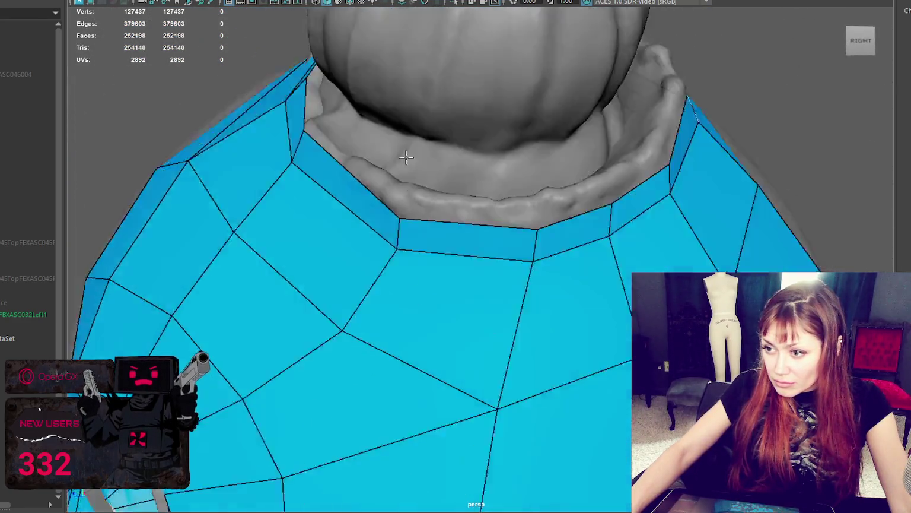
pyautogui.scroll(2, 354, 197)
pyautogui.moveTo(355, 198); pyautogui.dragTo(362, 181, button='middle')
# - Pull the remaining rim vertices up to fit snugly against the bun
pyautogui.moveTo(483, 208); pyautogui.dragTo(498, 185, button='middle')
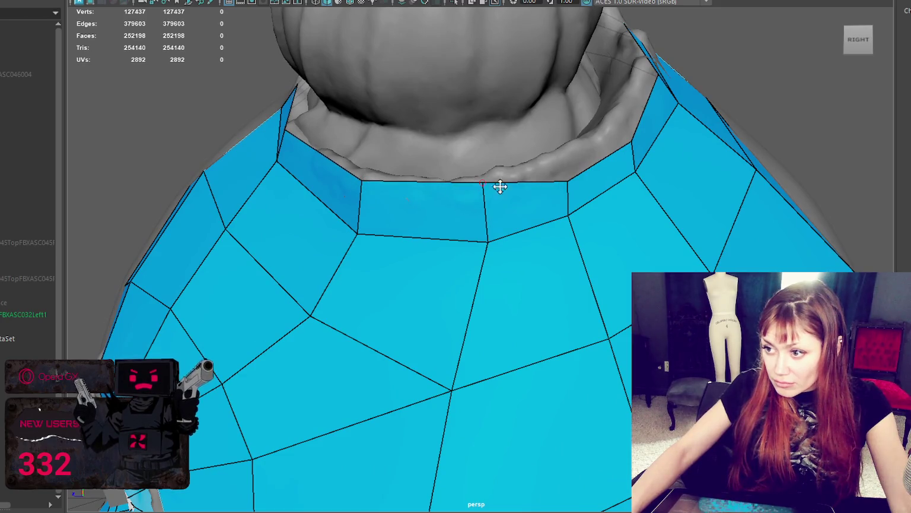
pyautogui.moveTo(565, 179); pyautogui.dragTo(554, 162, button='middle')
pyautogui.moveTo(553, 162)
pyautogui.keyDown('alt'); pyautogui.mouseDown()
pyautogui.moveTo(539, 142)
pyautogui.moveTo(434, 133)
pyautogui.mouseUp(); pyautogui.keyUp('alt')
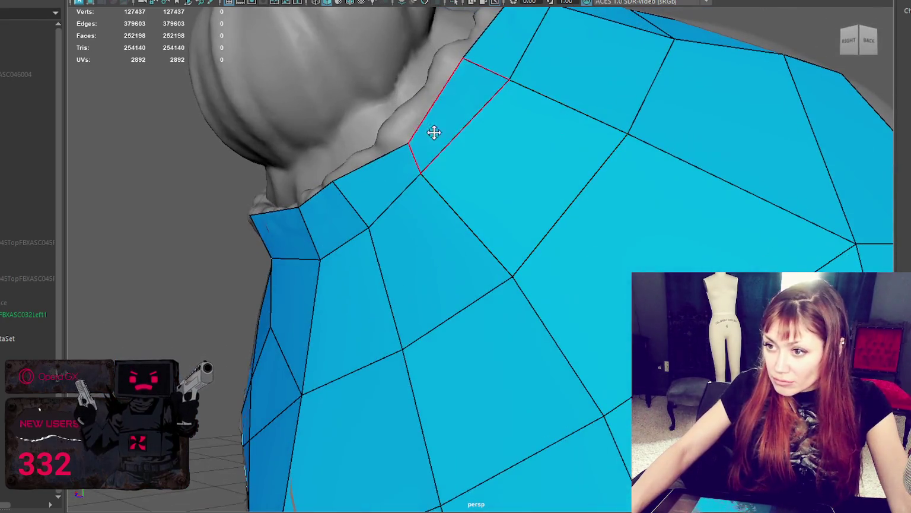
pyautogui.moveTo(407, 144); pyautogui.dragTo(393, 129, button='middle')
pyautogui.keyDown('alt'); pyautogui.moveTo(393, 129); pyautogui.dragTo(430, 101); pyautogui.keyUp('alt')
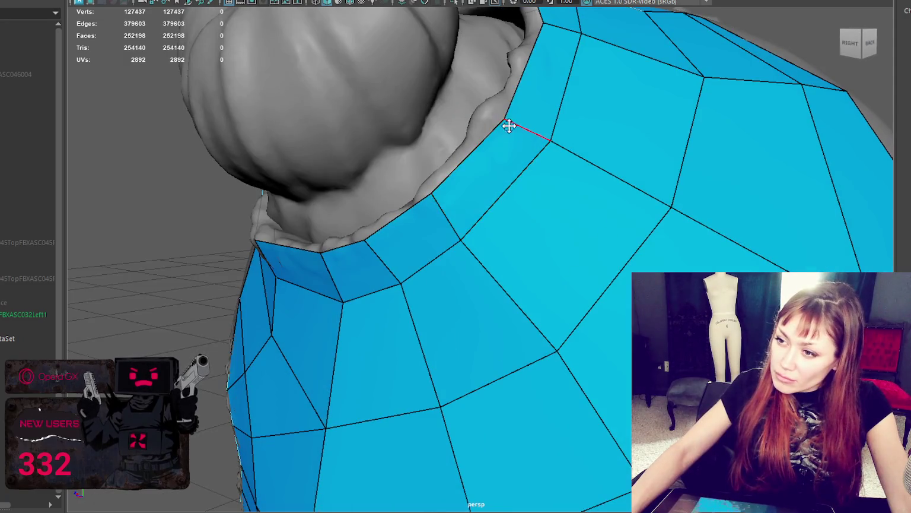
pyautogui.keyDown('alt'); pyautogui.moveTo(482, 116); pyautogui.dragTo(515, 126); pyautogui.keyUp('alt')
pyautogui.moveTo(559, 100)
pyautogui.keyDown('alt'); pyautogui.mouseDown()
pyautogui.moveTo(582, 120)
pyautogui.moveTo(509, 229)
pyautogui.mouseUp(); pyautogui.keyUp('alt')
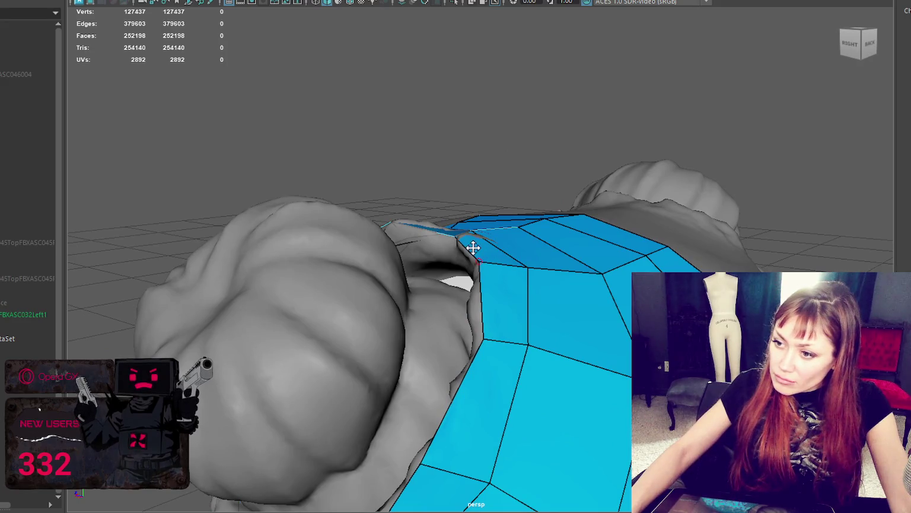
pyautogui.moveTo(461, 233)
pyautogui.keyDown('alt'); pyautogui.mouseDown()
pyautogui.moveTo(383, 229)
pyautogui.moveTo(413, 195)
pyautogui.moveTo(427, 275)
pyautogui.moveTo(419, 264)
pyautogui.mouseUp(); pyautogui.keyUp('alt')
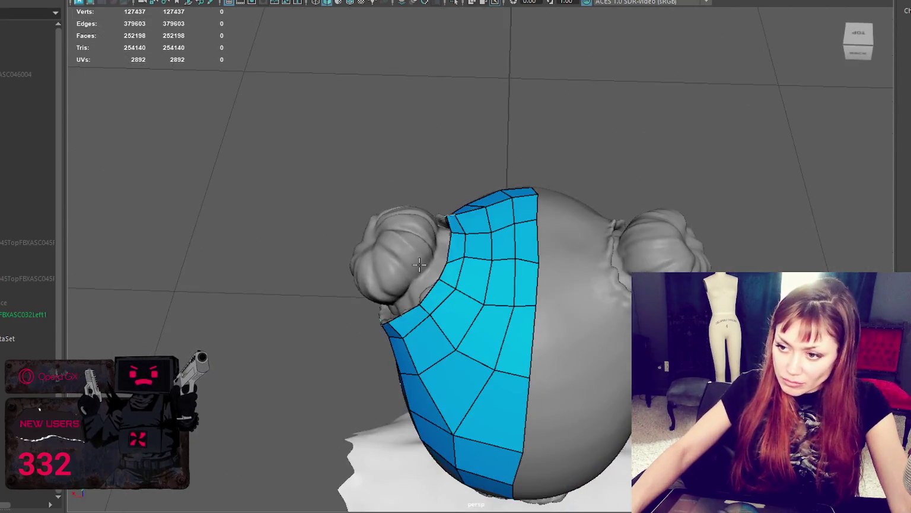
# - Fill the first new quads beside the bun's base
pyautogui.keyDown('shift'); pyautogui.click(406, 267); pyautogui.keyUp('shift')
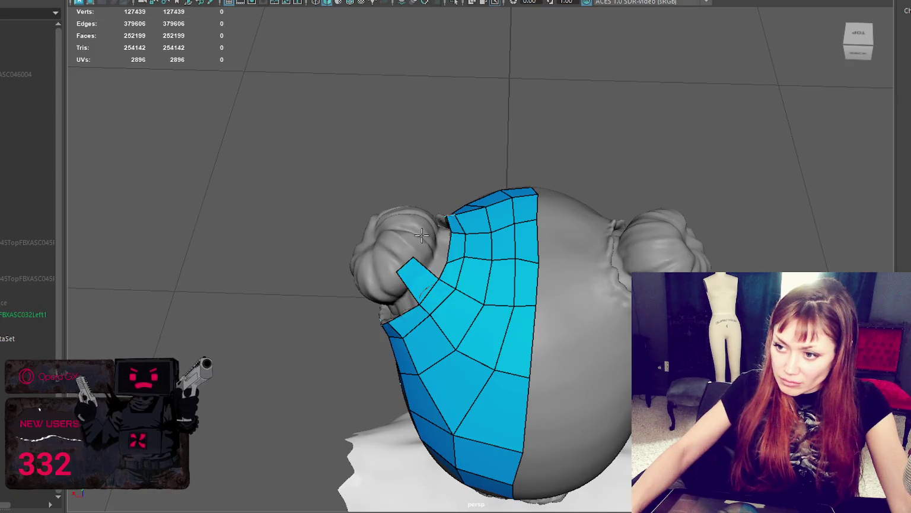
pyautogui.keyDown('alt'); pyautogui.moveTo(406, 267); pyautogui.dragTo(409, 254); pyautogui.keyUp('alt')
pyautogui.keyDown('shift'); pyautogui.click(428, 240); pyautogui.keyUp('shift')
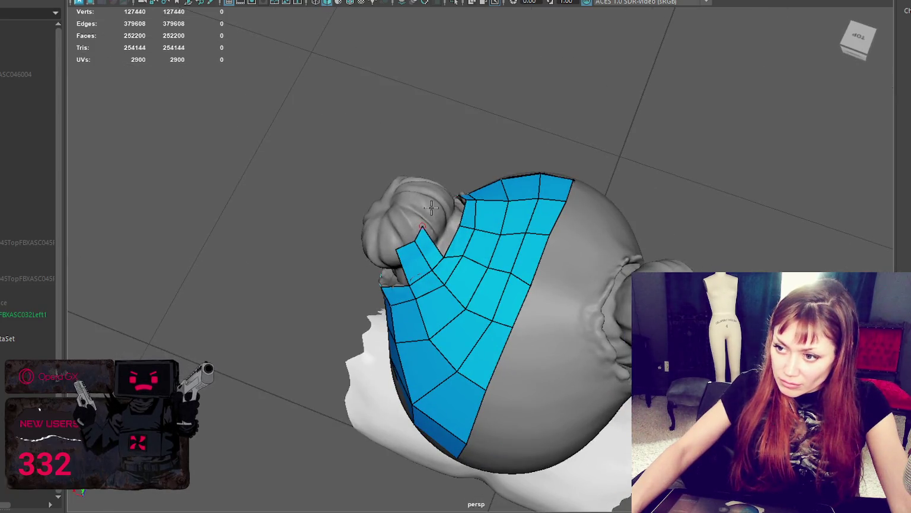
pyautogui.keyDown('shift'); pyautogui.click(433, 225); pyautogui.keyUp('shift')
pyautogui.moveTo(495, 219)
pyautogui.keyDown('alt'); pyautogui.mouseDown()
pyautogui.moveTo(444, 242)
pyautogui.moveTo(439, 212)
pyautogui.moveTo(458, 198)
pyautogui.moveTo(335, 169)
pyautogui.moveTo(543, 309)
pyautogui.moveTo(503, 290)
pyautogui.moveTo(501, 315)
pyautogui.mouseUp(); pyautogui.keyUp('alt')
pyautogui.keyDown('shift'); pyautogui.click(537, 303); pyautogui.keyUp('shift')
pyautogui.keyDown('shift'); pyautogui.click(502, 315); pyautogui.keyUp('shift')
pyautogui.keyDown('shift'); pyautogui.click(511, 315); pyautogui.keyUp('shift')
# - Fill the remaining quads and gaps beneath the bun toward the back
pyautogui.keyDown('alt'); pyautogui.moveTo(570, 325); pyautogui.dragTo(475, 297); pyautogui.keyUp('alt')
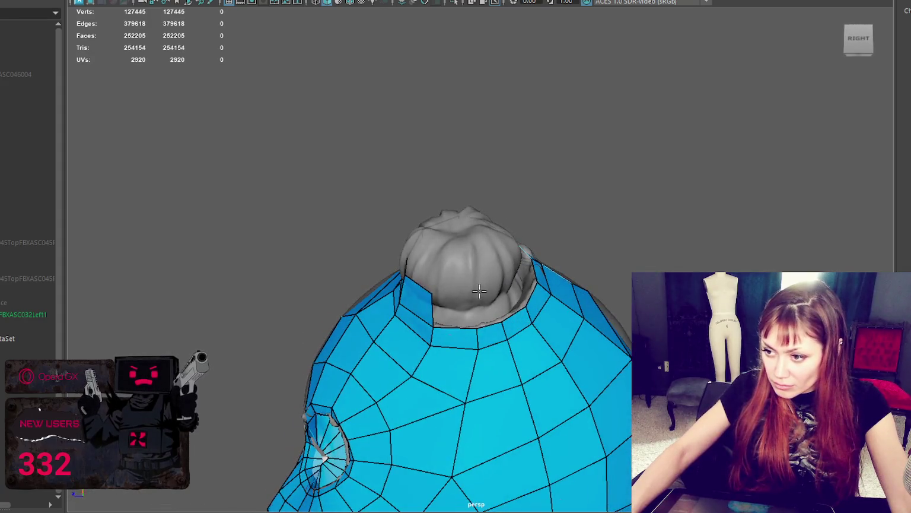
pyautogui.keyDown('shift'); pyautogui.click(492, 289); pyautogui.keyUp('shift')
pyautogui.keyDown('shift'); pyautogui.click(488, 305); pyautogui.keyUp('shift')
pyautogui.moveTo(493, 289)
pyautogui.keyDown('alt'); pyautogui.mouseDown()
pyautogui.moveTo(409, 267)
pyautogui.moveTo(416, 249)
pyautogui.moveTo(433, 265)
pyautogui.mouseUp(); pyautogui.keyUp('alt')
pyautogui.keyDown('shift'); pyautogui.click(417, 277); pyautogui.keyUp('shift')
pyautogui.keyDown('shift'); pyautogui.click(412, 300); pyautogui.keyUp('shift')
pyautogui.keyDown('shift'); pyautogui.click(424, 255); pyautogui.keyUp('shift')
# - Insert an edge loop around the cap's rim at the bun
pyautogui.moveTo(385, 312)
pyautogui.keyDown('alt'); pyautogui.mouseDown()
pyautogui.moveTo(426, 291)
pyautogui.moveTo(564, 267)
pyautogui.moveTo(551, 271)
pyautogui.mouseUp(); pyautogui.keyUp('alt')
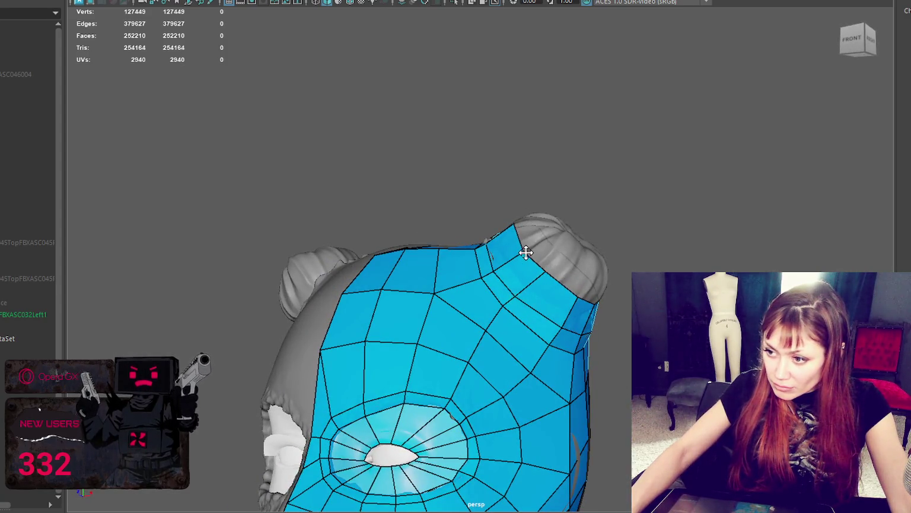
pyautogui.moveTo(541, 253)
pyautogui.keyDown('alt'); pyautogui.mouseDown()
pyautogui.moveTo(553, 256)
pyautogui.moveTo(411, 256)
pyautogui.moveTo(393, 305)
pyautogui.moveTo(447, 267)
pyautogui.mouseUp(); pyautogui.keyUp('alt')
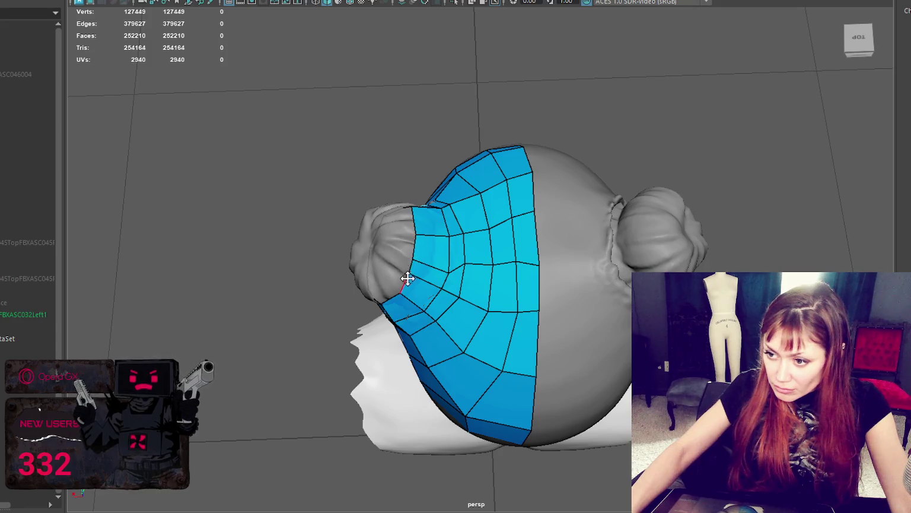
pyautogui.keyDown('alt'); pyautogui.moveTo(407, 278); pyautogui.dragTo(455, 238); pyautogui.keyUp('alt')
pyautogui.keyDown('alt'); pyautogui.moveTo(420, 312); pyautogui.dragTo(388, 264); pyautogui.keyUp('alt')
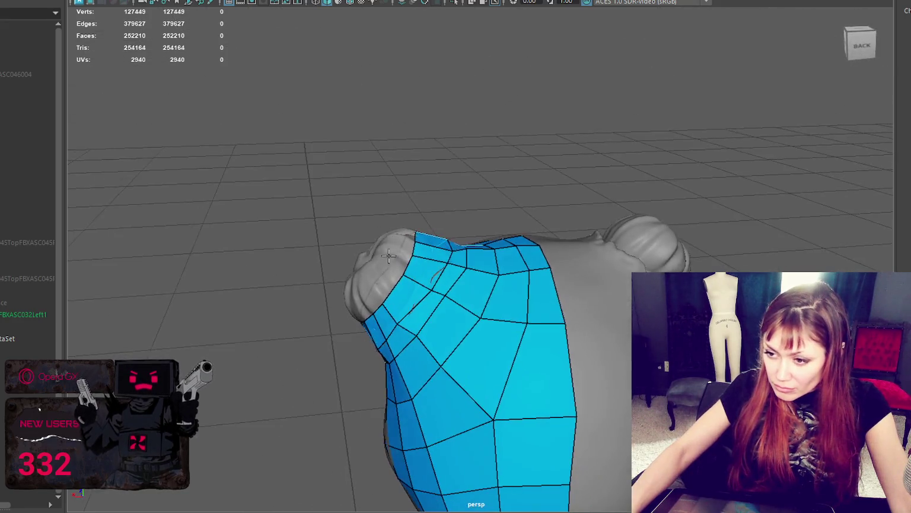
pyautogui.click(422, 276)
pyautogui.moveTo(433, 270)
pyautogui.keyDown('alt'); pyautogui.mouseDown()
pyautogui.moveTo(499, 290)
pyautogui.moveTo(565, 252)
pyautogui.moveTo(539, 260)
pyautogui.mouseUp(); pyautogui.keyUp('alt')
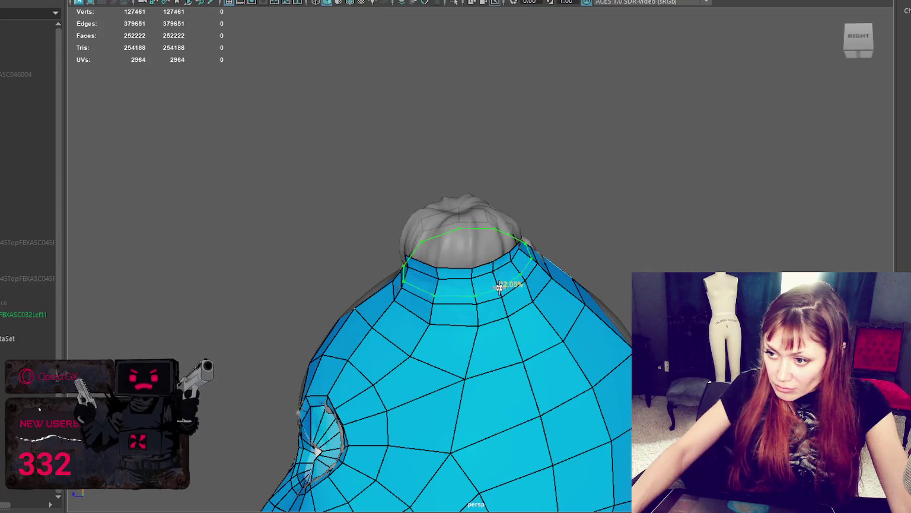
# - Insert another edge loop near the bun opening
pyautogui.moveTo(500, 291)
pyautogui.keyDown('alt'); pyautogui.mouseDown()
pyautogui.moveTo(620, 311)
pyautogui.moveTo(602, 323)
pyautogui.mouseUp(); pyautogui.keyUp('alt')
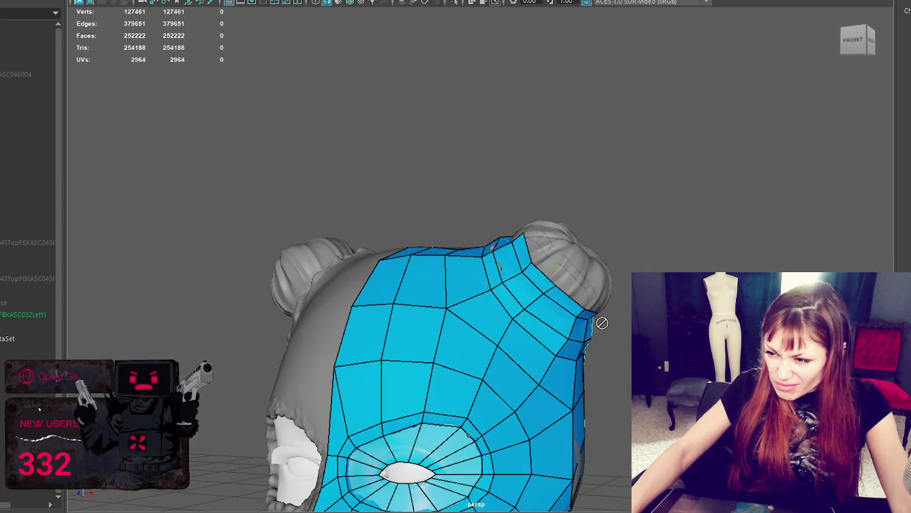
pyautogui.click(538, 294)
pyautogui.moveTo(537, 294)
pyautogui.keyDown('alt'); pyautogui.mouseDown()
pyautogui.moveTo(516, 279)
pyautogui.moveTo(534, 285)
pyautogui.moveTo(546, 309)
pyautogui.mouseUp(); pyautogui.keyUp('alt')
pyautogui.scroll(5, 546, 309)
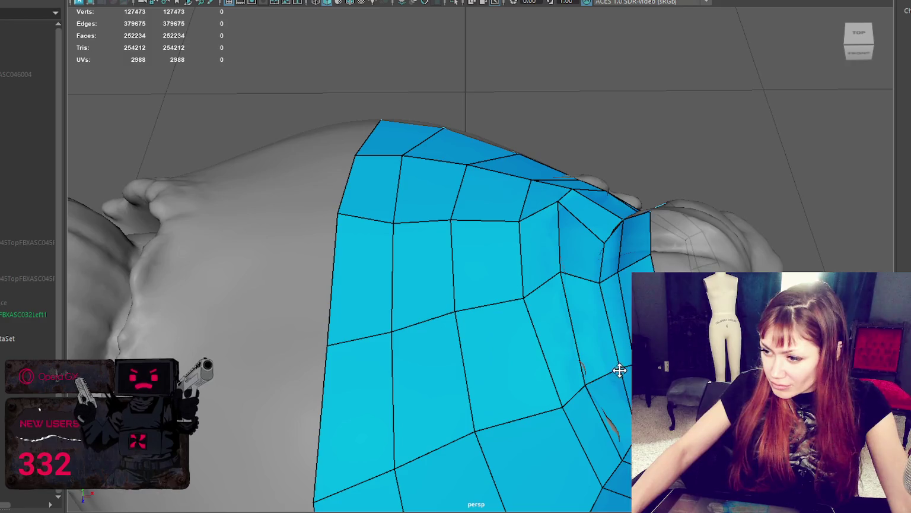
# - Orbit around the collar to inspect it from below, behind and in front
pyautogui.keyDown('alt'); pyautogui.moveTo(623, 403); pyautogui.dragTo(575, 272); pyautogui.keyUp('alt')
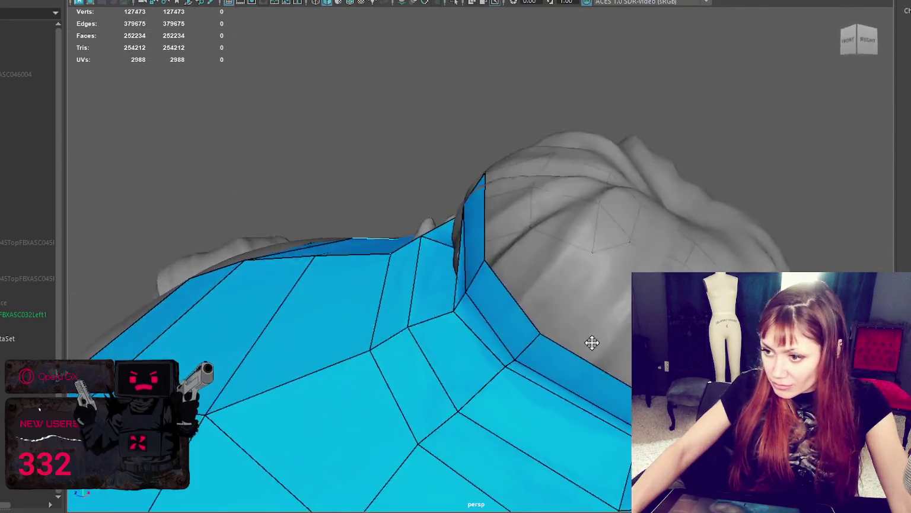
pyautogui.moveTo(561, 261)
pyautogui.keyDown('alt'); pyautogui.mouseDown()
pyautogui.moveTo(595, 286)
pyautogui.moveTo(608, 250)
pyautogui.moveTo(622, 255)
pyautogui.moveTo(547, 179)
pyautogui.moveTo(588, 201)
pyautogui.moveTo(722, 175)
pyautogui.moveTo(309, 234)
pyautogui.moveTo(402, 242)
pyautogui.moveTo(334, 350)
pyautogui.moveTo(321, 386)
pyautogui.mouseUp(); pyautogui.keyUp('alt')
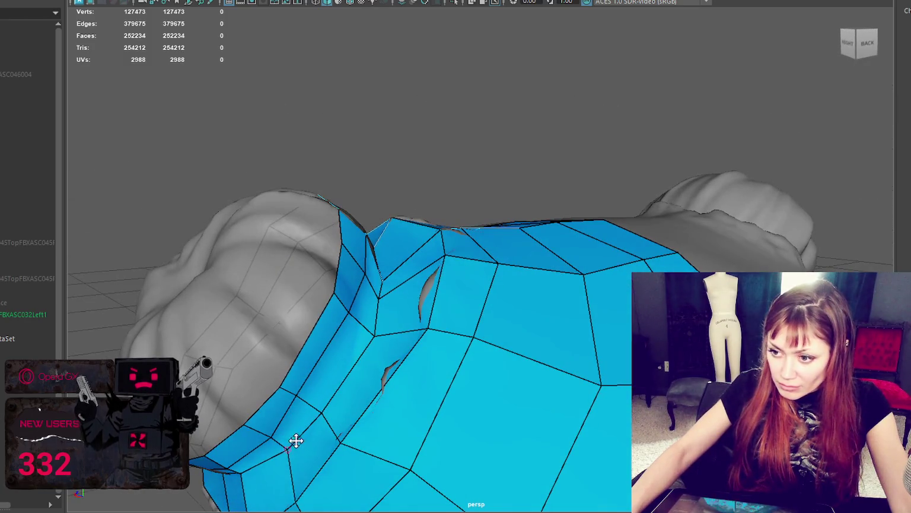
pyautogui.keyDown('alt'); pyautogui.moveTo(296, 440); pyautogui.dragTo(353, 406); pyautogui.keyUp('alt')
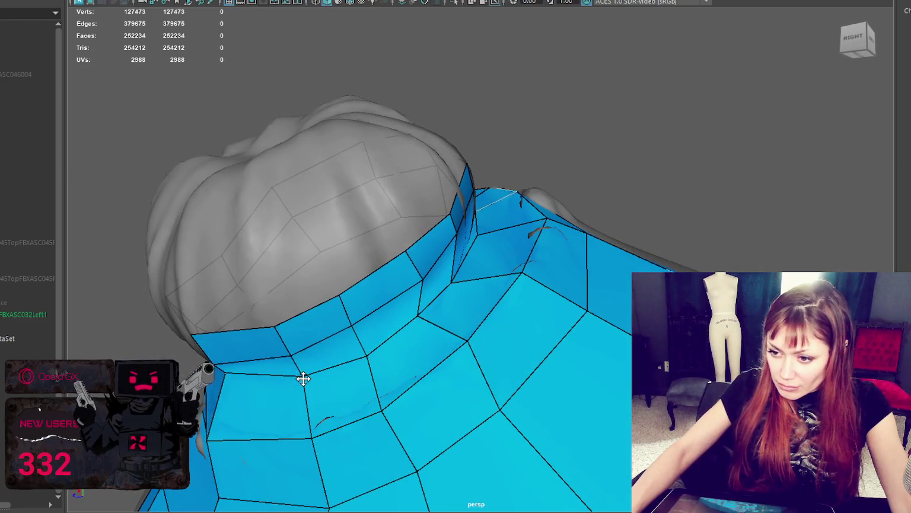
pyautogui.keyDown('alt'); pyautogui.moveTo(300, 379); pyautogui.dragTo(385, 360); pyautogui.keyUp('alt')
pyautogui.keyDown('alt'); pyautogui.moveTo(456, 270); pyautogui.dragTo(530, 298); pyautogui.keyUp('alt')
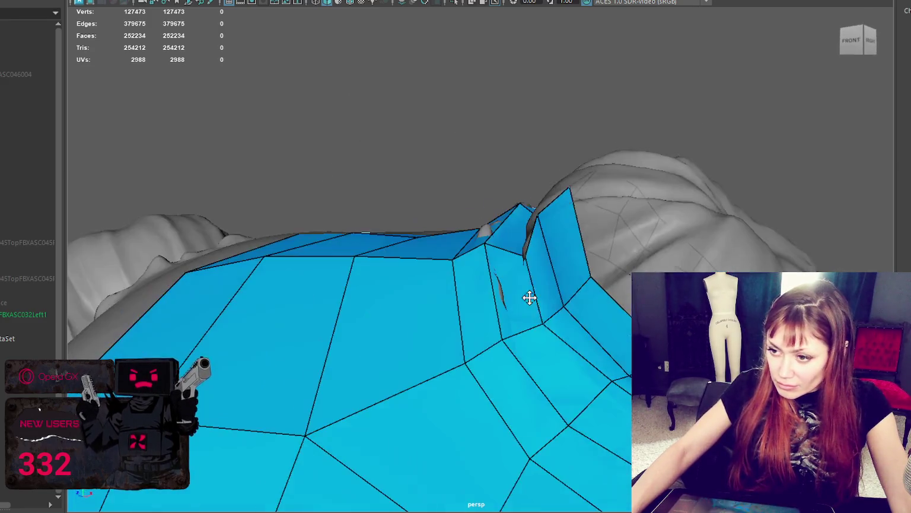
pyautogui.keyDown('alt'); pyautogui.moveTo(590, 370); pyautogui.dragTo(606, 371); pyautogui.keyUp('alt')
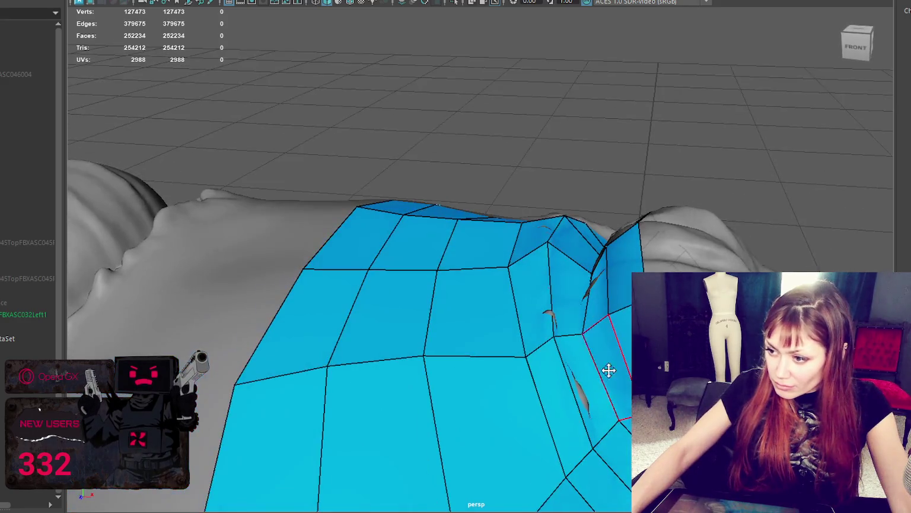
pyautogui.moveTo(585, 334)
pyautogui.keyDown('alt'); pyautogui.mouseDown()
pyautogui.moveTo(248, 381)
pyautogui.moveTo(380, 129)
pyautogui.mouseUp(); pyautogui.keyUp('alt')
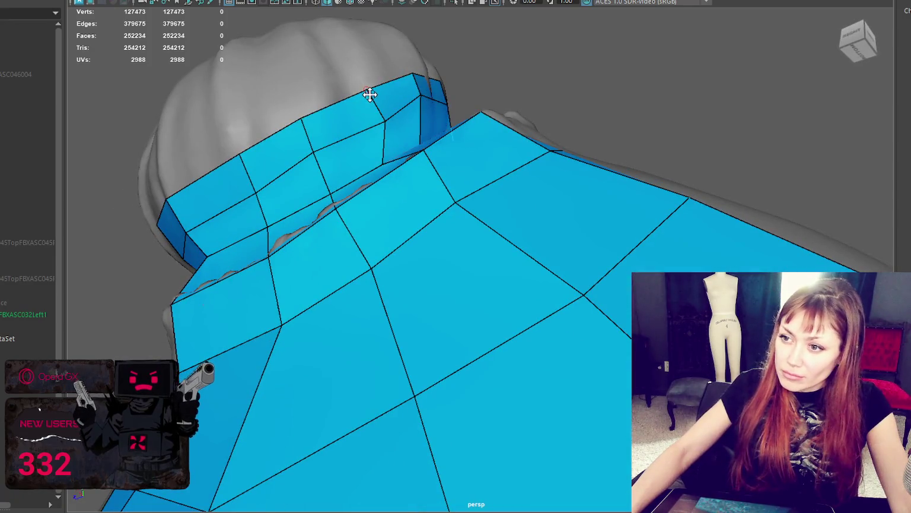
pyautogui.scroll(-5, 415, 83)
# - Raise the collar's top edge near the bun
pyautogui.keyDown('alt'); pyautogui.moveTo(492, 108); pyautogui.dragTo(583, 136); pyautogui.keyUp('alt')
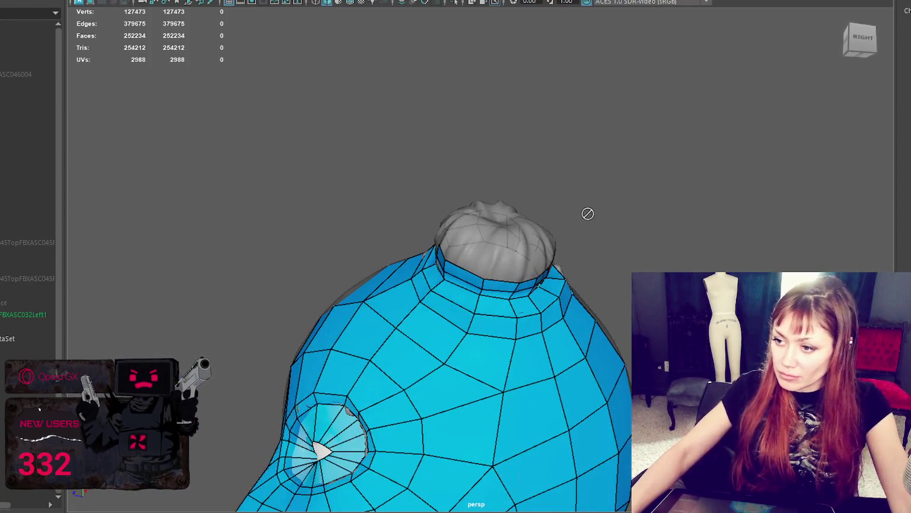
pyautogui.keyDown('alt'); pyautogui.moveTo(588, 213); pyautogui.dragTo(642, 178); pyautogui.keyUp('alt')
pyautogui.moveTo(558, 252); pyautogui.dragTo(563, 238)
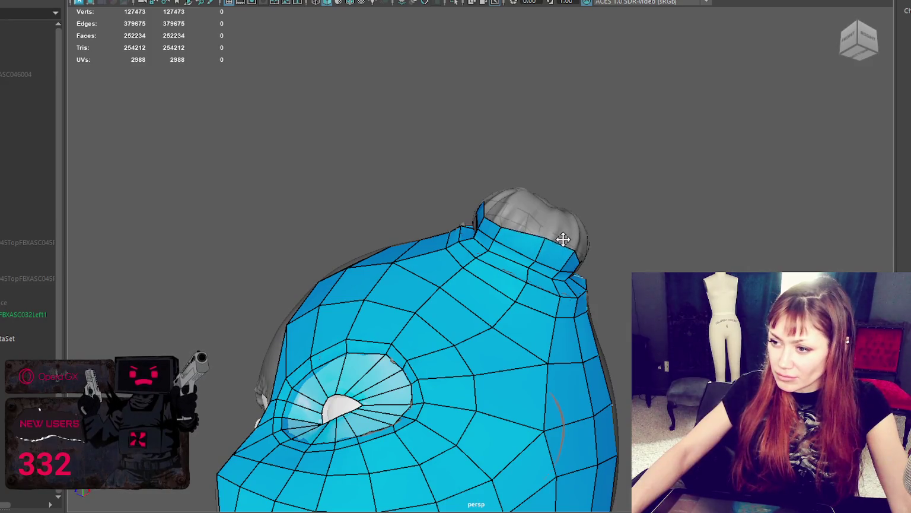
pyautogui.moveTo(503, 206)
pyautogui.keyDown('alt'); pyautogui.mouseDown()
pyautogui.moveTo(400, 253)
pyautogui.moveTo(403, 266)
pyautogui.moveTo(421, 250)
pyautogui.moveTo(322, 252)
pyautogui.moveTo(513, 195)
pyautogui.moveTo(504, 213)
pyautogui.moveTo(512, 161)
pyautogui.moveTo(574, 160)
pyautogui.moveTo(360, 303)
pyautogui.mouseUp(); pyautogui.keyUp('alt')
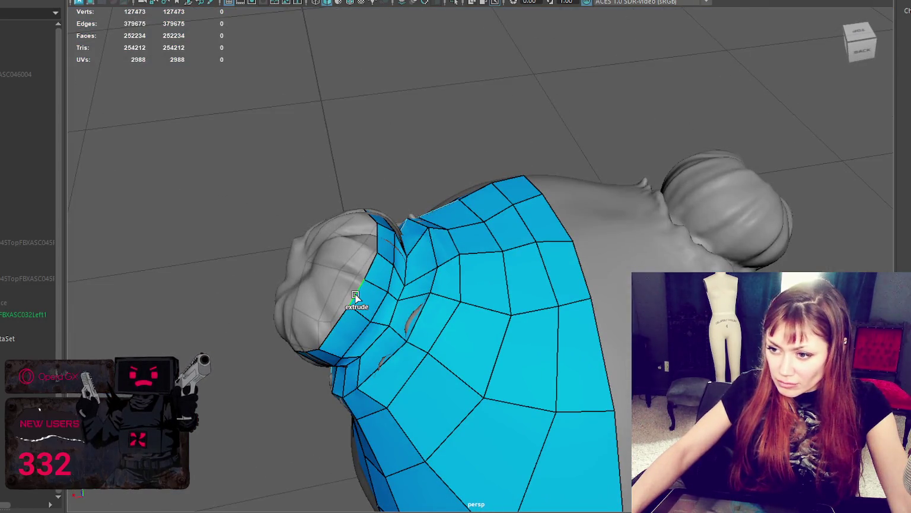
# - Try extruding the open border around the bun twice, undoing each attempt
pyautogui.keyDown('shift'); pyautogui.moveTo(356, 296); pyautogui.dragTo(328, 289, button='right'); pyautogui.keyUp('shift')
pyautogui.moveTo(330, 279)
pyautogui.keyDown('alt'); pyautogui.mouseDown()
pyautogui.moveTo(429, 227)
pyautogui.moveTo(479, 230)
pyautogui.moveTo(465, 239)
pyautogui.mouseUp(); pyautogui.keyUp('alt')
pyautogui.hotkey('ctrl', 'z')
pyautogui.moveTo(525, 241)
pyautogui.keyDown('alt'); pyautogui.mouseDown()
pyautogui.moveTo(603, 298)
pyautogui.moveTo(525, 275)
pyautogui.moveTo(450, 141)
pyautogui.mouseUp(); pyautogui.keyUp('alt')
pyautogui.keyDown('shift'); pyautogui.moveTo(438, 126); pyautogui.dragTo(431, 102, button='right'); pyautogui.keyUp('shift')
pyautogui.moveTo(430, 102)
pyautogui.keyDown('alt'); pyautogui.mouseDown()
pyautogui.moveTo(575, 179)
pyautogui.moveTo(629, 228)
pyautogui.mouseUp(); pyautogui.keyUp('alt')
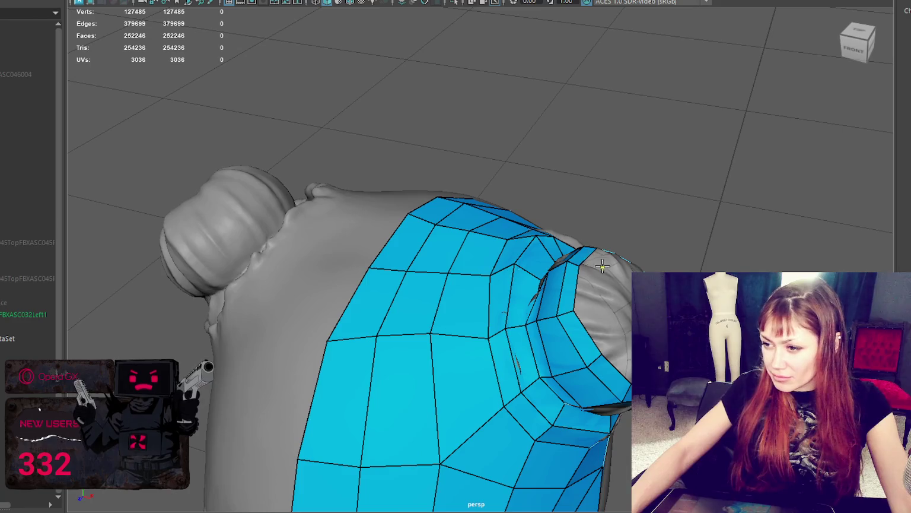
pyautogui.hotkey('ctrl', 'z')
pyautogui.moveTo(589, 255)
pyautogui.keyDown('alt'); pyautogui.mouseDown()
pyautogui.moveTo(606, 301)
pyautogui.moveTo(519, 271)
pyautogui.mouseUp(); pyautogui.keyUp('alt')
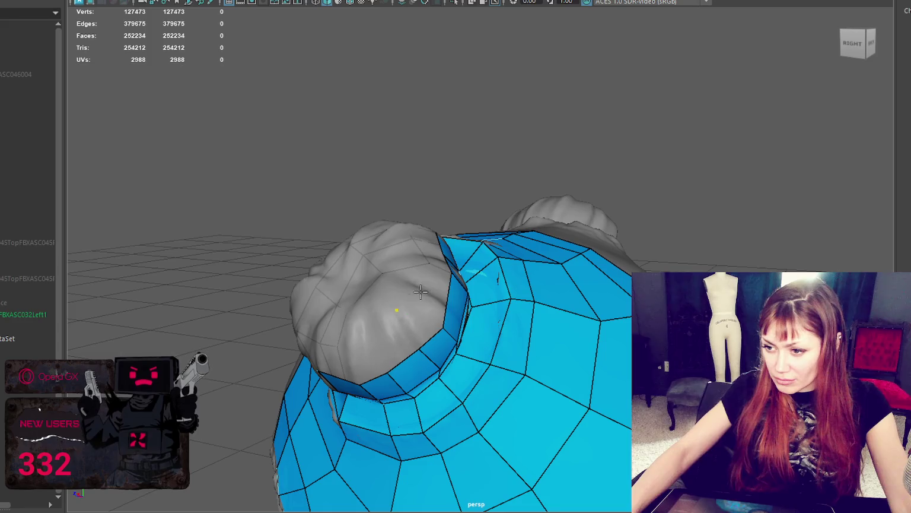
# - Start a ring of quads filling the gap at the bun's base
pyautogui.keyDown('shift'); pyautogui.click(421, 327); pyautogui.keyUp('shift')
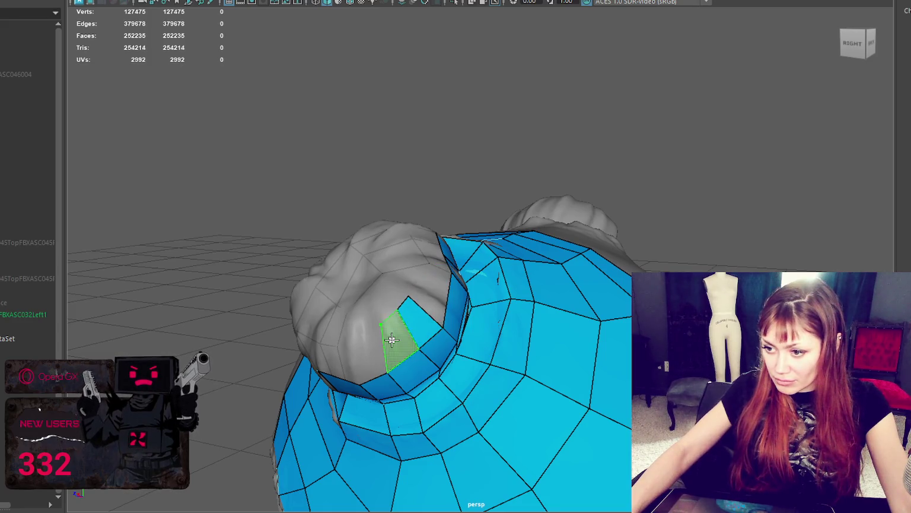
pyautogui.keyDown('shift'); pyautogui.click(406, 335); pyautogui.keyUp('shift')
pyautogui.keyDown('alt'); pyautogui.moveTo(406, 335); pyautogui.dragTo(531, 309); pyautogui.keyUp('alt')
pyautogui.keyDown('shift'); pyautogui.click(557, 236); pyautogui.keyUp('shift')
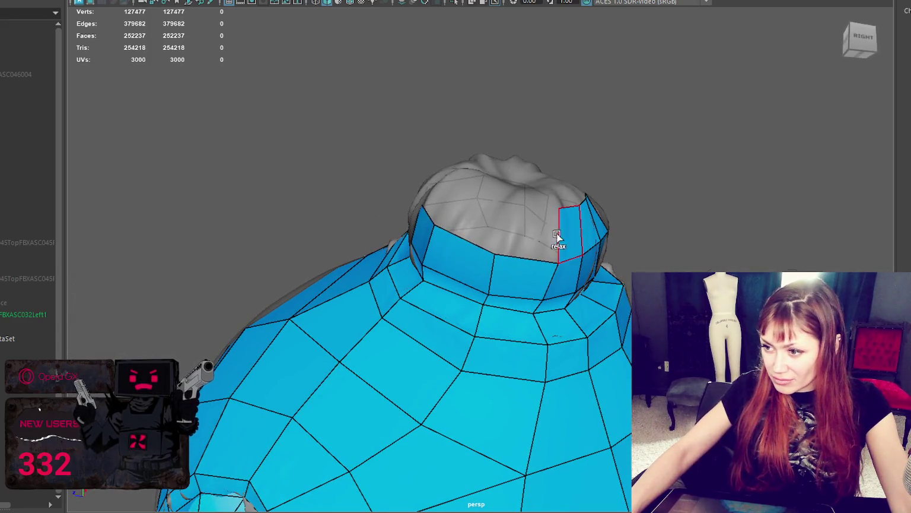
pyautogui.keyDown('shift'); pyautogui.click(525, 236); pyautogui.keyUp('shift')
pyautogui.moveTo(525, 236)
pyautogui.keyDown('alt'); pyautogui.mouseDown()
pyautogui.moveTo(585, 299)
pyautogui.moveTo(542, 346)
pyautogui.moveTo(521, 354)
pyautogui.moveTo(433, 342)
pyautogui.mouseUp(); pyautogui.keyUp('alt')
# - Close the rest of the quad ring inside the bun opening and inspect it
pyautogui.keyDown('shift'); pyautogui.click(579, 306); pyautogui.keyUp('shift')
pyautogui.keyDown('shift'); pyautogui.click(543, 346); pyautogui.keyUp('shift')
pyautogui.keyDown('shift'); pyautogui.click(442, 363); pyautogui.keyUp('shift')
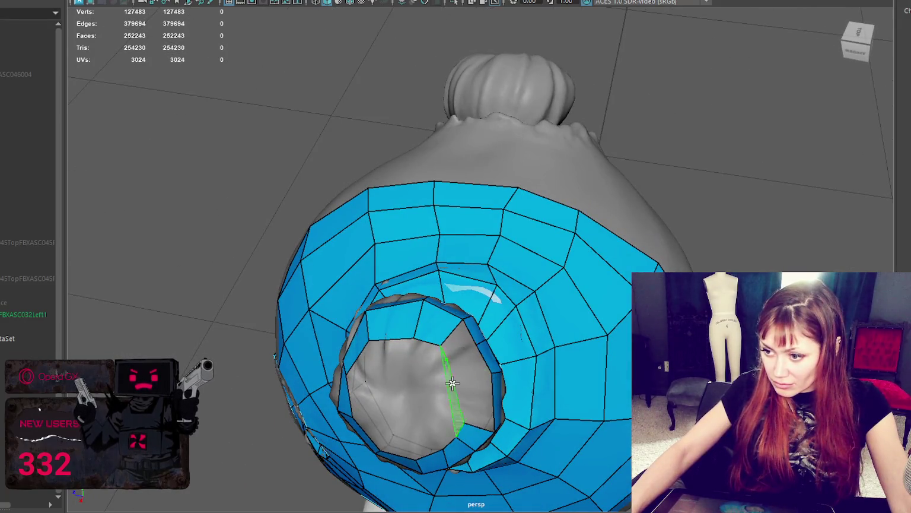
pyautogui.keyDown('shift'); pyautogui.click(458, 344); pyautogui.keyUp('shift')
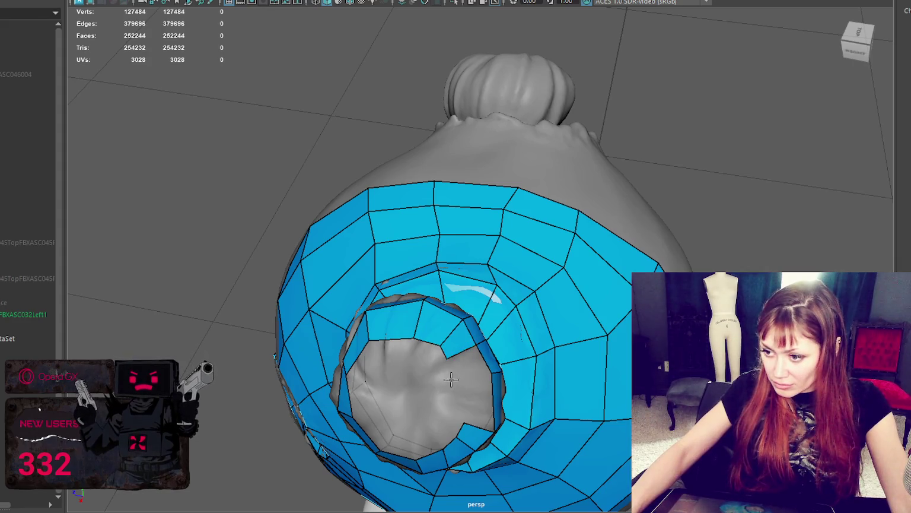
pyautogui.keyDown('shift'); pyautogui.click(476, 367); pyautogui.keyUp('shift')
pyautogui.moveTo(480, 411)
pyautogui.keyDown('alt'); pyautogui.mouseDown()
pyautogui.moveTo(515, 347)
pyautogui.moveTo(382, 198)
pyautogui.mouseUp(); pyautogui.keyUp('alt')
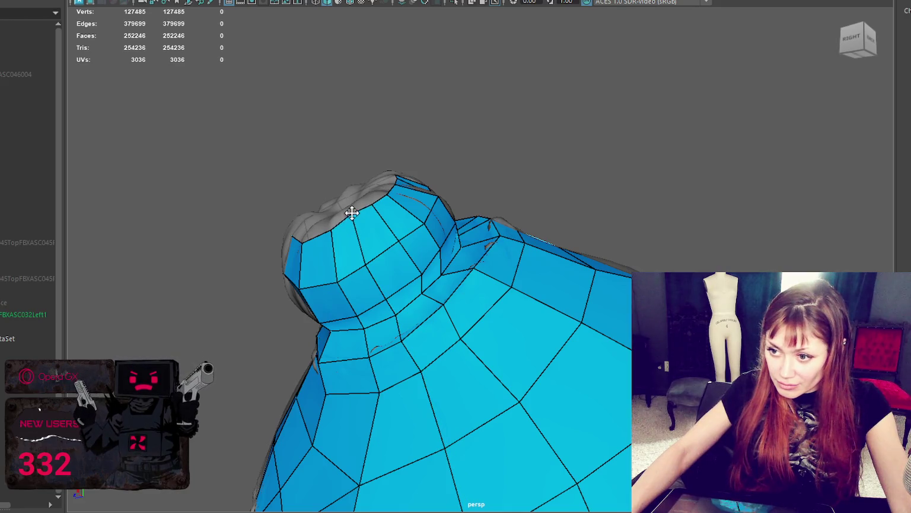
pyautogui.moveTo(369, 202)
pyautogui.keyDown('alt'); pyautogui.mouseDown()
pyautogui.moveTo(421, 199)
pyautogui.moveTo(398, 193)
pyautogui.moveTo(493, 204)
pyautogui.mouseUp(); pyautogui.keyUp('alt')
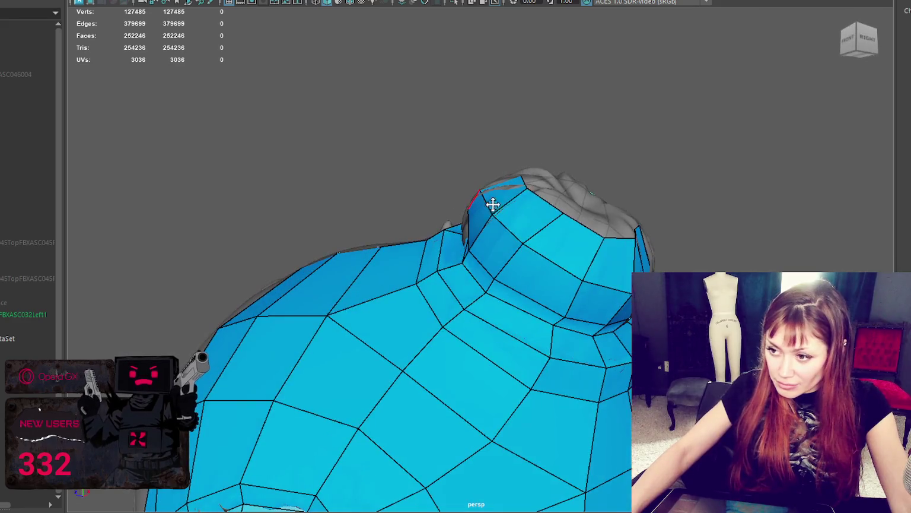
pyautogui.keyDown('alt'); pyautogui.moveTo(425, 206); pyautogui.dragTo(437, 202); pyautogui.keyUp('alt')
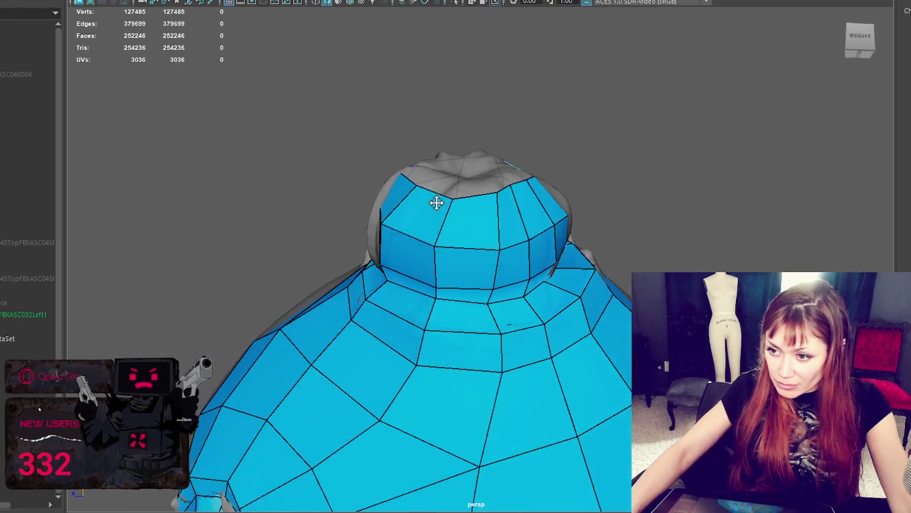
pyautogui.moveTo(376, 218)
pyautogui.keyDown('alt'); pyautogui.mouseDown()
pyautogui.moveTo(579, 246)
pyautogui.moveTo(508, 262)
pyautogui.moveTo(610, 318)
pyautogui.moveTo(592, 327)
pyautogui.moveTo(513, 315)
pyautogui.moveTo(468, 373)
pyautogui.mouseUp(); pyautogui.keyUp('alt')
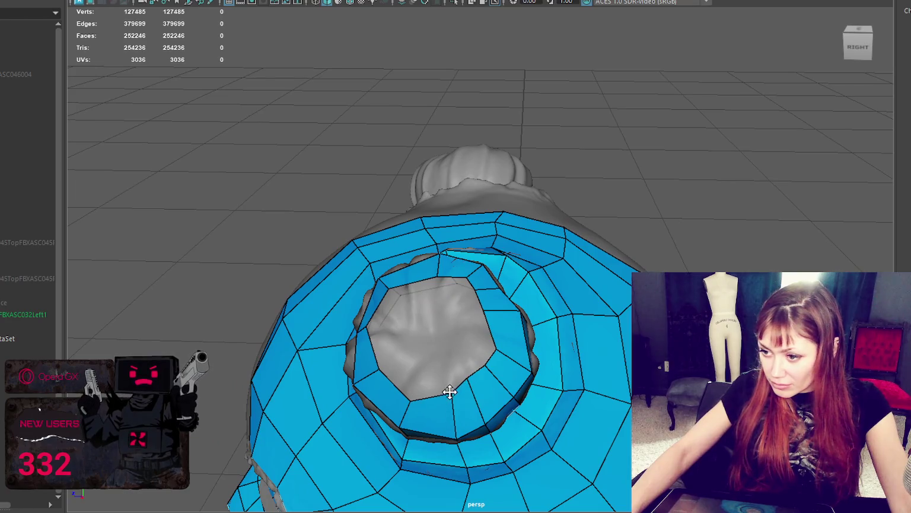
pyautogui.moveTo(393, 331)
pyautogui.keyDown('alt'); pyautogui.mouseDown()
pyautogui.moveTo(473, 335)
pyautogui.moveTo(445, 342)
pyautogui.mouseUp(); pyautogui.keyUp('alt')
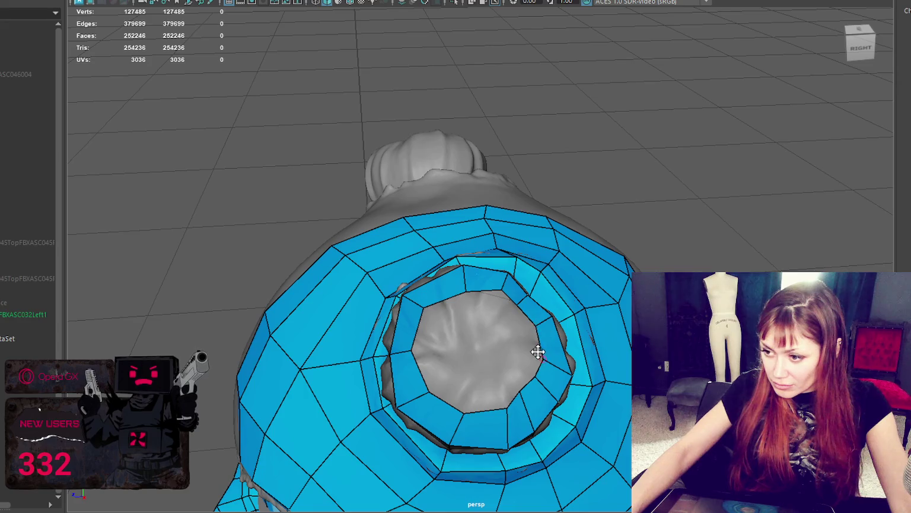
# - Add quads in the upper inner ring, deleting one unwanted quad
pyautogui.keyDown('shift'); pyautogui.click(519, 347); pyautogui.keyUp('shift')
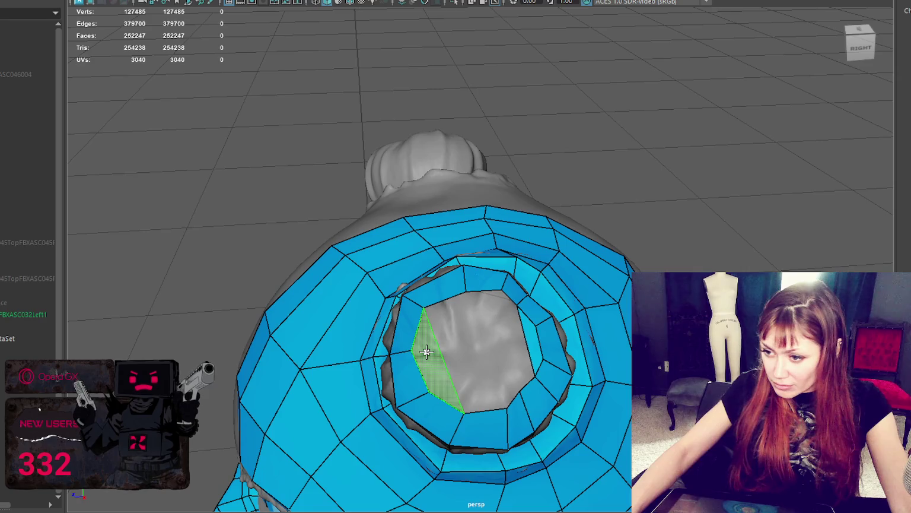
pyautogui.keyDown('ctrl'); pyautogui.keyDown('shift'); pyautogui.click(470, 341); pyautogui.keyUp('shift'); pyautogui.keyUp('ctrl')
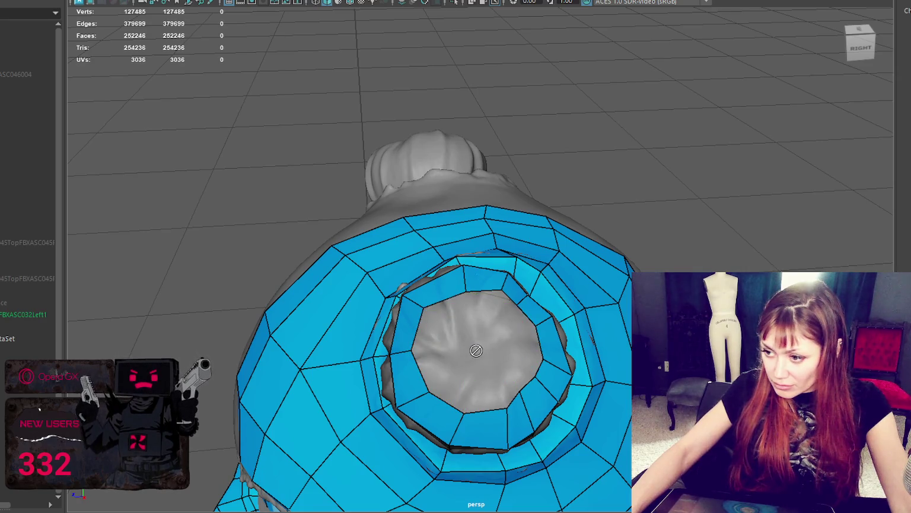
pyautogui.keyDown('shift'); pyautogui.click(466, 318); pyautogui.keyUp('shift')
pyautogui.keyDown('shift'); pyautogui.click(484, 306); pyautogui.keyUp('shift')
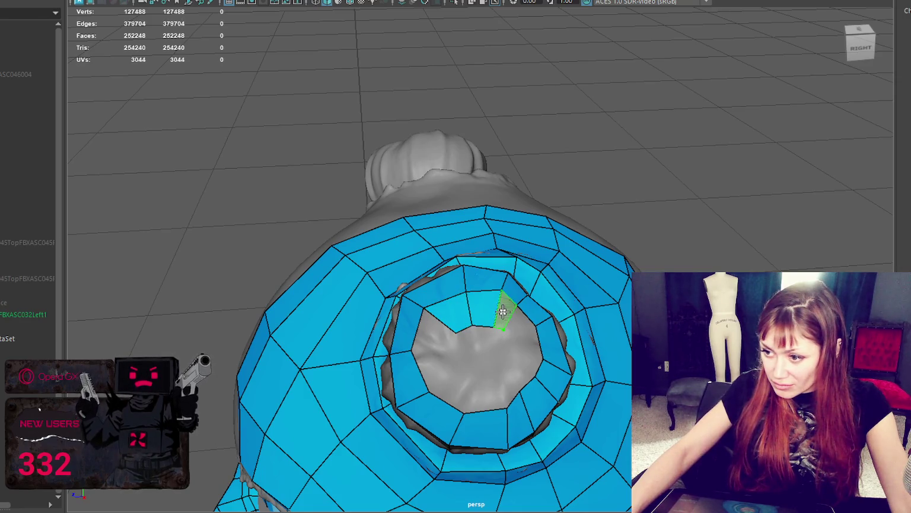
pyautogui.keyDown('shift'); pyautogui.click(502, 311); pyautogui.keyUp('shift')
pyautogui.keyDown('shift'); pyautogui.click(522, 322); pyautogui.keyUp('shift')
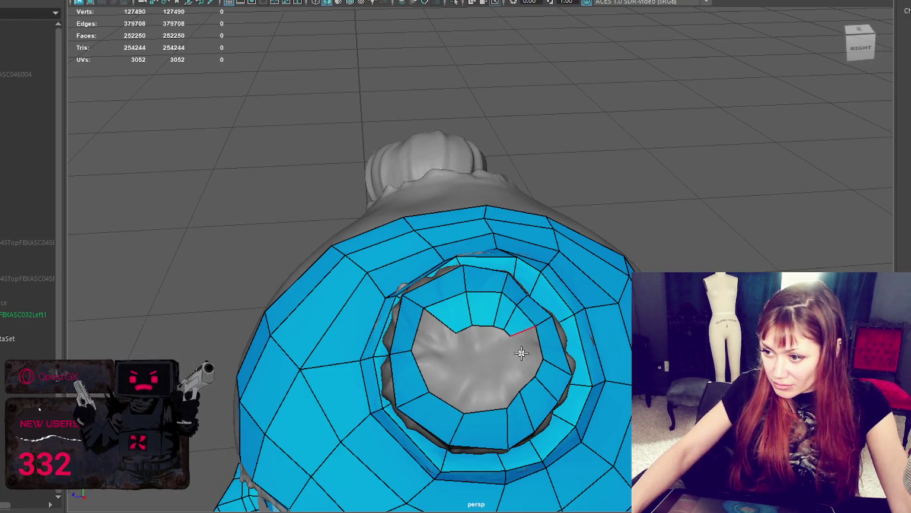
# - Fill the right, lower and upper-left areas of the bun hole with quads
pyautogui.keyDown('shift'); pyautogui.click(520, 356); pyautogui.keyUp('shift')
pyautogui.keyDown('shift'); pyautogui.click(516, 375); pyautogui.keyUp('shift')
pyautogui.keyDown('shift'); pyautogui.click(517, 376); pyautogui.keyUp('shift')
pyautogui.keyDown('shift'); pyautogui.click(502, 384); pyautogui.keyUp('shift')
pyautogui.keyDown('shift'); pyautogui.click(478, 386); pyautogui.keyUp('shift')
pyautogui.keyDown('shift'); pyautogui.click(454, 374); pyautogui.keyUp('shift')
pyautogui.keyDown('shift'); pyautogui.click(438, 368); pyautogui.keyUp('shift')
pyautogui.keyDown('shift'); pyautogui.click(429, 327); pyautogui.keyUp('shift')
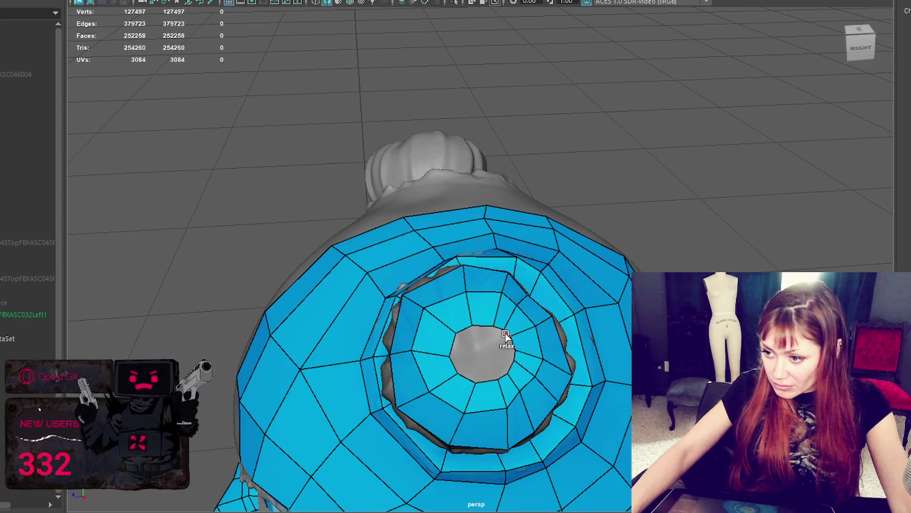
# - Close the last remaining hole at the bun's right edge with quads
pyautogui.moveTo(539, 370)
pyautogui.keyDown('alt'); pyautogui.mouseDown()
pyautogui.moveTo(563, 361)
pyautogui.moveTo(570, 330)
pyautogui.mouseUp(); pyautogui.keyUp('alt')
pyautogui.keyDown('shift'); pyautogui.click(538, 282); pyautogui.keyUp('shift')
pyautogui.keyDown('shift'); pyautogui.click(528, 284); pyautogui.keyUp('shift')
pyautogui.keyDown('shift'); pyautogui.click(503, 286); pyautogui.keyUp('shift')
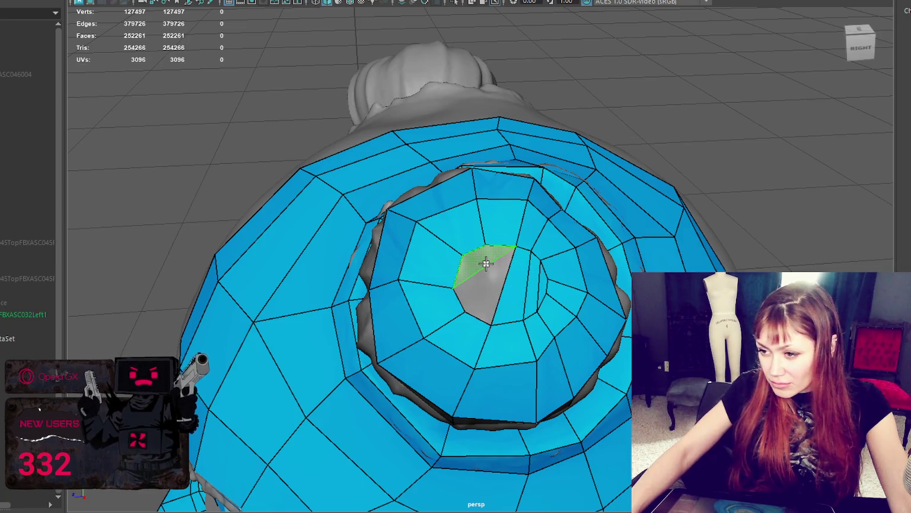
pyautogui.keyDown('shift'); pyautogui.click(482, 264); pyautogui.keyUp('shift')
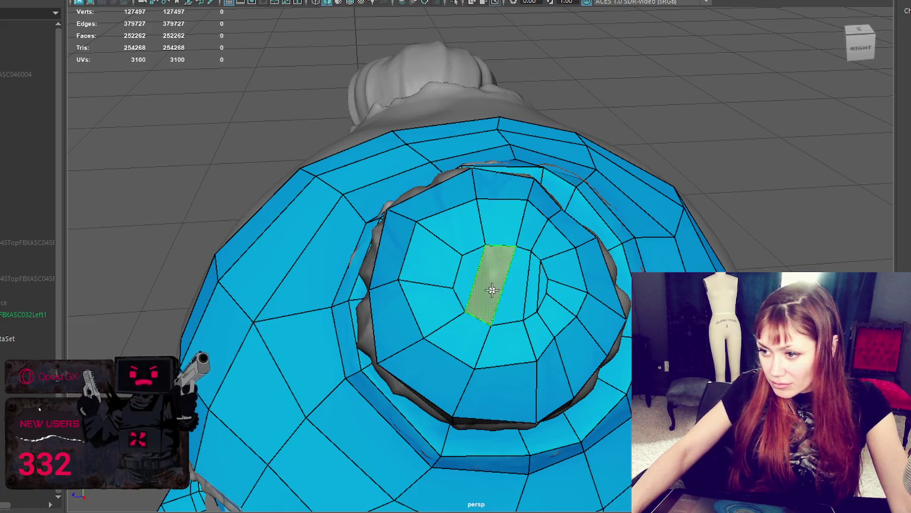
pyautogui.keyDown('shift'); pyautogui.click(488, 283); pyautogui.keyUp('shift')
# - Orbit back to the front of the head and frame it with F
pyautogui.keyDown('alt'); pyautogui.moveTo(544, 292); pyautogui.dragTo(787, 246); pyautogui.keyUp('alt')
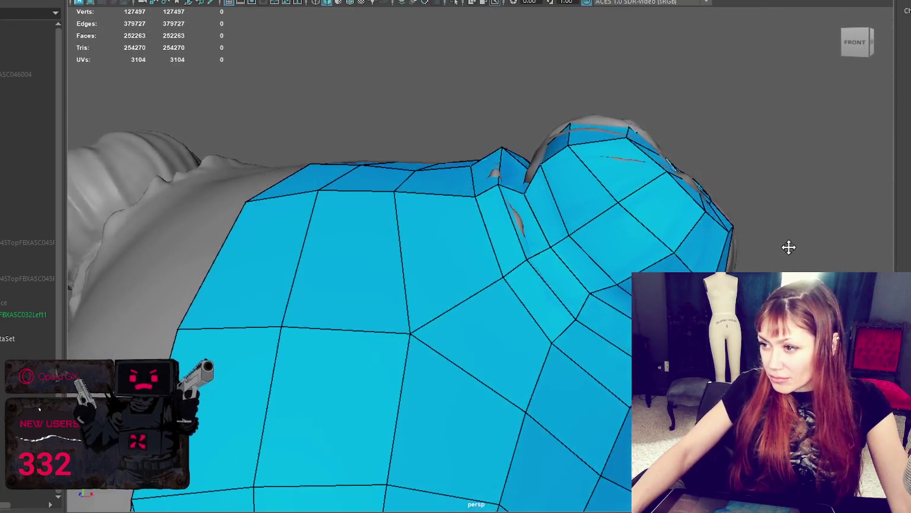
pyautogui.keyDown('alt'); pyautogui.moveTo(788, 246); pyautogui.dragTo(651, 257, button='right'); pyautogui.keyUp('alt')
pyautogui.keyDown('alt'); pyautogui.moveTo(651, 258); pyautogui.dragTo(685, 248); pyautogui.keyUp('alt')
pyautogui.moveTo(655, 260)
pyautogui.keyDown('alt'); pyautogui.mouseDown(button='right')
pyautogui.moveTo(611, 301)
pyautogui.moveTo(606, 242)
pyautogui.mouseUp(button='right'); pyautogui.keyUp('alt')
pyautogui.press('f')
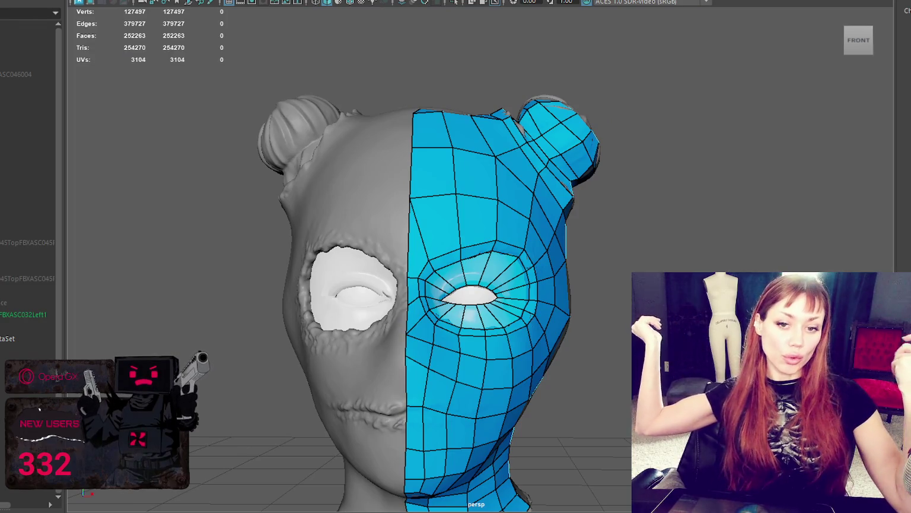
pyautogui.scroll(5, 614, 342)
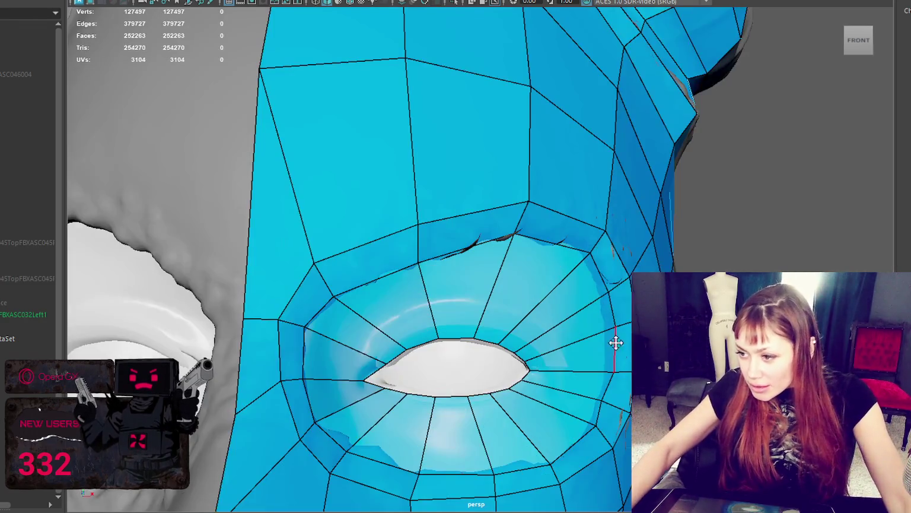
# - Insert a new edge loop around the eye and slide it upward
pyautogui.keyDown('ctrl'); pyautogui.click(545, 298); pyautogui.keyUp('ctrl')
pyautogui.hotkey('ctrl', 'z')
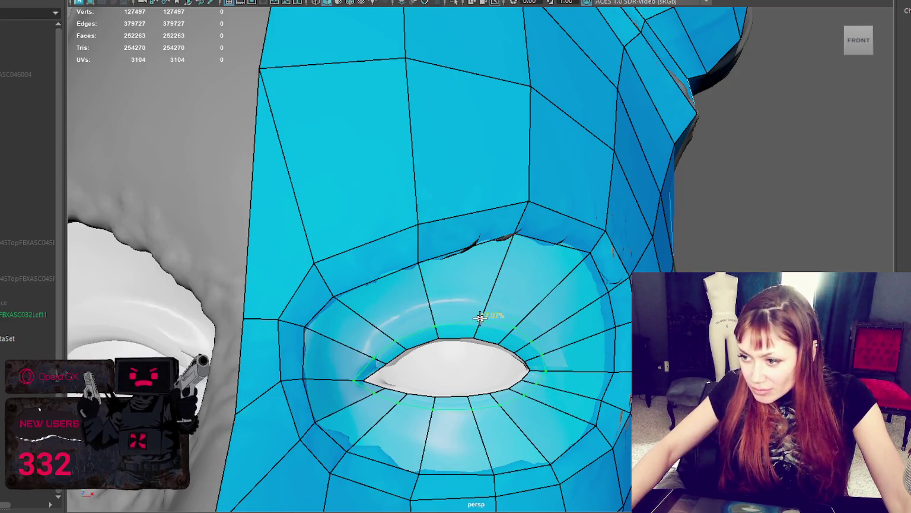
pyautogui.keyDown('ctrl'); pyautogui.click(496, 306); pyautogui.keyUp('ctrl')
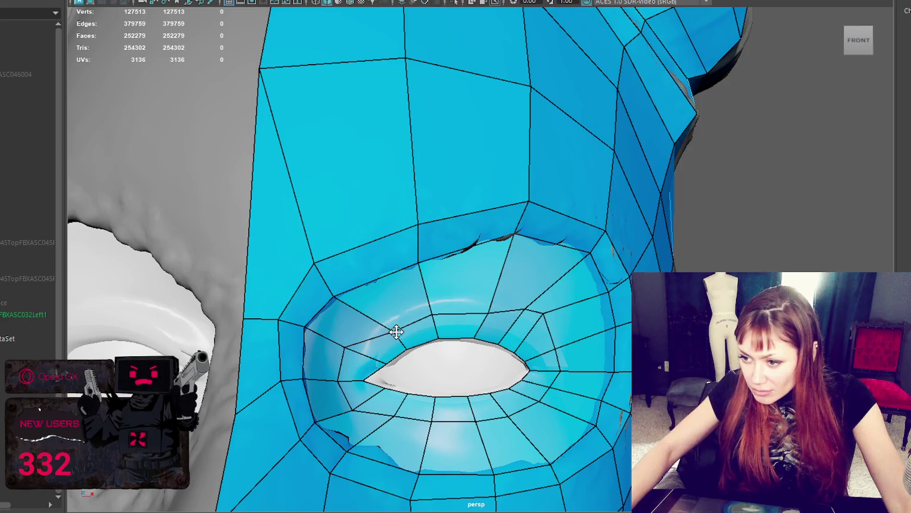
pyautogui.moveTo(374, 313)
pyautogui.mouseDown(button='middle')
pyautogui.moveTo(433, 309)
pyautogui.moveTo(427, 291)
pyautogui.moveTo(488, 309)
pyautogui.moveTo(493, 283)
pyautogui.mouseUp(button='middle')
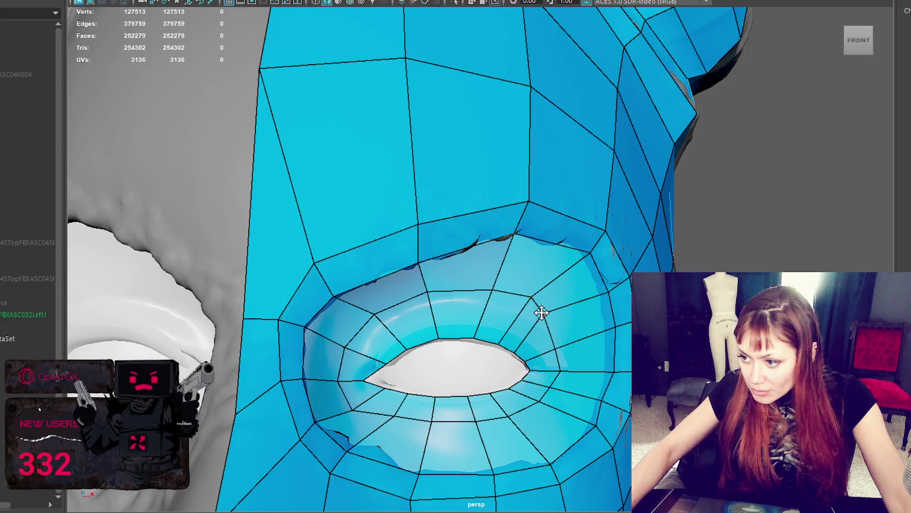
pyautogui.moveTo(553, 348)
pyautogui.keyDown('alt'); pyautogui.mouseDown()
pyautogui.moveTo(553, 356)
pyautogui.moveTo(374, 338)
pyautogui.mouseUp(); pyautogui.keyUp('alt')
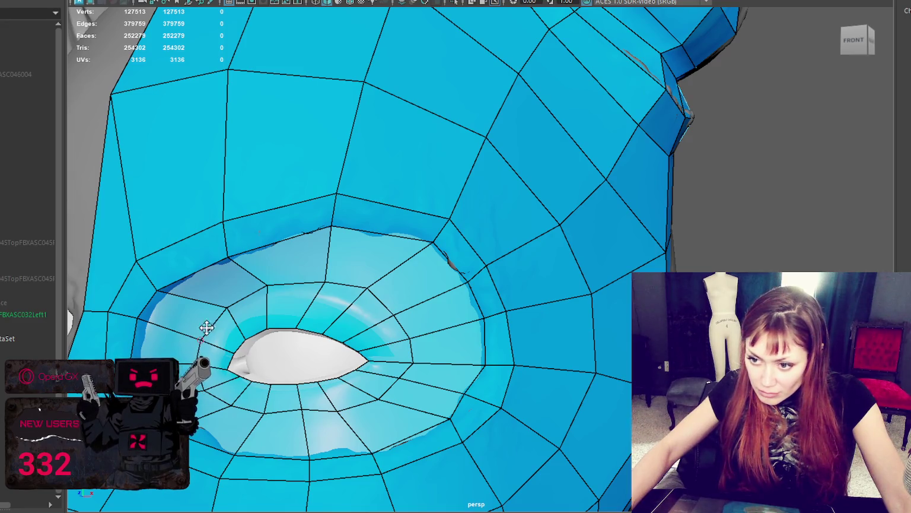
# - Reshape the inner and bottom eye-ring vertices around the opening
pyautogui.moveTo(261, 285); pyautogui.dragTo(251, 295)
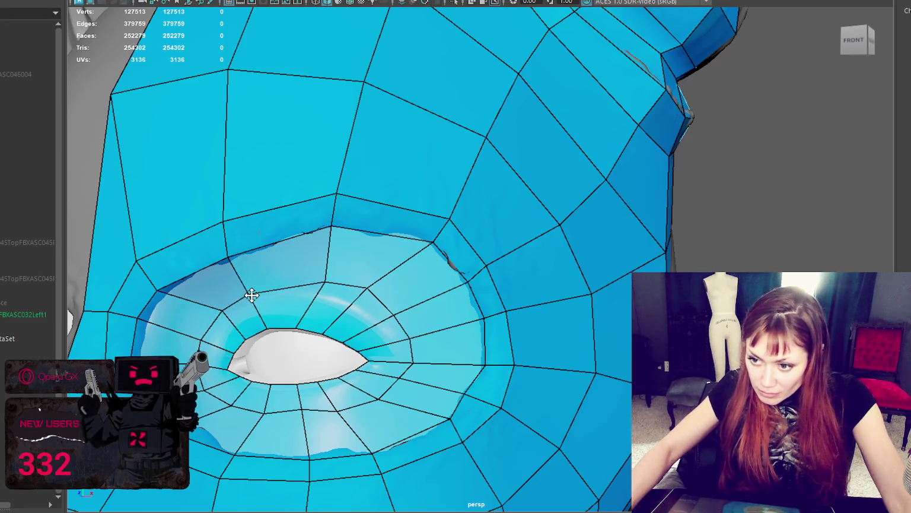
pyautogui.moveTo(333, 277)
pyautogui.mouseDown()
pyautogui.moveTo(315, 285)
pyautogui.moveTo(350, 299)
pyautogui.mouseUp()
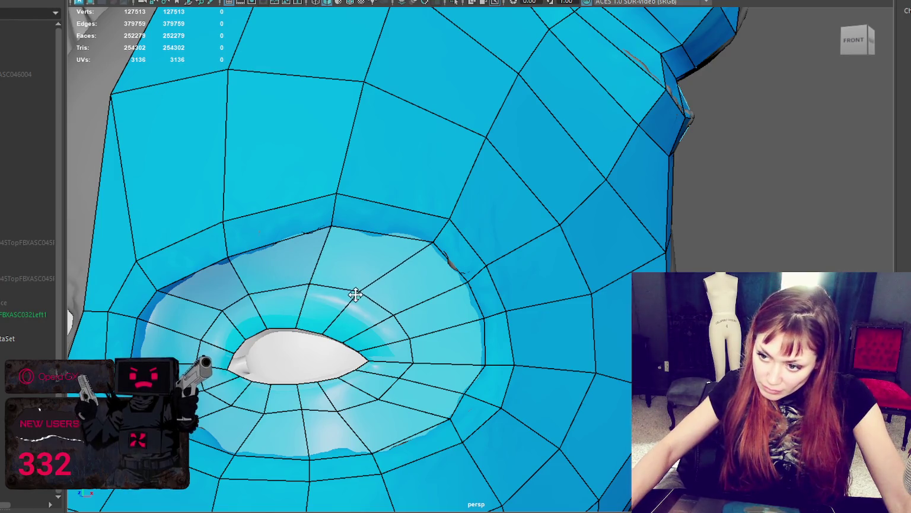
pyautogui.moveTo(304, 408); pyautogui.dragTo(302, 415)
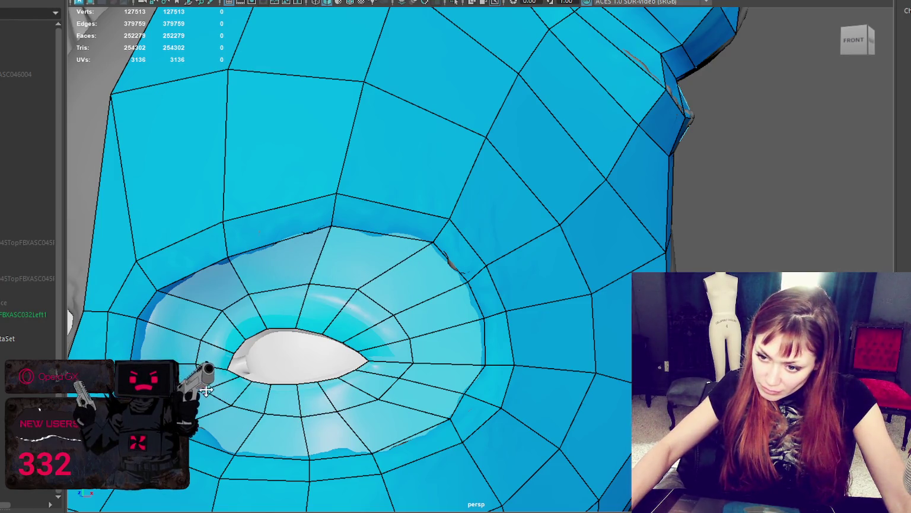
pyautogui.scroll(-10, 240, 362)
pyautogui.keyDown('alt'); pyautogui.moveTo(241, 362); pyautogui.dragTo(202, 380); pyautogui.keyUp('alt')
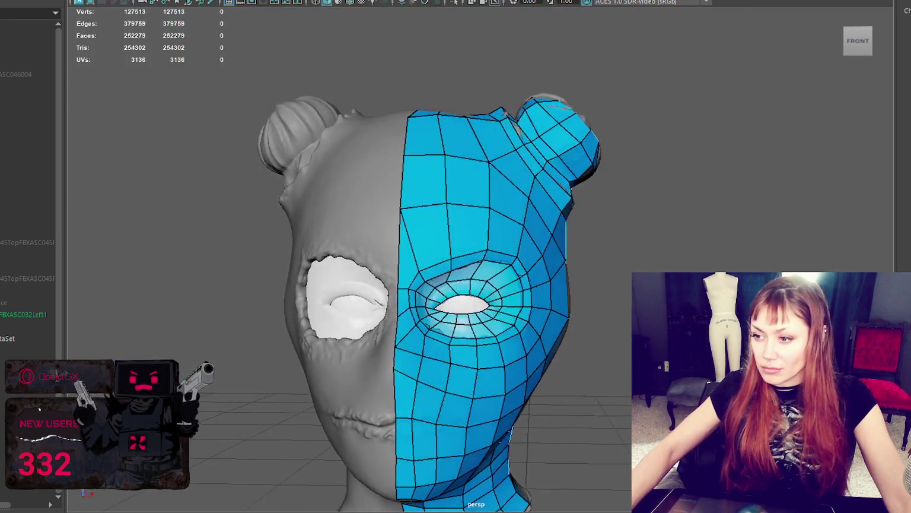
pyautogui.scroll(-5, 413, 326)
pyautogui.moveTo(451, 323)
pyautogui.keyDown('alt'); pyautogui.mouseDown()
pyautogui.moveTo(356, 331)
pyautogui.moveTo(596, 309)
pyautogui.mouseUp(); pyautogui.keyUp('alt')
pyautogui.scroll(2, 596, 309)
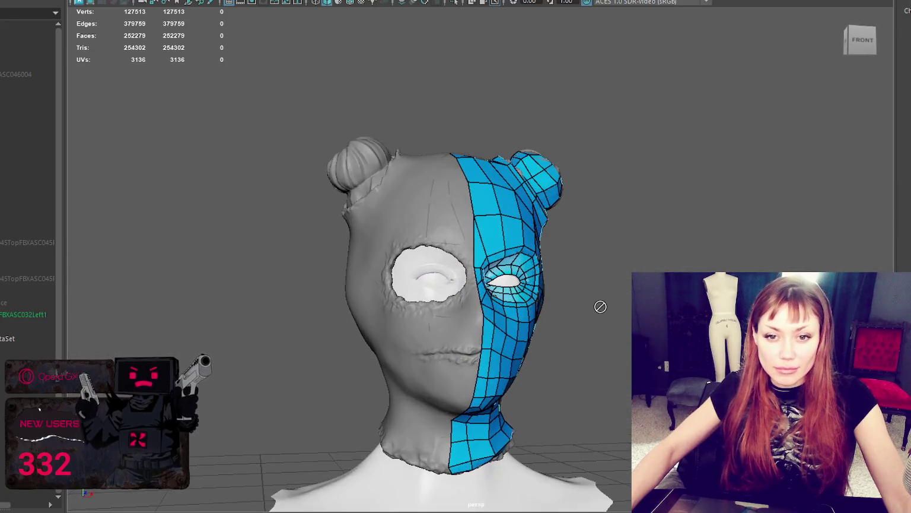
pyautogui.scroll(3, 588, 278)
pyautogui.scroll(2, 593, 283)
pyautogui.keyDown('alt'); pyautogui.moveTo(604, 284); pyautogui.dragTo(535, 285); pyautogui.keyUp('alt')
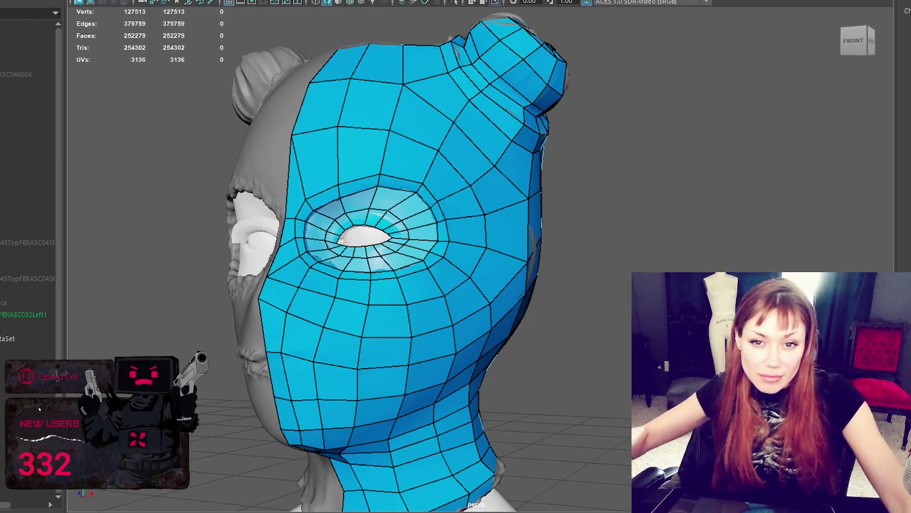
pyautogui.moveTo(618, 425)
pyautogui.keyDown('alt'); pyautogui.mouseDown()
pyautogui.moveTo(575, 339)
pyautogui.moveTo(504, 318)
pyautogui.mouseUp(); pyautogui.keyUp('alt')
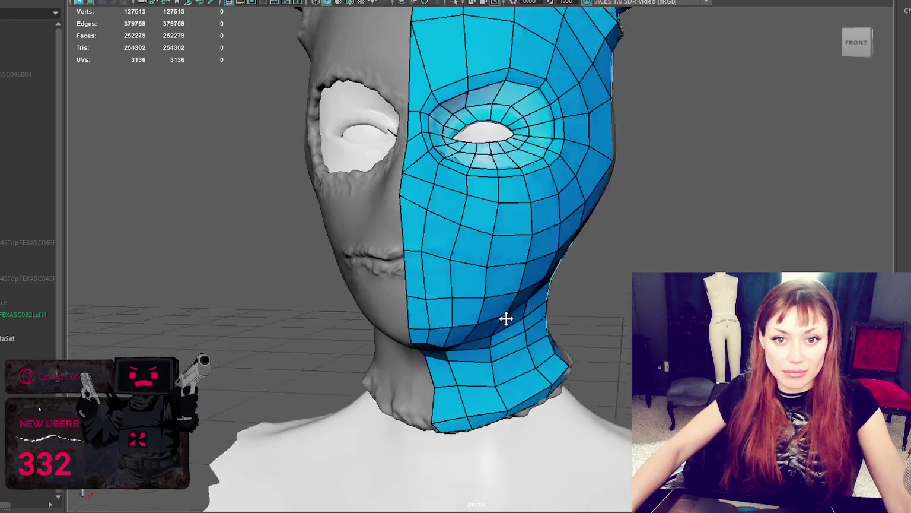
pyautogui.scroll(5, 531, 309)
pyautogui.scroll(3, 549, 277)
pyautogui.scroll(-10, 549, 277)
pyautogui.keyDown('alt'); pyautogui.moveTo(517, 218); pyautogui.dragTo(496, 230); pyautogui.keyUp('alt')
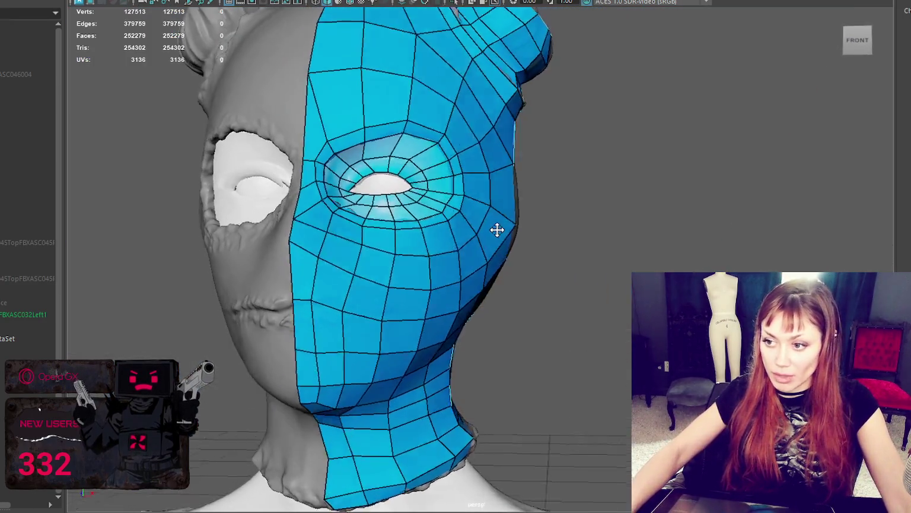
pyautogui.scroll(3, 497, 230)
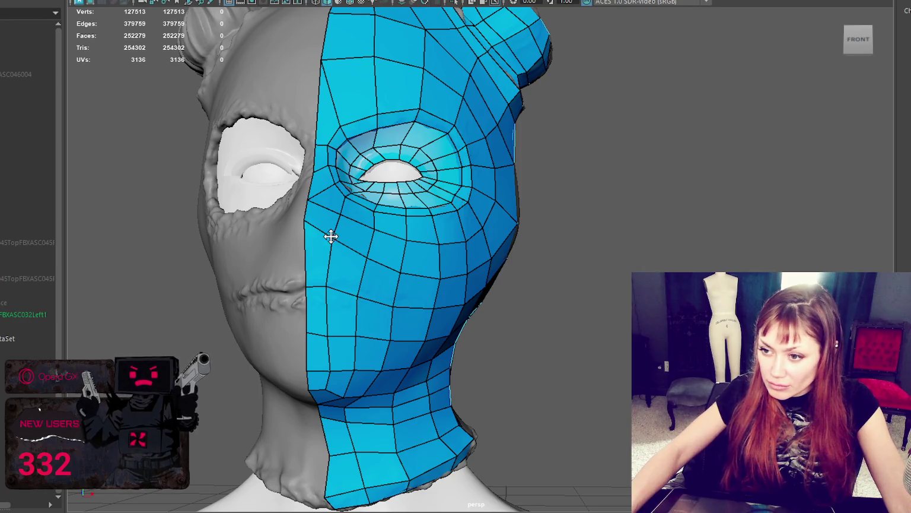
pyautogui.moveTo(305, 221)
pyautogui.keyDown('alt'); pyautogui.mouseDown()
pyautogui.moveTo(373, 236)
pyautogui.moveTo(340, 249)
pyautogui.mouseUp(); pyautogui.keyUp('alt')
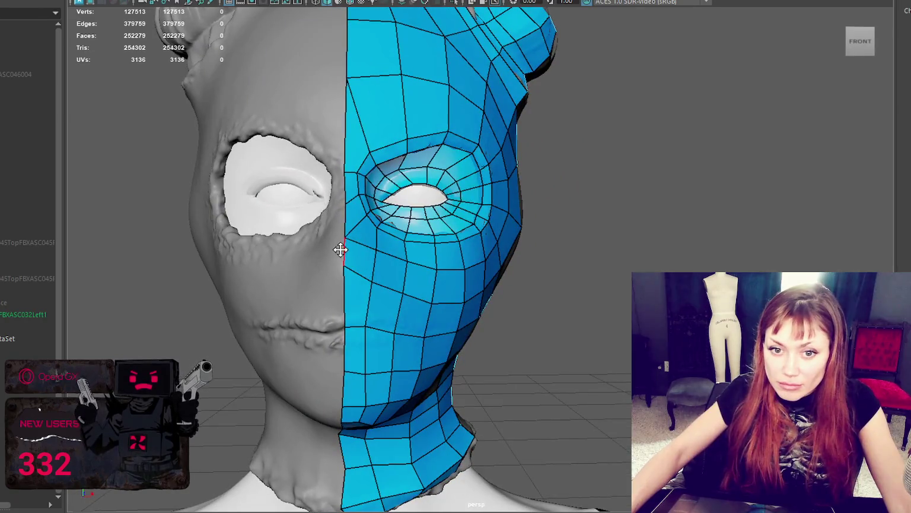
pyautogui.keyDown('alt'); pyautogui.moveTo(347, 249); pyautogui.dragTo(405, 252, button='middle'); pyautogui.keyUp('alt')
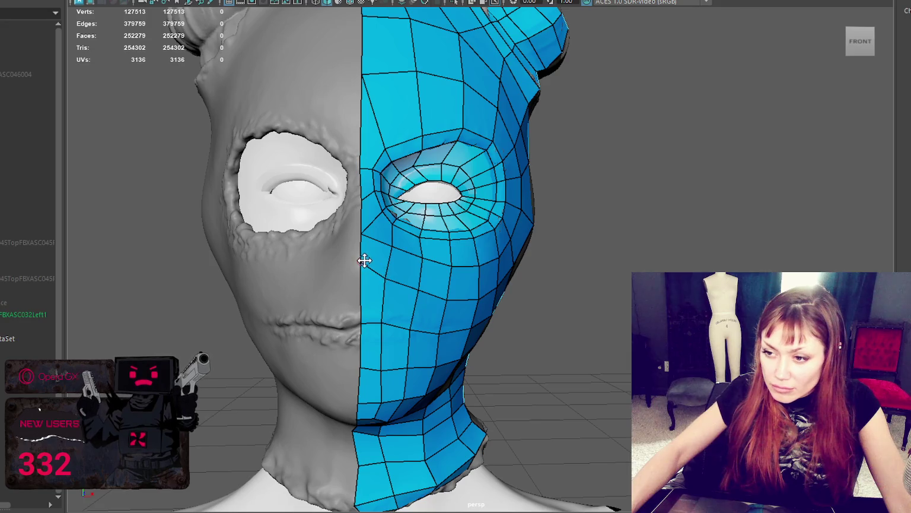
pyautogui.moveTo(363, 266)
pyautogui.keyDown('alt'); pyautogui.mouseDown()
pyautogui.moveTo(400, 264)
pyautogui.moveTo(386, 281)
pyautogui.mouseUp(); pyautogui.keyUp('alt')
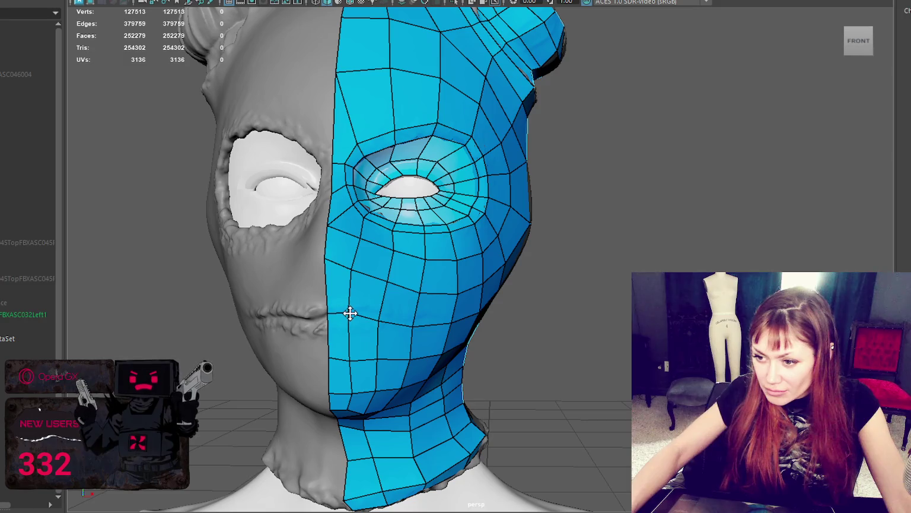
pyautogui.moveTo(349, 354)
pyautogui.keyDown('alt'); pyautogui.mouseDown()
pyautogui.moveTo(401, 286)
pyautogui.moveTo(421, 286)
pyautogui.moveTo(421, 264)
pyautogui.moveTo(519, 366)
pyautogui.mouseUp(); pyautogui.keyUp('alt')
pyautogui.scroll(3, 418, 267)
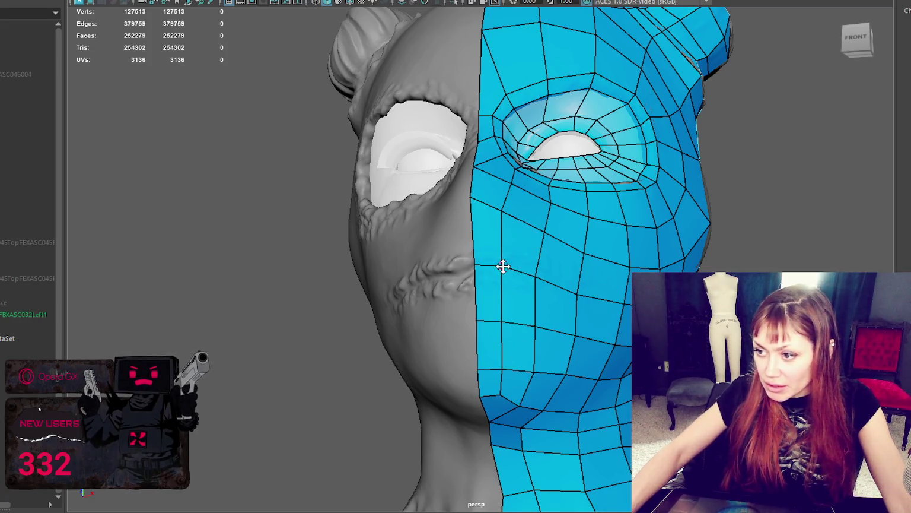
pyautogui.moveTo(539, 272)
pyautogui.keyDown('alt'); pyautogui.mouseDown()
pyautogui.moveTo(642, 268)
pyautogui.moveTo(620, 270)
pyautogui.moveTo(613, 289)
pyautogui.moveTo(613, 190)
pyautogui.moveTo(471, 227)
pyautogui.moveTo(539, 115)
pyautogui.moveTo(557, 270)
pyautogui.moveTo(508, 337)
pyautogui.mouseUp(); pyautogui.keyUp('alt')
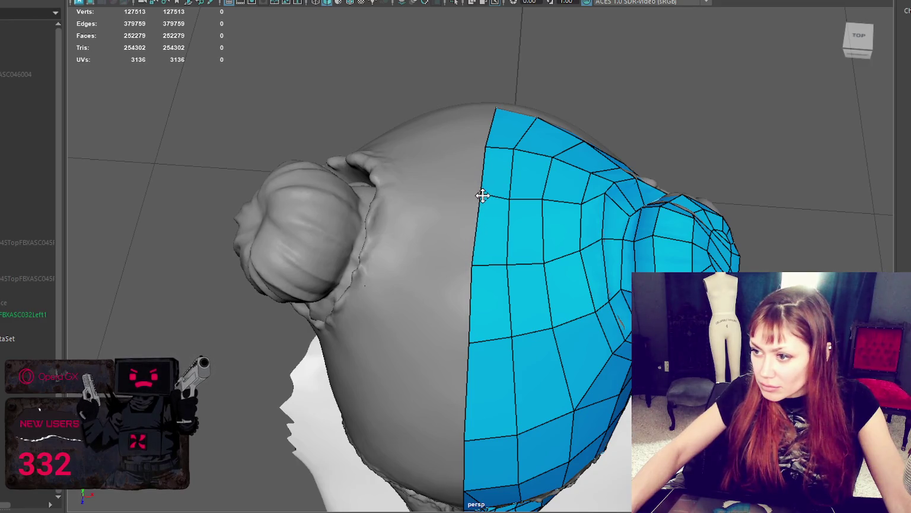
# - Reposition several vertices on the back of the head to follow the sculpt
pyautogui.moveTo(606, 201)
pyautogui.keyDown('alt'); pyautogui.mouseDown()
pyautogui.moveTo(626, 148)
pyautogui.moveTo(606, 134)
pyautogui.moveTo(577, 143)
pyautogui.mouseUp(); pyautogui.keyUp('alt')
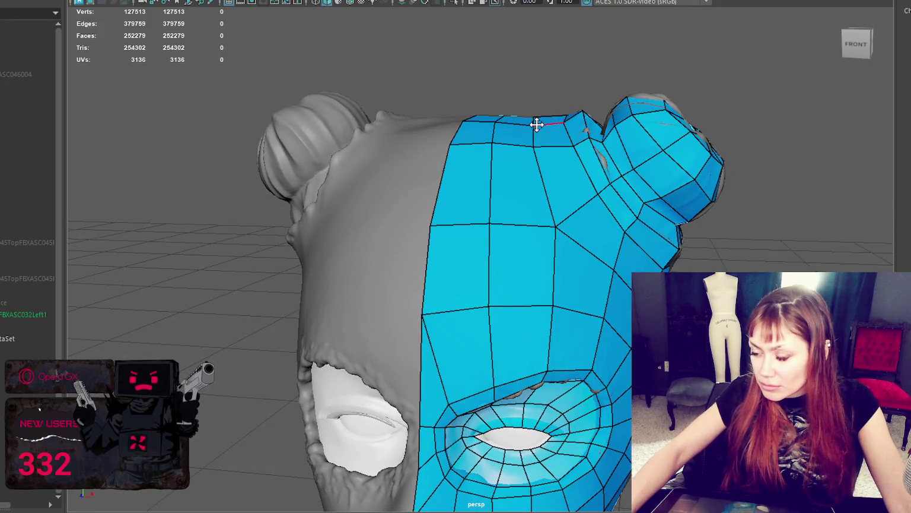
pyautogui.moveTo(539, 146)
pyautogui.keyDown('alt'); pyautogui.mouseDown()
pyautogui.moveTo(564, 126)
pyautogui.moveTo(335, 149)
pyautogui.moveTo(329, 167)
pyautogui.moveTo(348, 181)
pyautogui.moveTo(334, 169)
pyautogui.mouseUp(); pyautogui.keyUp('alt')
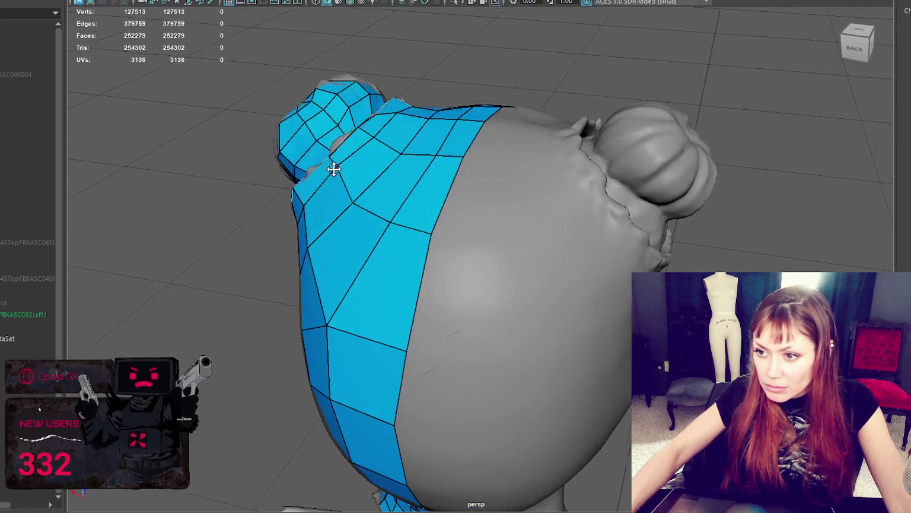
pyautogui.moveTo(358, 129)
pyautogui.keyDown('alt'); pyautogui.mouseDown()
pyautogui.moveTo(419, 142)
pyautogui.moveTo(338, 157)
pyautogui.moveTo(386, 152)
pyautogui.moveTo(370, 150)
pyautogui.mouseUp(); pyautogui.keyUp('alt')
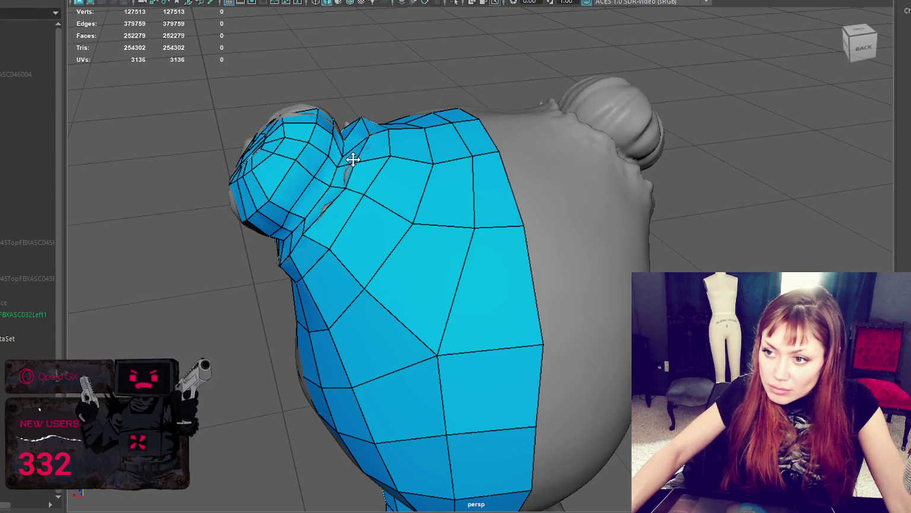
pyautogui.moveTo(305, 234)
pyautogui.mouseDown()
pyautogui.moveTo(317, 221)
pyautogui.moveTo(313, 228)
pyautogui.mouseUp()
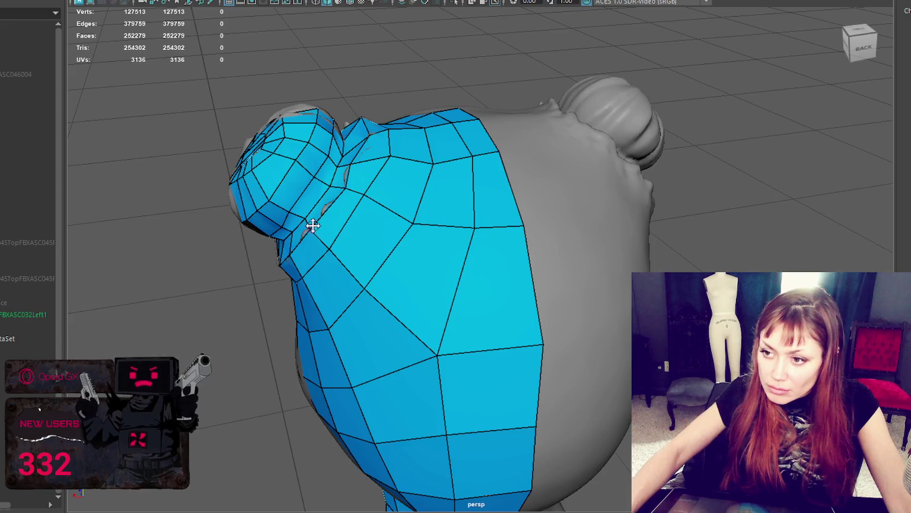
pyautogui.moveTo(343, 188); pyautogui.dragTo(380, 153)
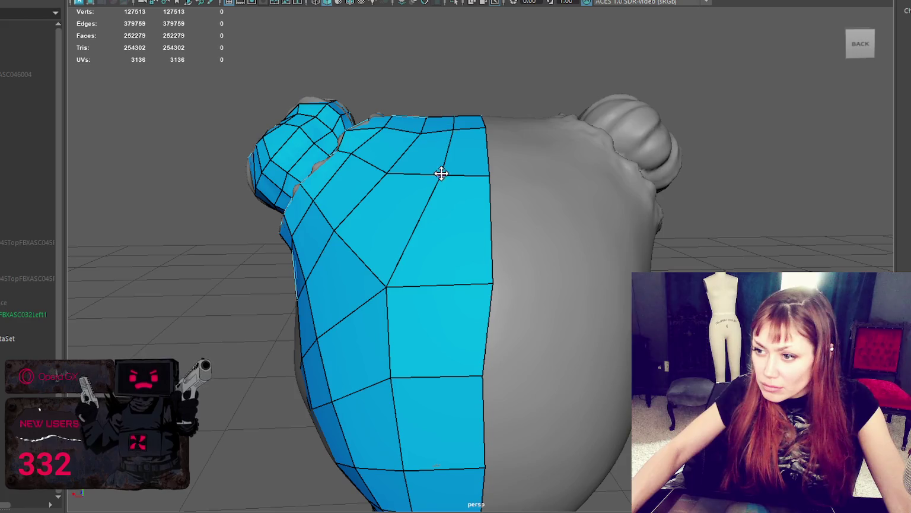
pyautogui.moveTo(389, 173); pyautogui.dragTo(385, 172)
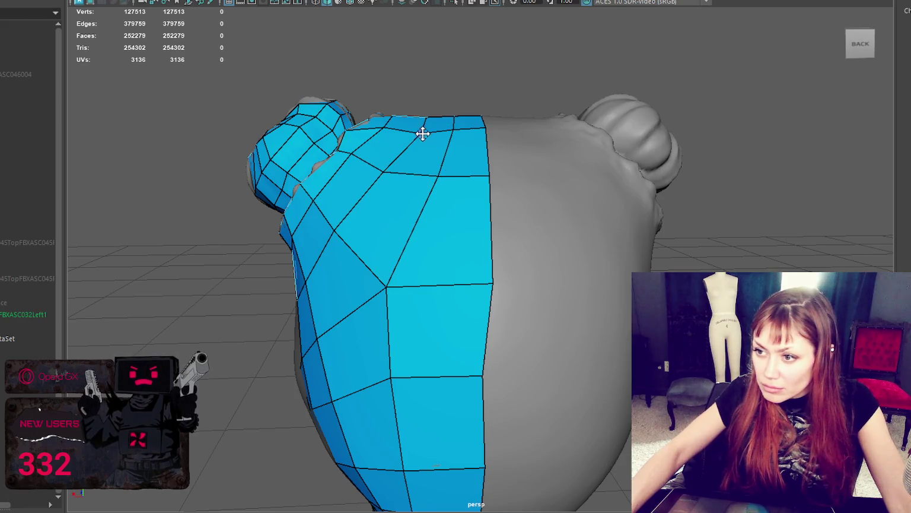
# - Orbit around the head to check the retopology from behind and both sides
pyautogui.moveTo(476, 185)
pyautogui.keyDown('alt'); pyautogui.mouseDown()
pyautogui.moveTo(469, 189)
pyautogui.moveTo(550, 185)
pyautogui.mouseUp(); pyautogui.keyUp('alt')
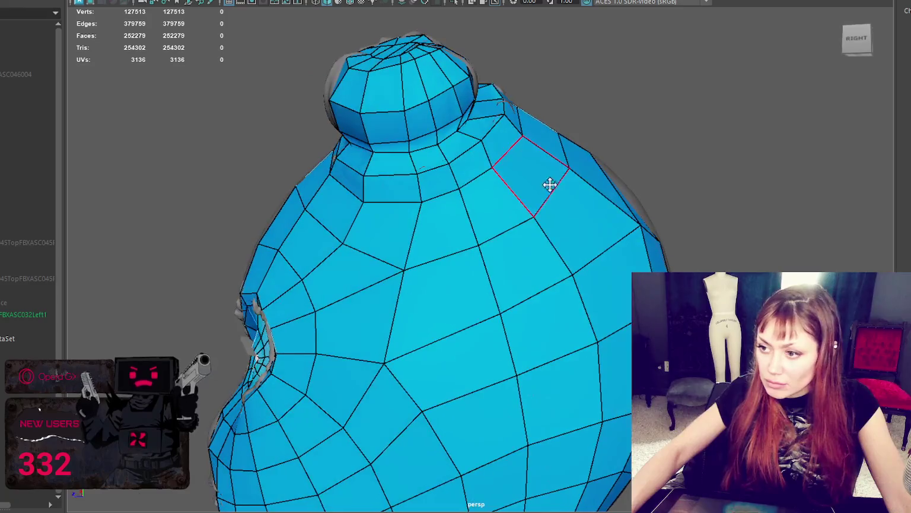
pyautogui.scroll(-2, 537, 217)
pyautogui.keyDown('alt'); pyautogui.moveTo(551, 216); pyautogui.dragTo(549, 215); pyautogui.keyUp('alt')
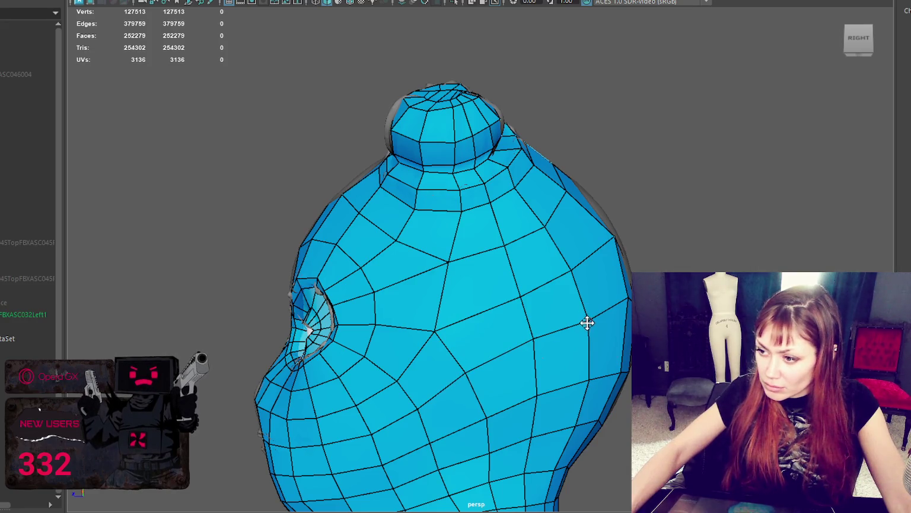
pyautogui.moveTo(587, 317)
pyautogui.keyDown('alt'); pyautogui.mouseDown()
pyautogui.moveTo(610, 305)
pyautogui.moveTo(586, 340)
pyautogui.moveTo(528, 346)
pyautogui.moveTo(474, 336)
pyautogui.moveTo(457, 350)
pyautogui.mouseUp(); pyautogui.keyUp('alt')
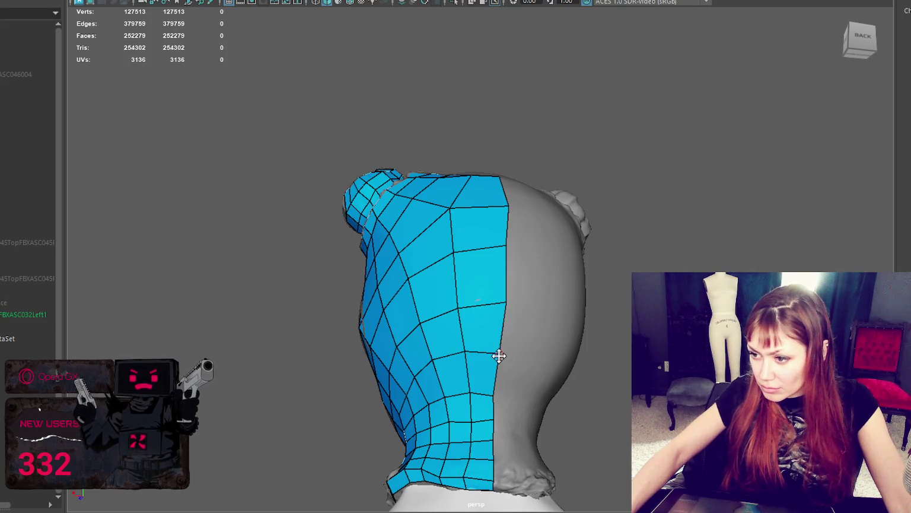
pyautogui.moveTo(497, 349)
pyautogui.keyDown('alt'); pyautogui.mouseDown()
pyautogui.moveTo(533, 346)
pyautogui.moveTo(326, 372)
pyautogui.moveTo(491, 418)
pyautogui.mouseUp(); pyautogui.keyUp('alt')
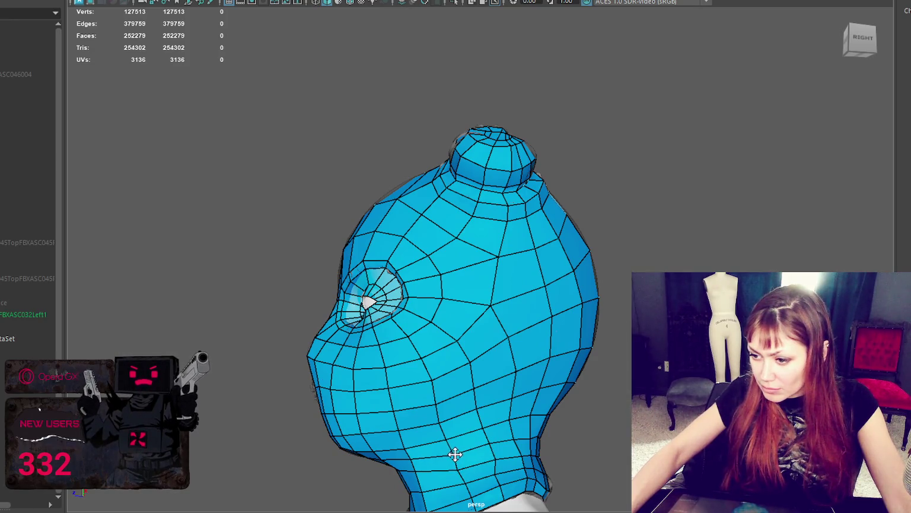
pyautogui.keyDown('alt'); pyautogui.moveTo(469, 461); pyautogui.dragTo(475, 434); pyautogui.keyUp('alt')
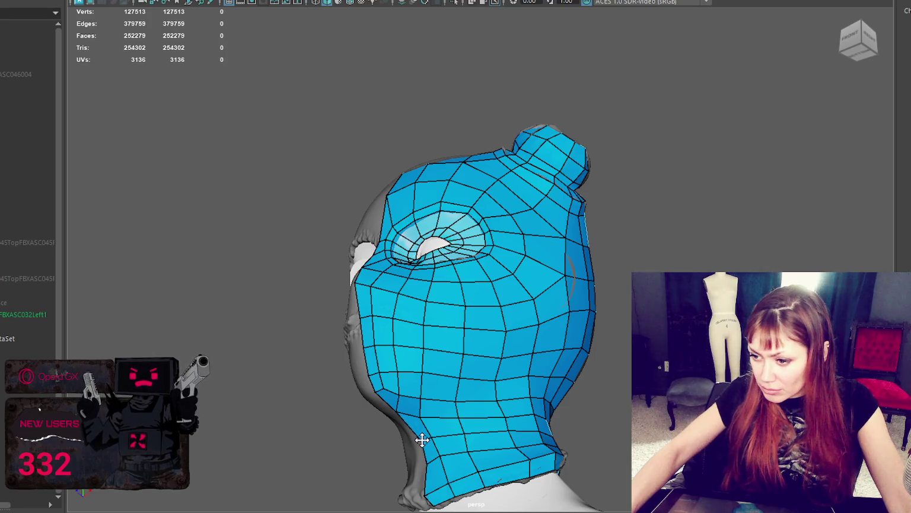
pyautogui.moveTo(421, 438)
pyautogui.keyDown('alt'); pyautogui.mouseDown()
pyautogui.moveTo(598, 431)
pyautogui.moveTo(534, 419)
pyautogui.mouseUp(); pyautogui.keyUp('alt')
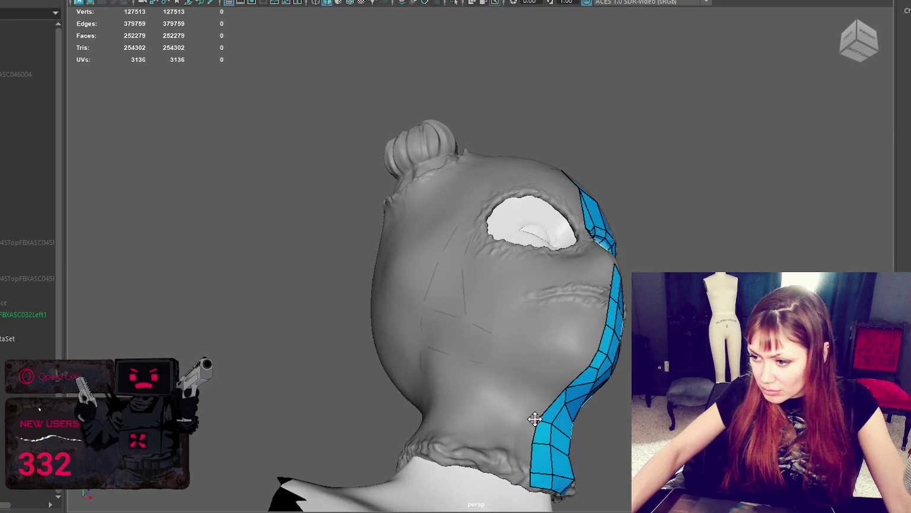
pyautogui.moveTo(572, 389)
pyautogui.keyDown('alt'); pyautogui.mouseDown()
pyautogui.moveTo(557, 462)
pyautogui.moveTo(610, 412)
pyautogui.moveTo(521, 391)
pyautogui.moveTo(546, 392)
pyautogui.mouseUp(); pyautogui.keyUp('alt')
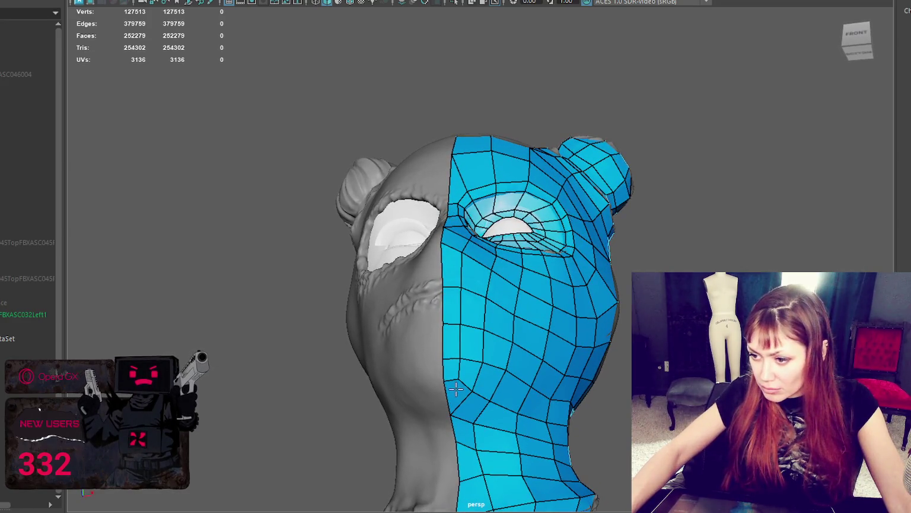
# - Inspect the head from several angles and pull a side-of-head vertex downward
pyautogui.keyDown('alt'); pyautogui.moveTo(509, 382); pyautogui.dragTo(451, 329, button='middle'); pyautogui.keyUp('alt')
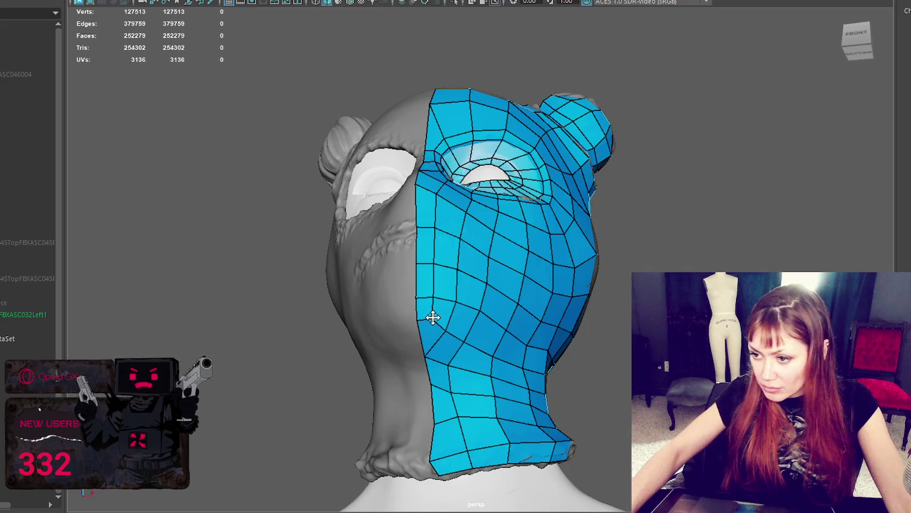
pyautogui.moveTo(432, 319)
pyautogui.keyDown('alt'); pyautogui.mouseDown()
pyautogui.moveTo(387, 319)
pyautogui.moveTo(373, 346)
pyautogui.moveTo(462, 344)
pyautogui.mouseUp(); pyautogui.keyUp('alt')
pyautogui.keyDown('alt'); pyautogui.moveTo(462, 344); pyautogui.dragTo(464, 266, button='right'); pyautogui.keyUp('alt')
pyautogui.scroll(2, 604, 274)
pyautogui.scroll(2, 602, 271)
pyautogui.scroll(2, 588, 266)
pyautogui.keyDown('alt'); pyautogui.moveTo(498, 271); pyautogui.dragTo(503, 247, button='middle'); pyautogui.keyUp('alt')
pyautogui.keyDown('alt'); pyautogui.moveTo(423, 220); pyautogui.dragTo(460, 239, button='middle'); pyautogui.keyUp('alt')
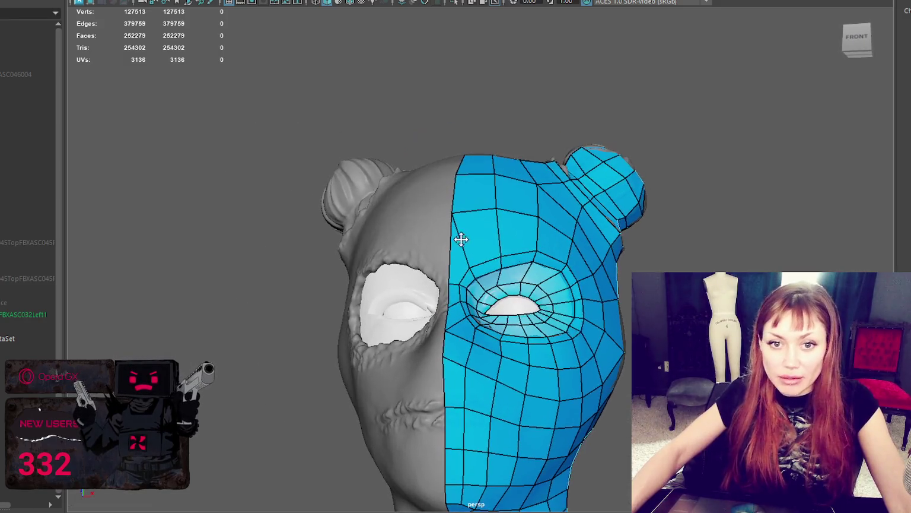
pyautogui.moveTo(535, 259)
pyautogui.keyDown('alt'); pyautogui.mouseDown()
pyautogui.moveTo(537, 297)
pyautogui.moveTo(541, 263)
pyautogui.moveTo(468, 270)
pyautogui.moveTo(451, 255)
pyautogui.mouseUp(); pyautogui.keyUp('alt')
pyautogui.scroll(2, 457, 275)
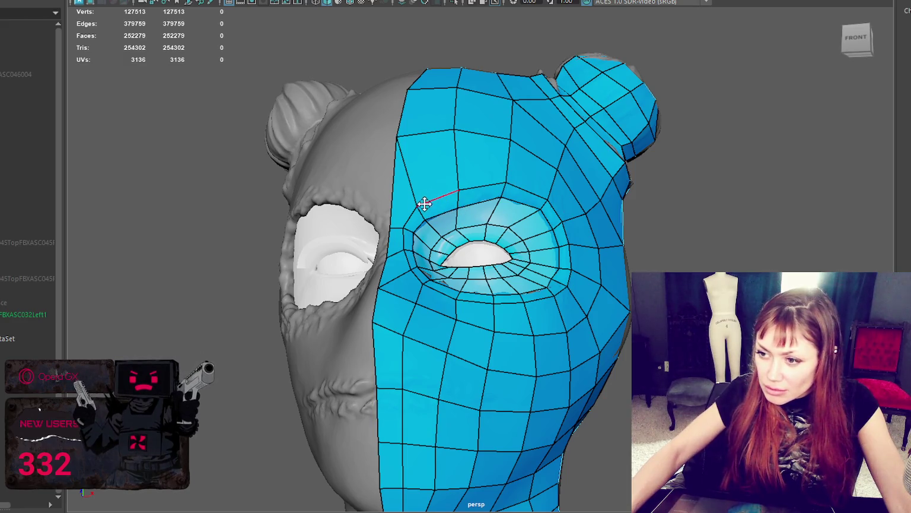
pyautogui.keyDown('alt'); pyautogui.moveTo(421, 206); pyautogui.dragTo(466, 232); pyautogui.keyUp('alt')
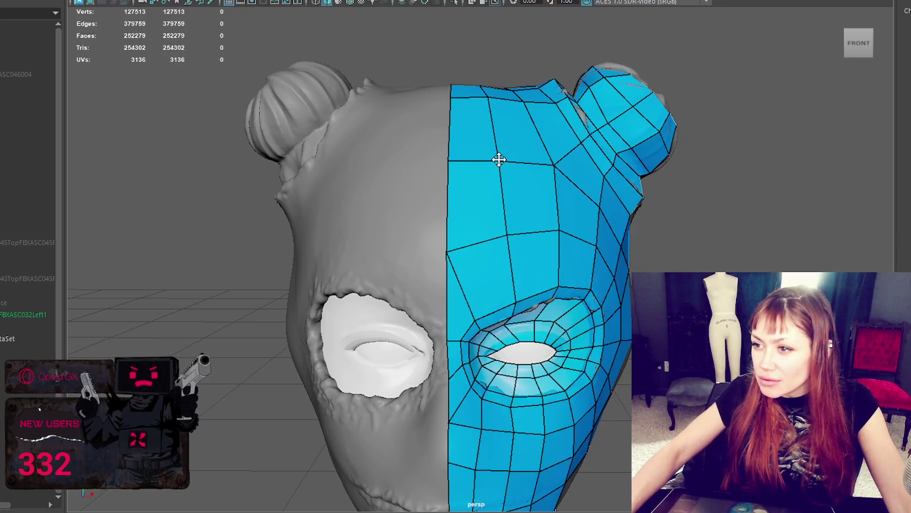
pyautogui.moveTo(448, 165)
pyautogui.keyDown('alt'); pyautogui.mouseDown()
pyautogui.moveTo(468, 189)
pyautogui.moveTo(429, 205)
pyautogui.moveTo(362, 181)
pyautogui.mouseUp(); pyautogui.keyUp('alt')
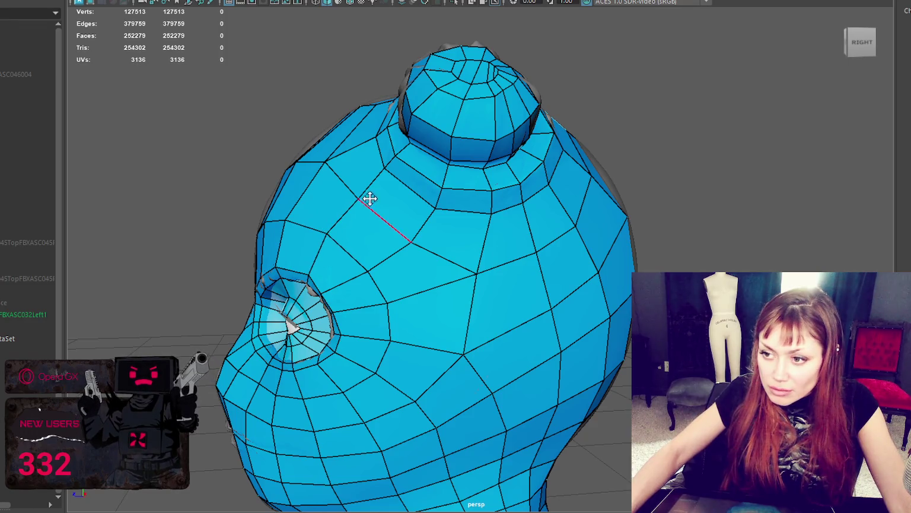
pyautogui.keyDown('alt'); pyautogui.moveTo(362, 194); pyautogui.dragTo(386, 201); pyautogui.keyUp('alt')
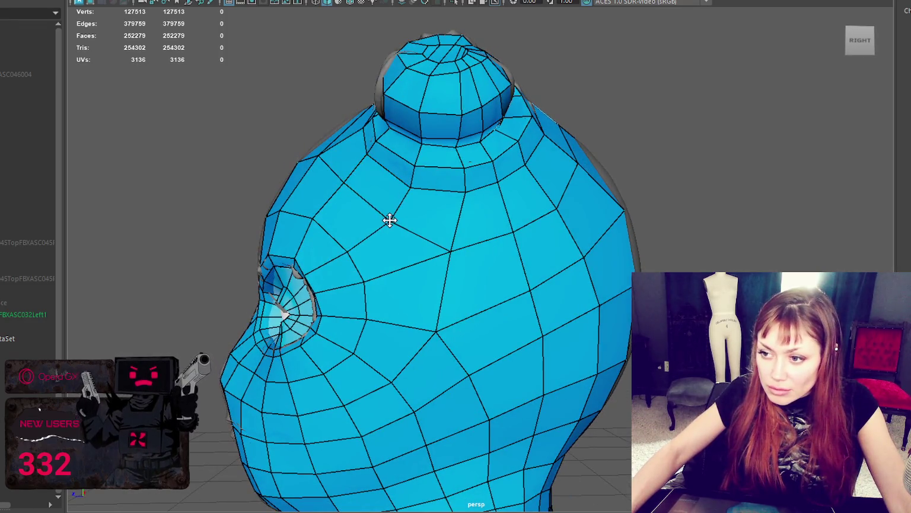
pyautogui.moveTo(446, 247)
pyautogui.mouseDown()
pyautogui.moveTo(445, 255)
pyautogui.moveTo(429, 248)
pyautogui.moveTo(350, 279)
pyautogui.moveTo(440, 322)
pyautogui.moveTo(593, 315)
pyautogui.moveTo(501, 322)
pyautogui.moveTo(481, 300)
pyautogui.mouseUp()
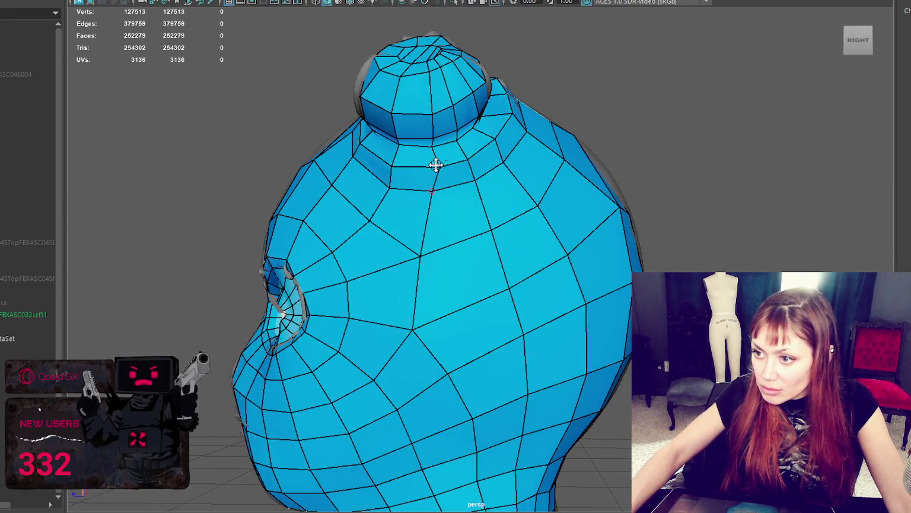
# - Mirror-duplicate the eye into the empty left socket with Ctrl+Shift+D
pyautogui.scroll(-5, 459, 180)
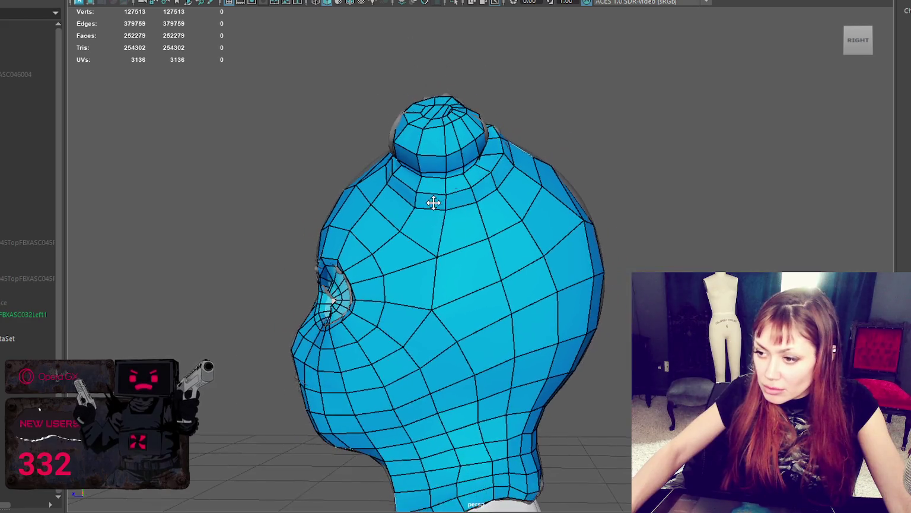
pyautogui.keyDown('alt'); pyautogui.moveTo(433, 202); pyautogui.dragTo(447, 235); pyautogui.keyUp('alt')
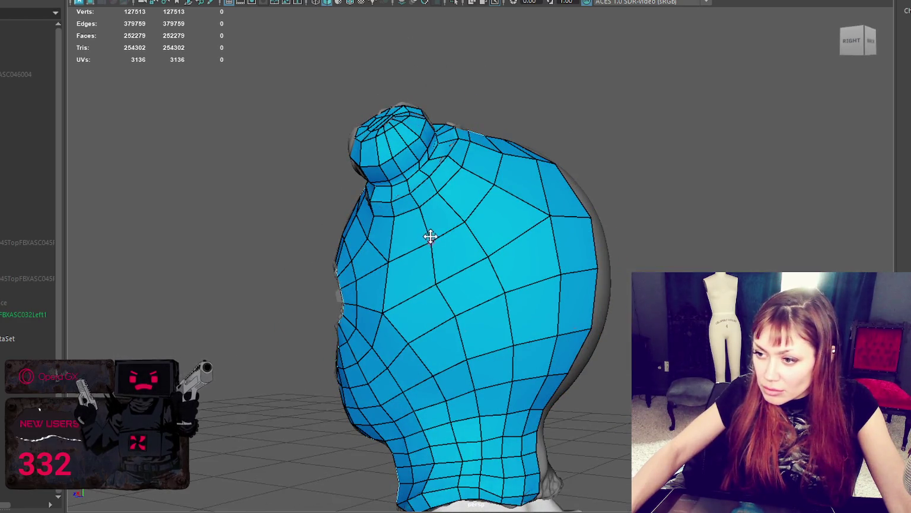
pyautogui.keyDown('alt'); pyautogui.moveTo(480, 298); pyautogui.dragTo(418, 310); pyautogui.keyUp('alt')
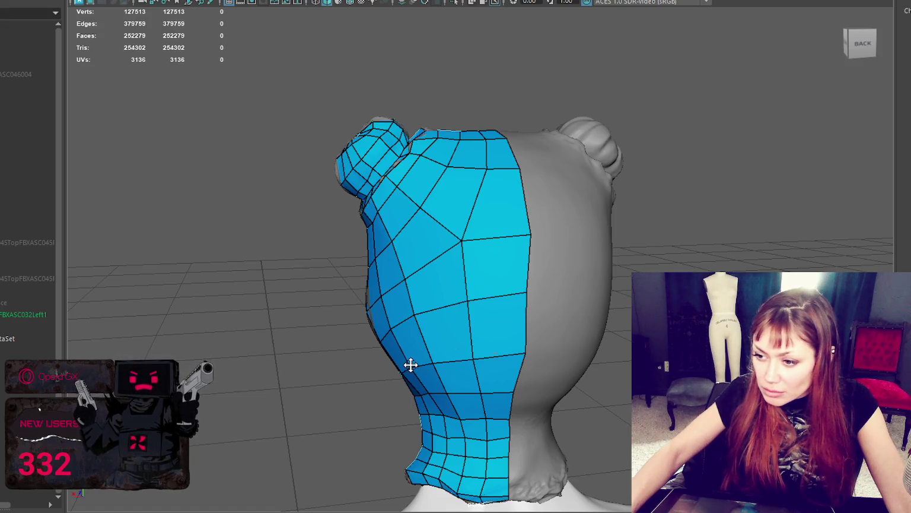
pyautogui.moveTo(412, 365)
pyautogui.keyDown('alt'); pyautogui.mouseDown()
pyautogui.moveTo(437, 336)
pyautogui.moveTo(625, 327)
pyautogui.moveTo(584, 333)
pyautogui.moveTo(503, 320)
pyautogui.moveTo(626, 313)
pyautogui.mouseUp(); pyautogui.keyUp('alt')
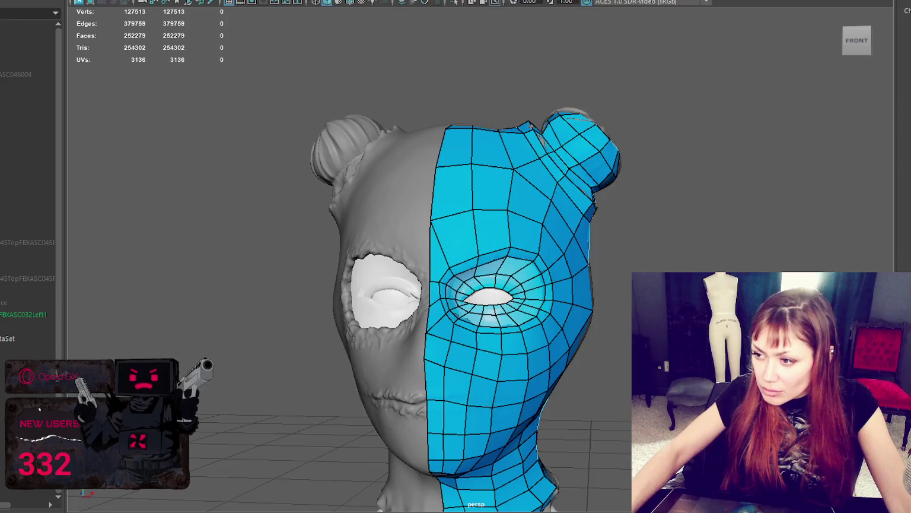
pyautogui.scroll(-1, 602, 315)
pyautogui.scroll(3, 621, 305)
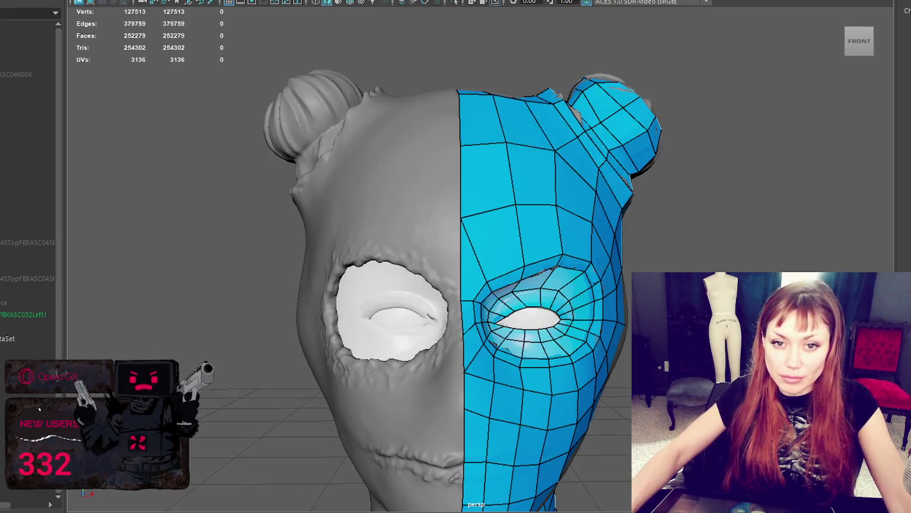
pyautogui.scroll(-1, 585, 250)
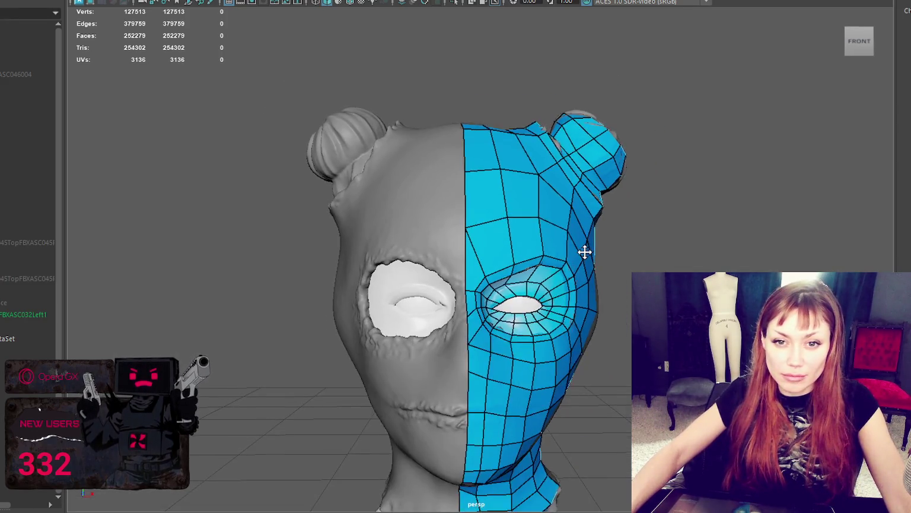
pyautogui.scroll(-1, 598, 248)
pyautogui.click(598, 248)
pyautogui.moveTo(601, 89); pyautogui.dragTo(655, 68, button='right')
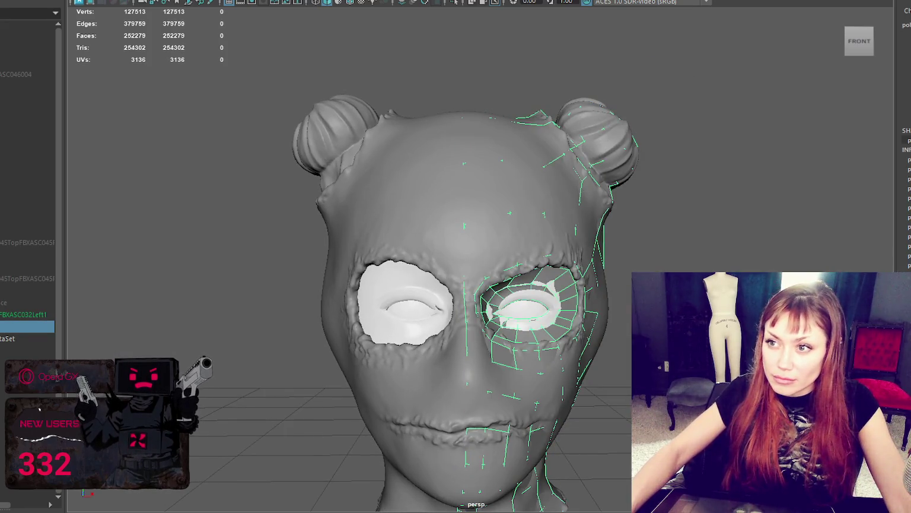
pyautogui.hotkey('ctrl', 't')
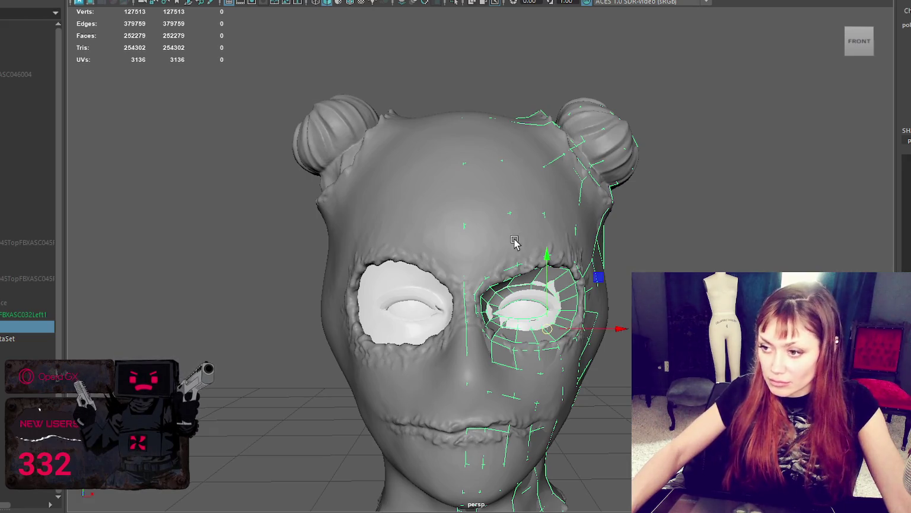
pyautogui.hotkey('ctrl', 'shift', 'd')
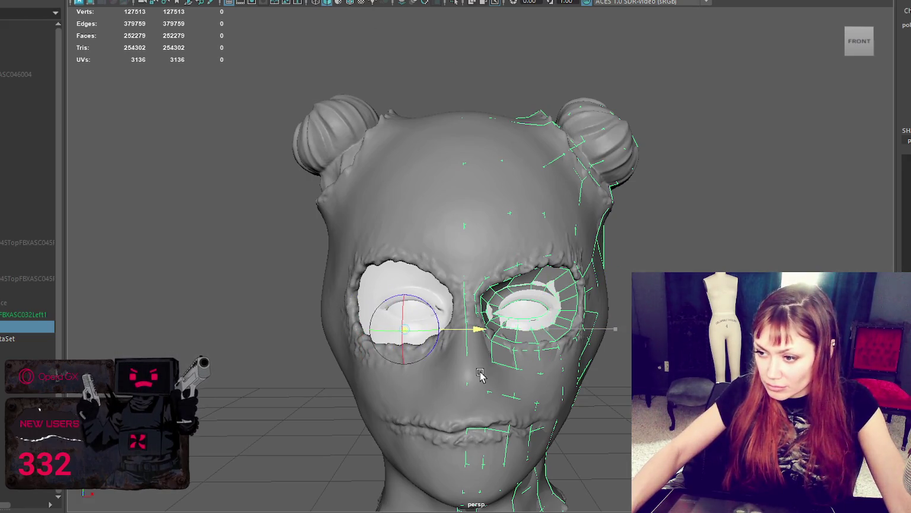
# - Isolate the retopo mesh and slide it so its flat edge meets the centre line
pyautogui.click(514, 338)
pyautogui.hotkey('ctrl', '1')
pyautogui.scroll(3, 384, 240)
pyautogui.moveTo(391, 329); pyautogui.dragTo(609, 328)
pyautogui.press('e')
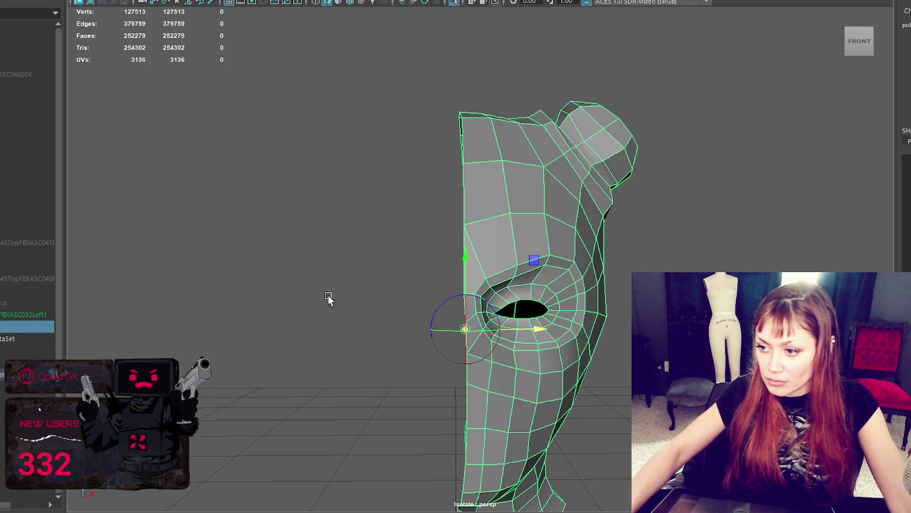
# - Try Mesh > Mirror on the half-face, undo it, and switch to wireframe
pyautogui.click(135, 0)
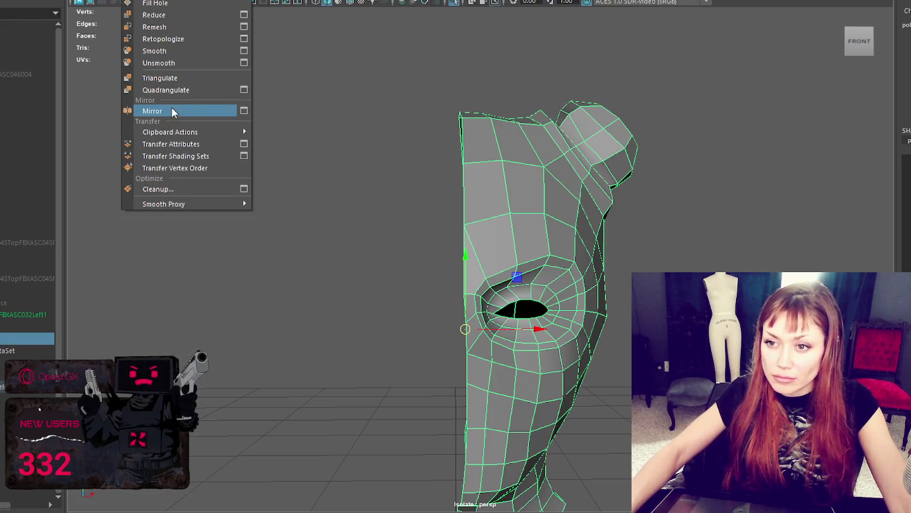
pyautogui.click(171, 112)
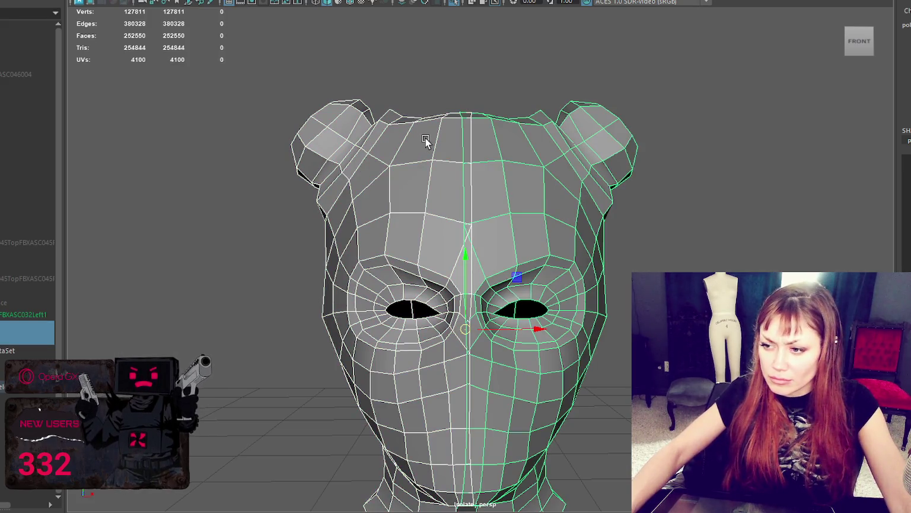
pyautogui.hotkey('ctrl', 'z')
pyautogui.scroll(-3, 445, 148)
pyautogui.click(366, 120)
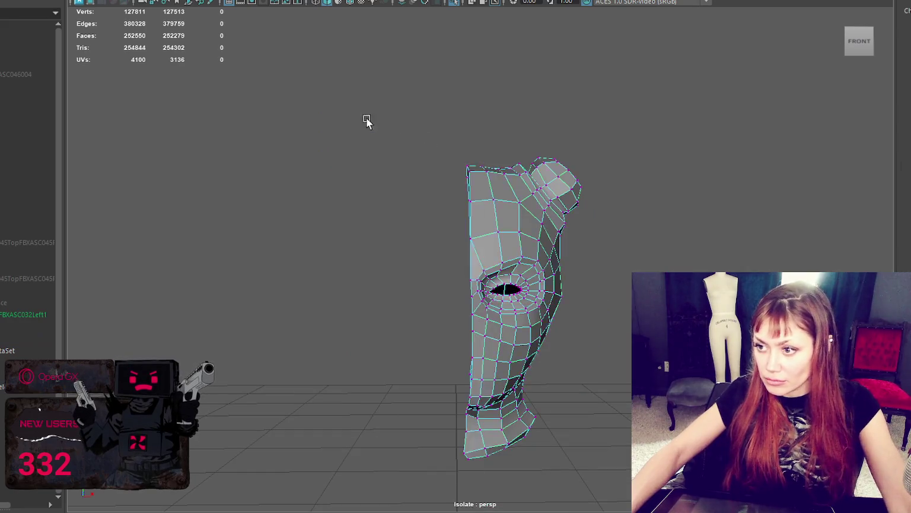
pyautogui.press('4')
# - Select the open centre-edge vertices and push them onto the centre line
pyautogui.moveTo(485, 184)
pyautogui.keyDown('alt'); pyautogui.mouseDown()
pyautogui.moveTo(742, 186)
pyautogui.moveTo(763, 180)
pyautogui.mouseUp(); pyautogui.keyUp('alt')
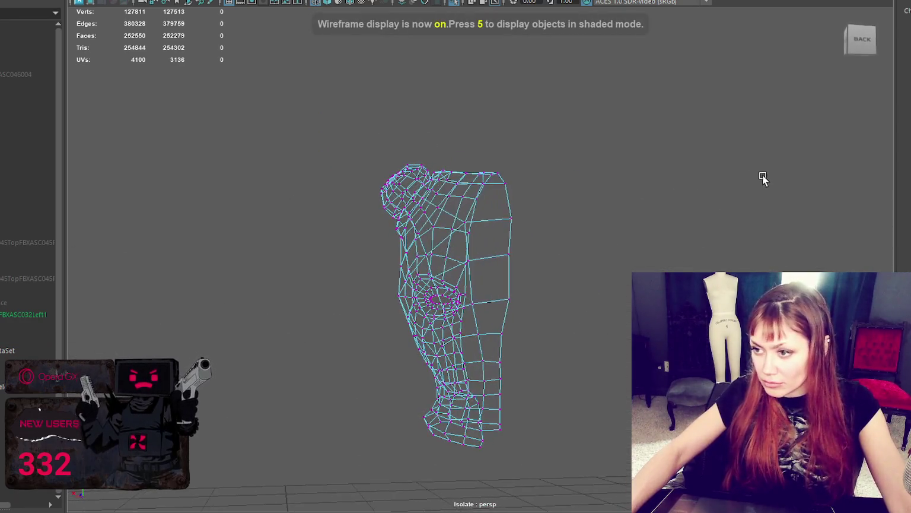
pyautogui.moveTo(589, 113); pyautogui.dragTo(503, 475)
pyautogui.moveTo(540, 439)
pyautogui.keyDown('alt'); pyautogui.mouseDown()
pyautogui.moveTo(504, 472)
pyautogui.moveTo(527, 456)
pyautogui.mouseUp(); pyautogui.keyUp('alt')
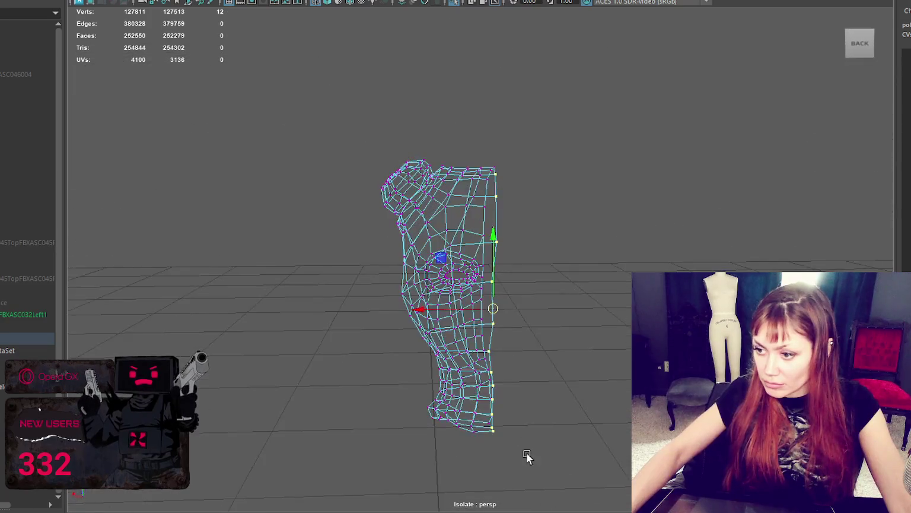
pyautogui.press('q')
pyautogui.moveTo(445, 307); pyautogui.dragTo(533, 305)
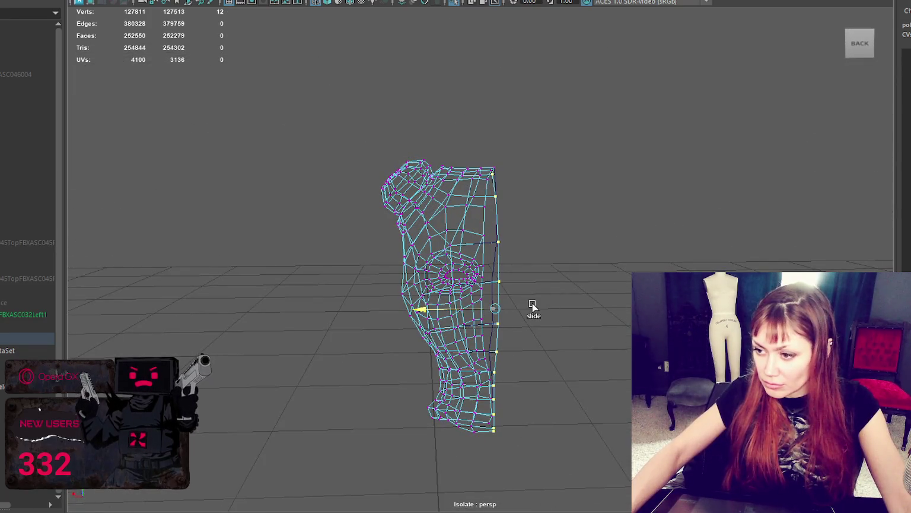
pyautogui.moveTo(407, 305)
pyautogui.keyDown('alt'); pyautogui.mouseDown()
pyautogui.moveTo(393, 299)
pyautogui.moveTo(307, 323)
pyautogui.moveTo(362, 348)
pyautogui.moveTo(579, 368)
pyautogui.mouseUp(); pyautogui.keyUp('alt')
pyautogui.keyDown('alt'); pyautogui.moveTo(516, 99); pyautogui.dragTo(485, 255); pyautogui.keyUp('alt')
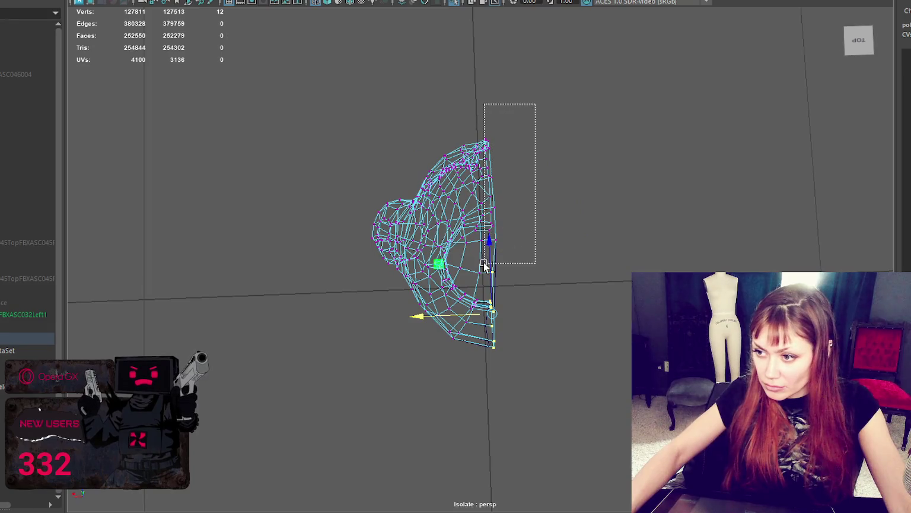
pyautogui.moveTo(448, 199); pyautogui.dragTo(558, 199)
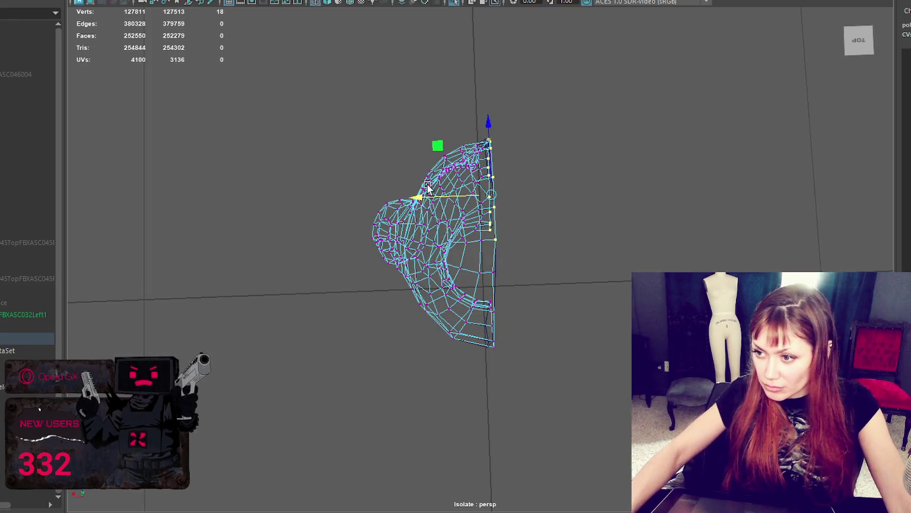
pyautogui.keyDown('alt'); pyautogui.moveTo(631, 201); pyautogui.dragTo(323, 141); pyautogui.keyUp('alt')
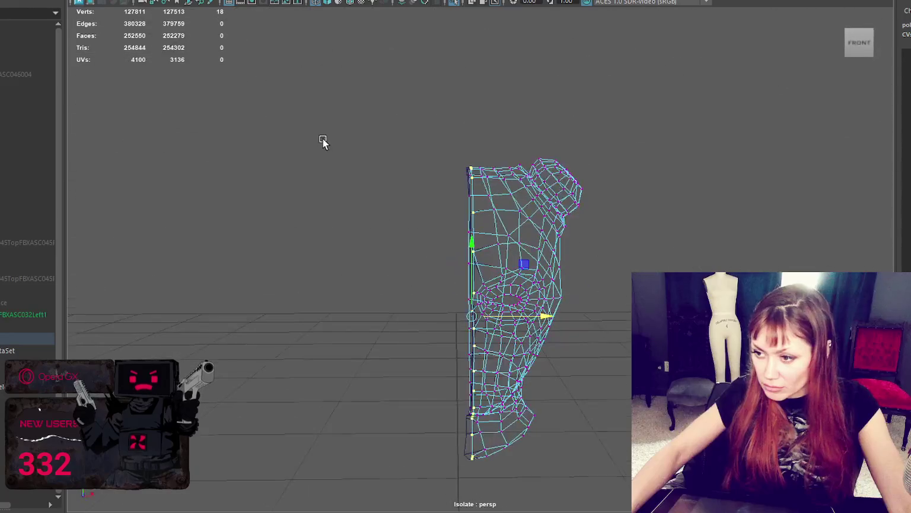
# - Select the half-head as an object and remove the small stray leftover piece
pyautogui.press('F8')
pyautogui.click(540, 188)
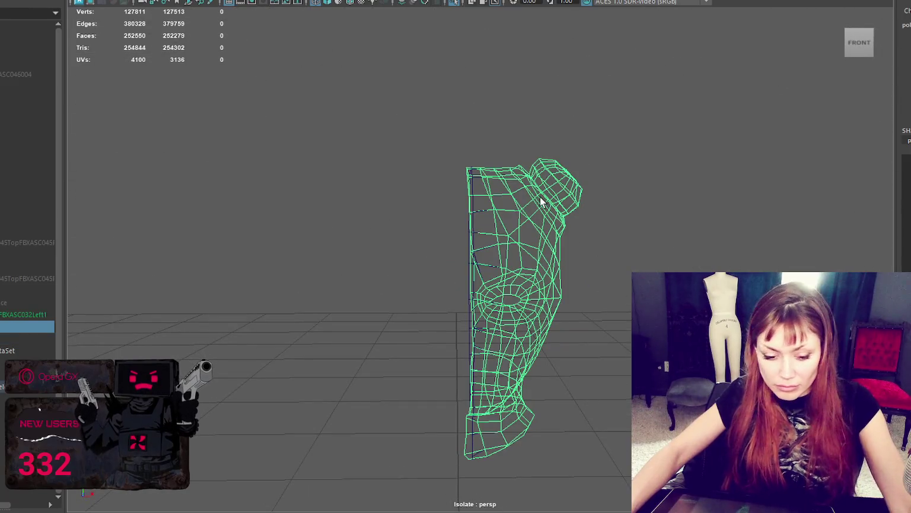
pyautogui.press('F8')
pyautogui.press('F8')
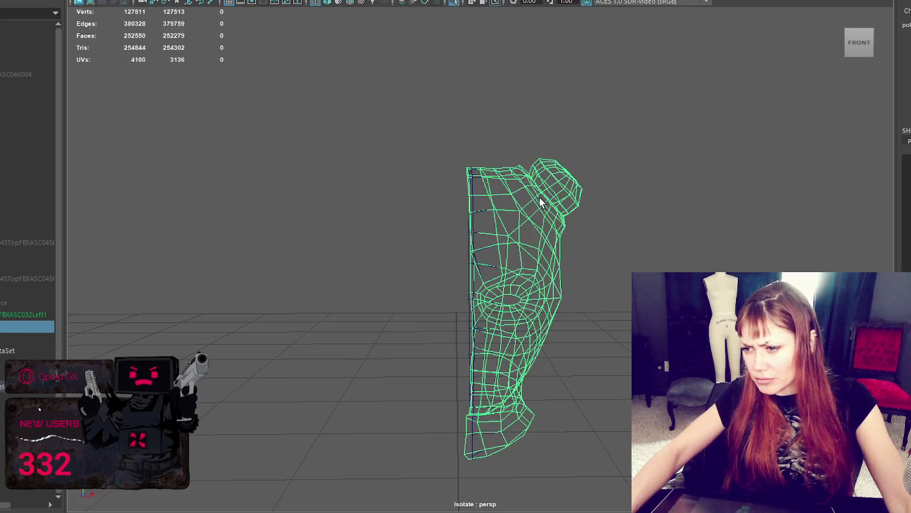
pyautogui.hotkey('ctrl', 'z')
pyautogui.moveTo(540, 198)
pyautogui.keyDown('alt'); pyautogui.mouseDown()
pyautogui.moveTo(655, 255)
pyautogui.moveTo(502, 233)
pyautogui.moveTo(488, 177)
pyautogui.mouseUp(); pyautogui.keyUp('alt')
pyautogui.press('w')
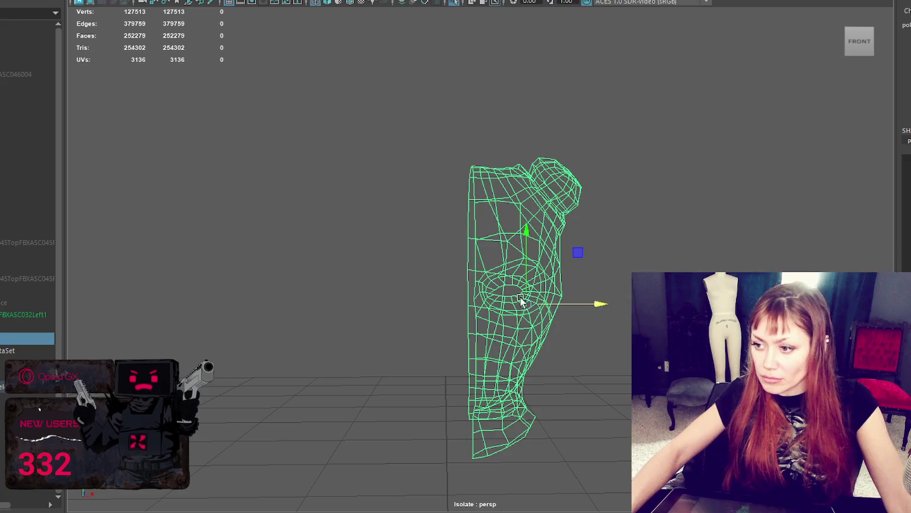
# - Slide the remaining centre-line vertices onto the symmetry plane, then reselect the whole mesh
pyautogui.moveTo(421, 305)
pyautogui.keyDown('alt'); pyautogui.mouseDown()
pyautogui.moveTo(613, 322)
pyautogui.moveTo(627, 130)
pyautogui.mouseUp(); pyautogui.keyUp('alt')
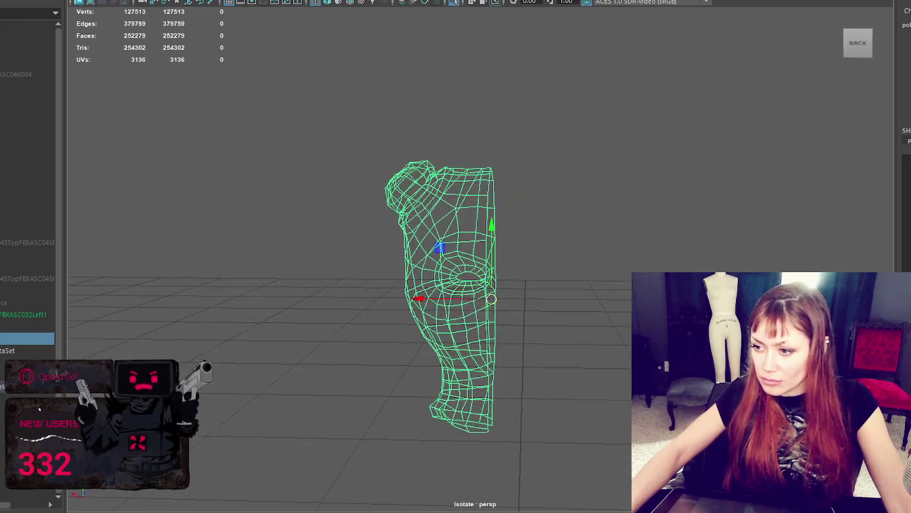
pyautogui.press('F9')
pyautogui.moveTo(583, 106); pyautogui.dragTo(487, 455)
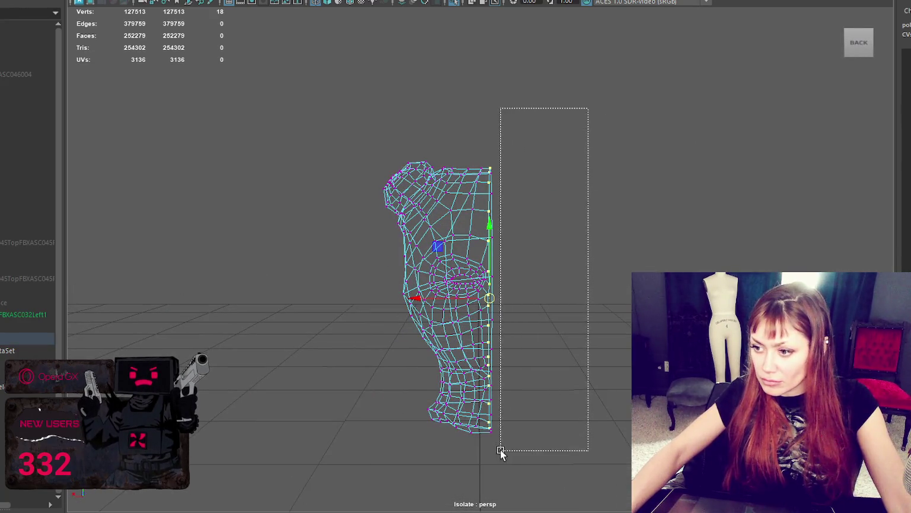
pyautogui.keyDown('alt'); pyautogui.moveTo(590, 433); pyautogui.dragTo(352, 427); pyautogui.keyUp('alt')
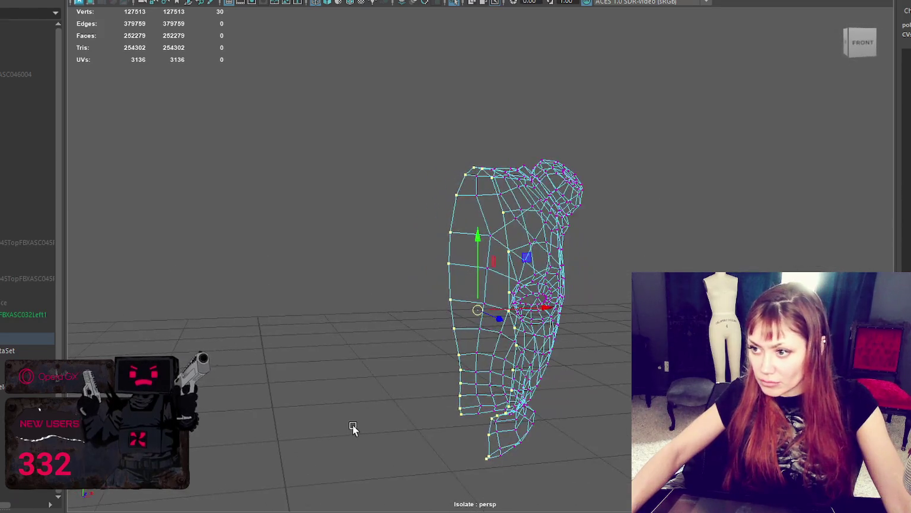
pyautogui.keyDown('shift'); pyautogui.moveTo(531, 316); pyautogui.dragTo(159, 309, button='right'); pyautogui.keyUp('shift')
pyautogui.moveTo(367, 320)
pyautogui.keyDown('alt'); pyautogui.mouseDown()
pyautogui.moveTo(596, 296)
pyautogui.moveTo(515, 363)
pyautogui.moveTo(452, 65)
pyautogui.mouseUp(); pyautogui.keyUp('alt')
pyautogui.press('F8')
pyautogui.click(535, 206)
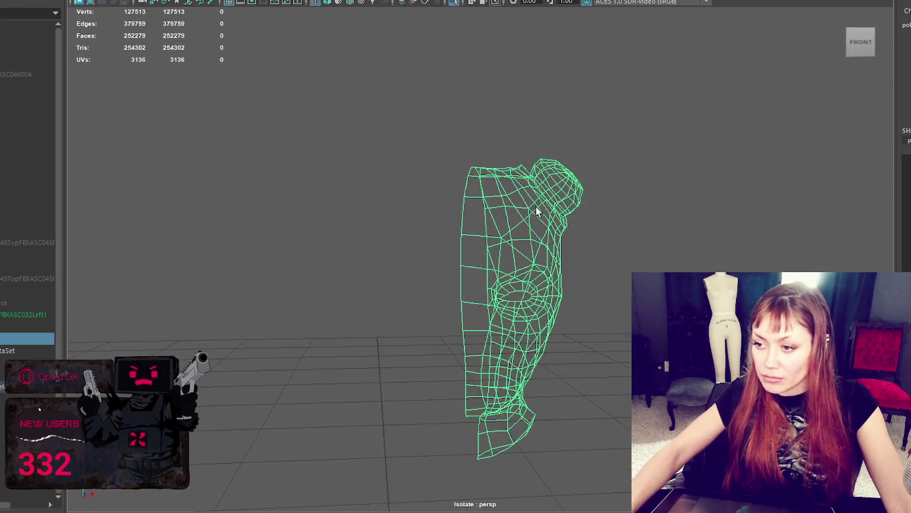
# - Mirror the half-head into a full head and combine both halves into one mesh
pyautogui.click(169, 1)
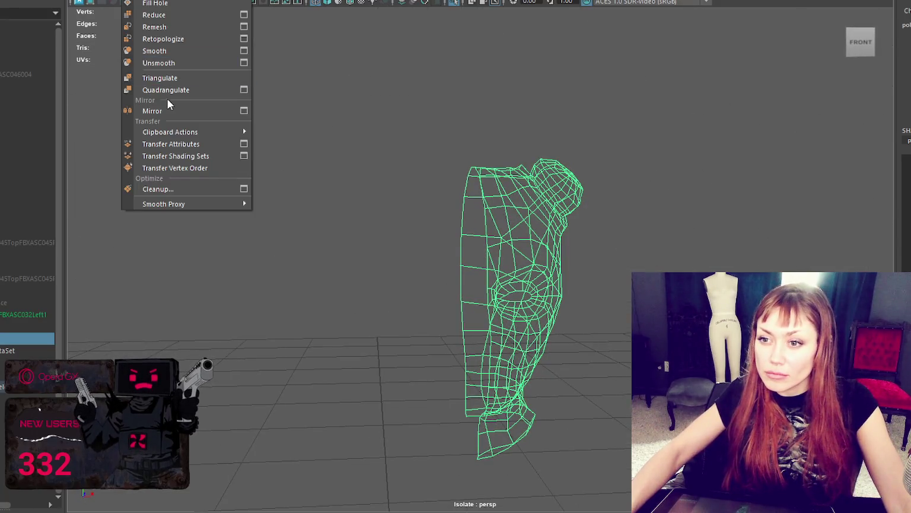
pyautogui.click(169, 108)
pyautogui.click(132, 1)
pyautogui.click(175, 110)
pyautogui.keyDown('alt'); pyautogui.moveTo(387, 193); pyautogui.dragTo(399, 168); pyautogui.keyUp('alt')
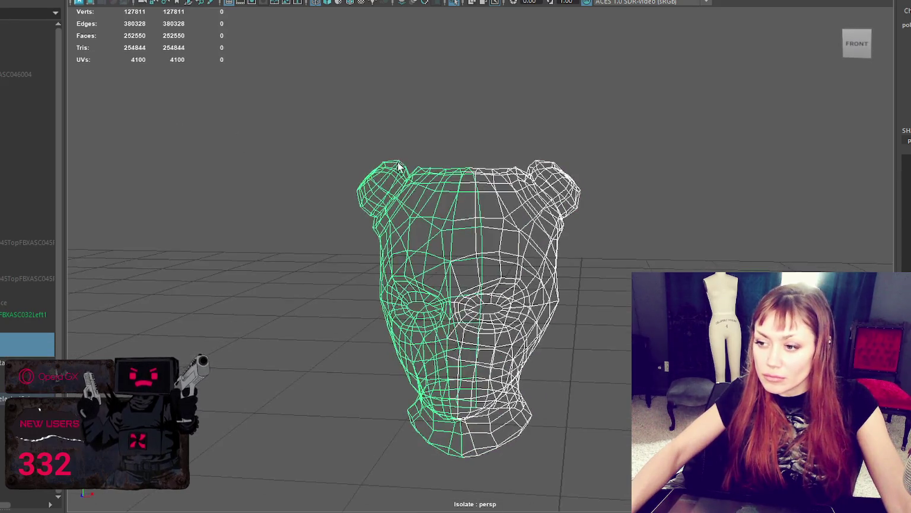
pyautogui.click(132, 1)
pyautogui.click(154, 7)
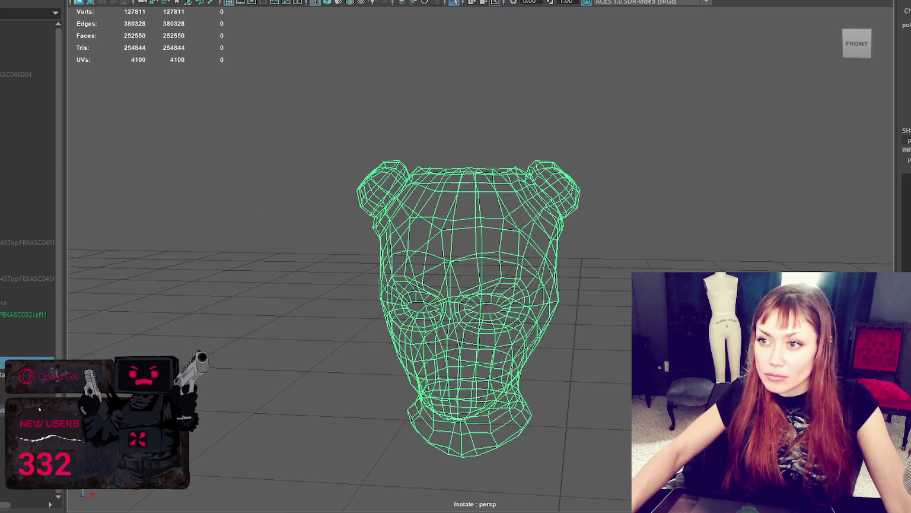
# - Select every vertex of the head and merge the overlapping seam vertices
pyautogui.press('F9')
pyautogui.hotkey('ctrl', 'shift', 'a')
pyautogui.click(131, 1)
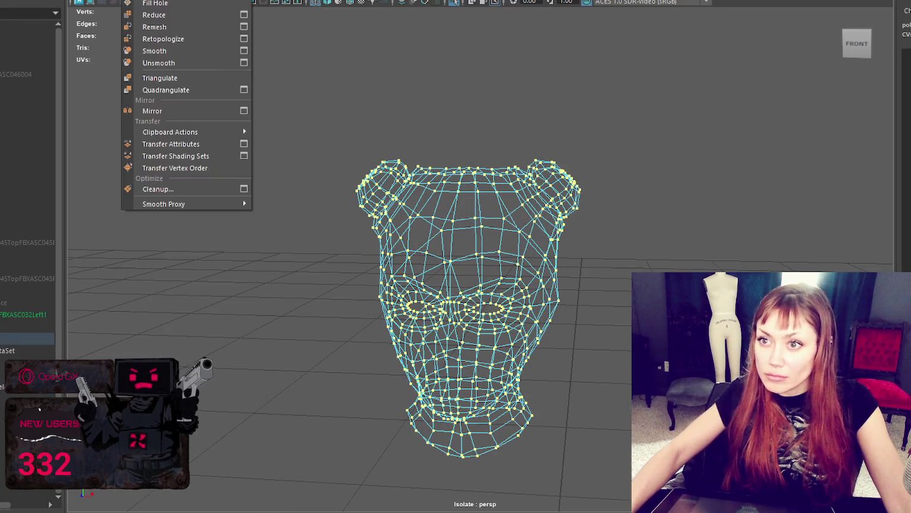
pyautogui.click(198, 57)
# - Return to object mode, leave the isolated view, and show the sculpted head textured
pyautogui.rightClick(426, 129)
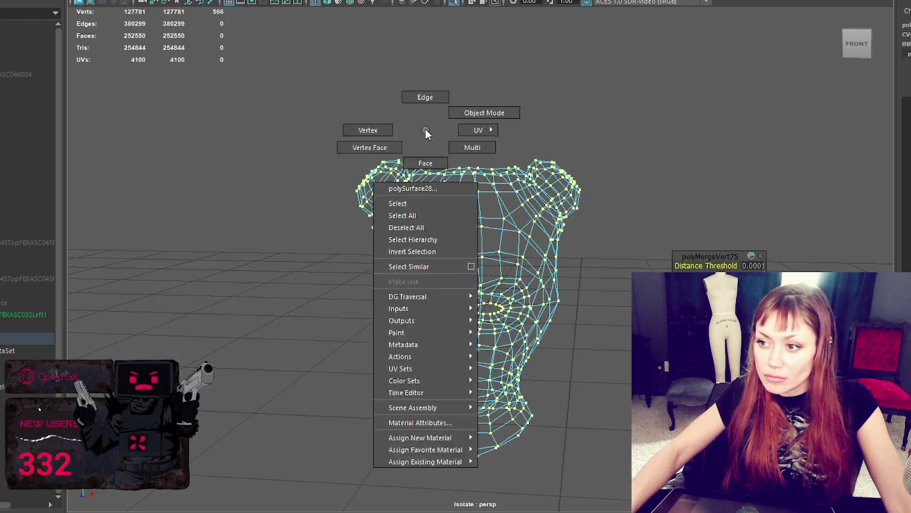
pyautogui.moveTo(426, 129); pyautogui.dragTo(484, 113, button='right')
pyautogui.click(522, 177)
pyautogui.press('Delete')
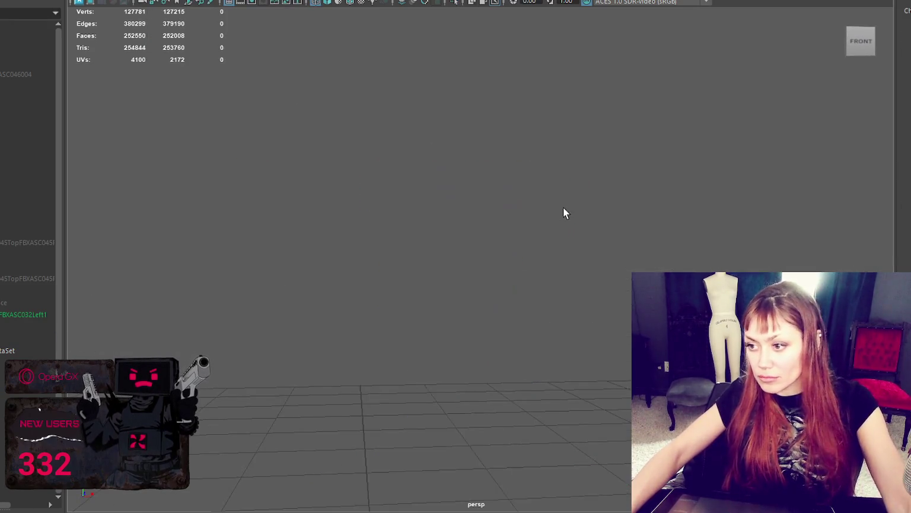
pyautogui.hotkey('ctrl', 'z')
pyautogui.press('6')
pyautogui.click(529, 213)
pyautogui.moveTo(529, 213)
pyautogui.keyDown('alt'); pyautogui.mouseDown()
pyautogui.moveTo(539, 214)
pyautogui.moveTo(526, 245)
pyautogui.mouseUp(); pyautogui.keyUp('alt')
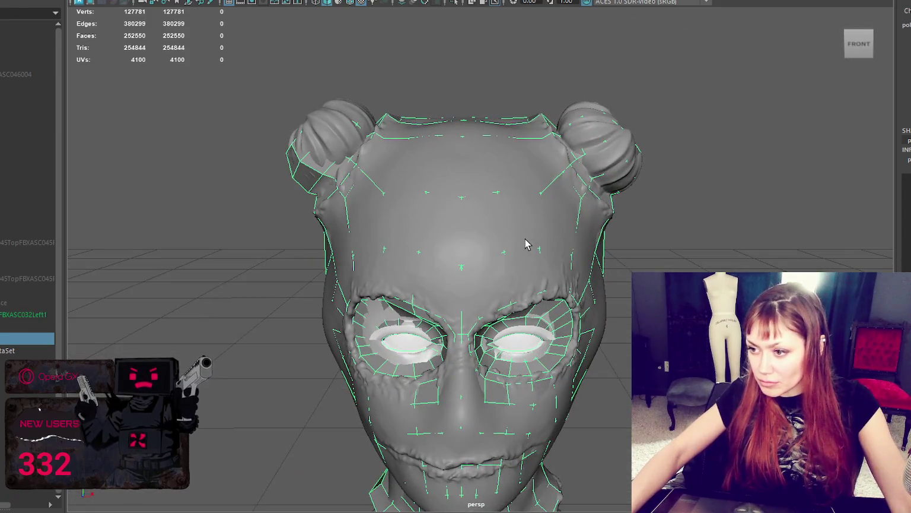
pyautogui.click(17, 314)
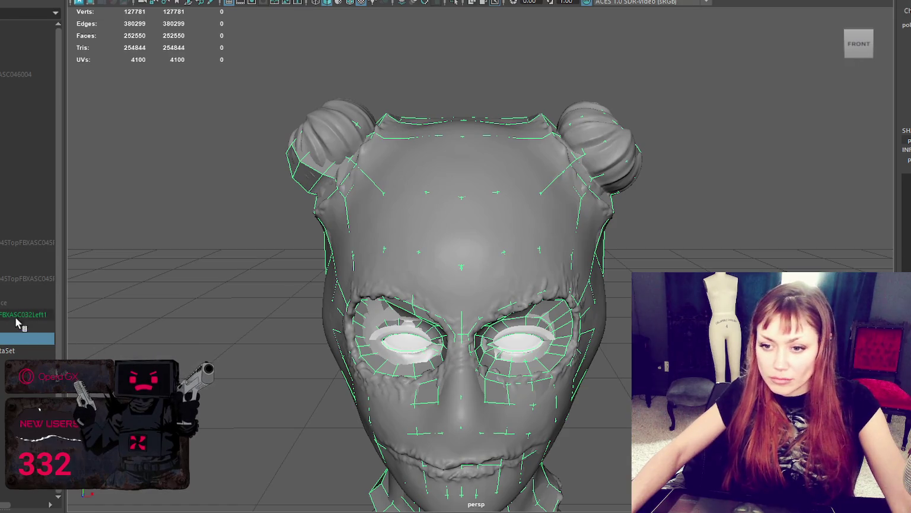
pyautogui.click(128, 1)
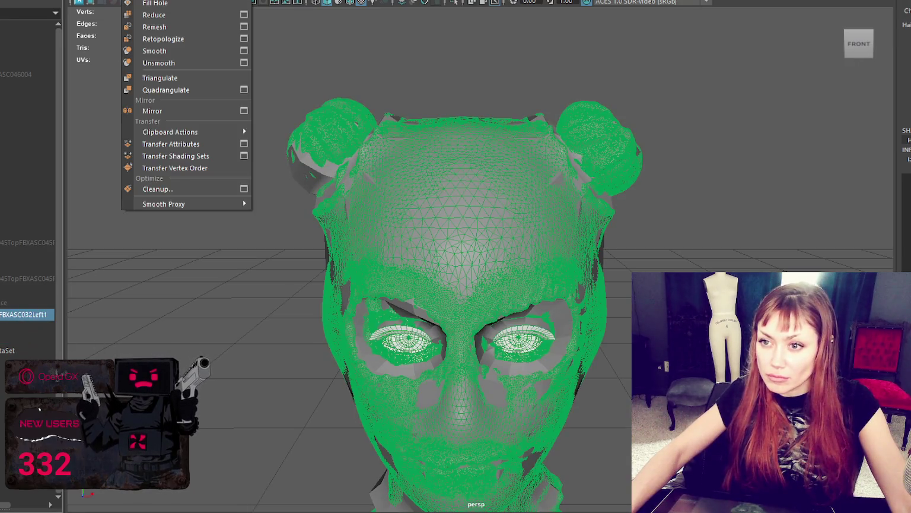
pyautogui.click(480, 249)
pyautogui.click(464, 286)
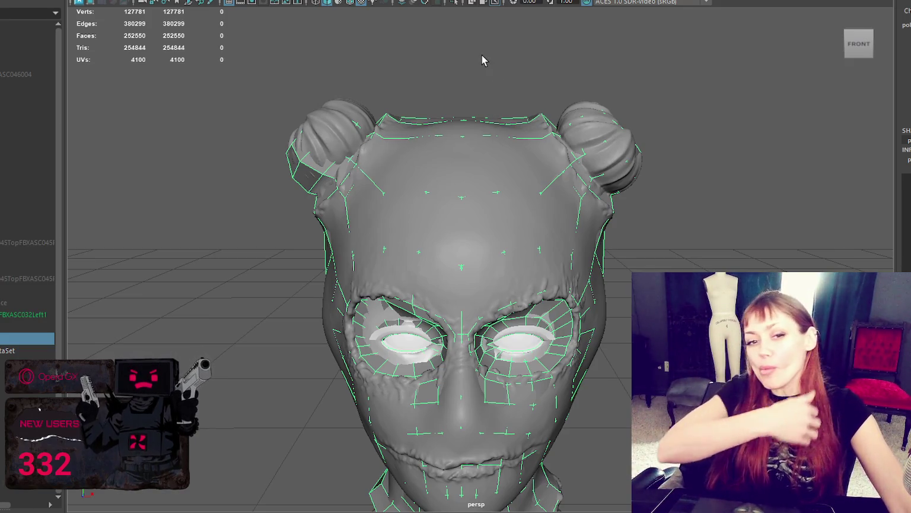
pyautogui.moveTo(460, 87)
pyautogui.keyDown('alt'); pyautogui.mouseDown()
pyautogui.moveTo(494, 124)
pyautogui.moveTo(773, 124)
pyautogui.moveTo(895, 109)
pyautogui.moveTo(557, 248)
pyautogui.moveTo(674, 238)
pyautogui.mouseUp(); pyautogui.keyUp('alt')
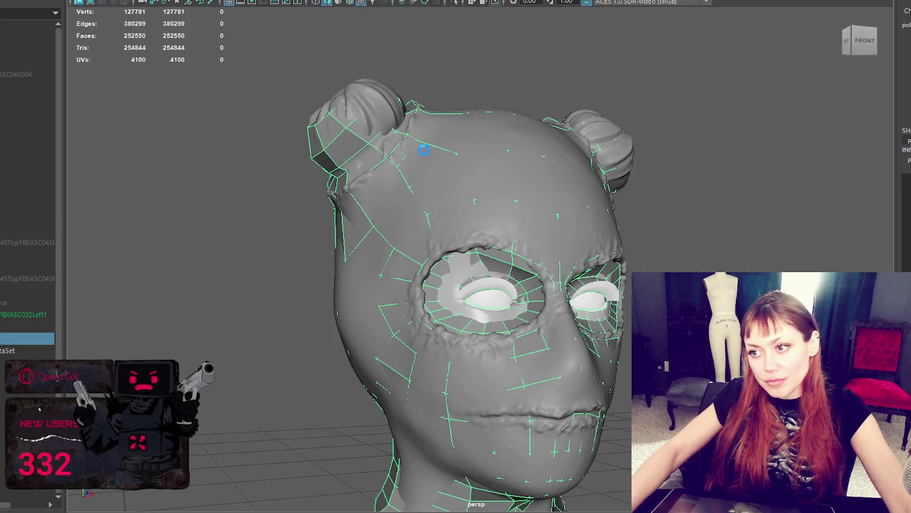
pyautogui.keyDown('alt'); pyautogui.moveTo(423, 150); pyautogui.dragTo(448, 159); pyautogui.keyUp('alt')
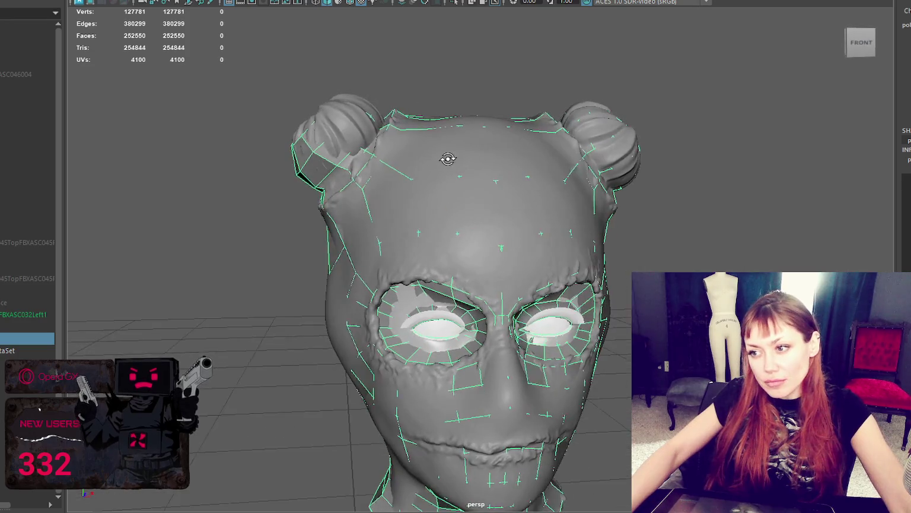
pyautogui.click(24, 351)
pyautogui.click(23, 352)
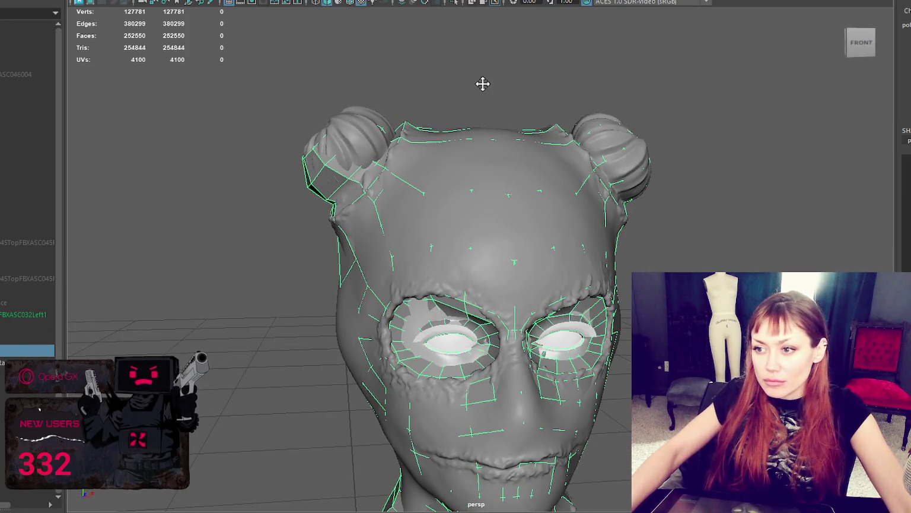
# - Frame the shoulders and display the low-poly mesh shaded over the sculpt
pyautogui.scroll(5, 482, 84)
pyautogui.keyDown('alt'); pyautogui.moveTo(498, 92); pyautogui.dragTo(515, 113, button='middle'); pyautogui.keyUp('alt')
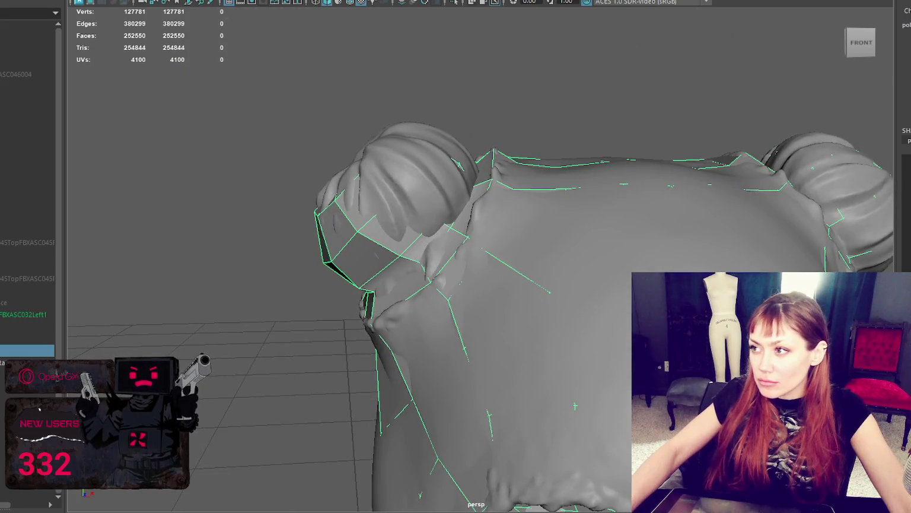
pyautogui.click(443, 37)
pyautogui.moveTo(443, 37); pyautogui.dragTo(458, 143, button='right')
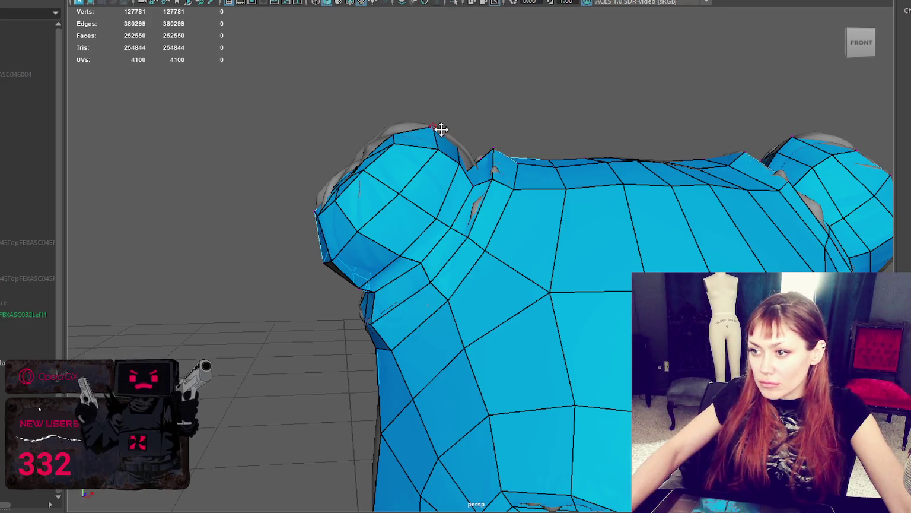
pyautogui.keyDown('alt'); pyautogui.moveTo(441, 129); pyautogui.dragTo(447, 162); pyautogui.keyUp('alt')
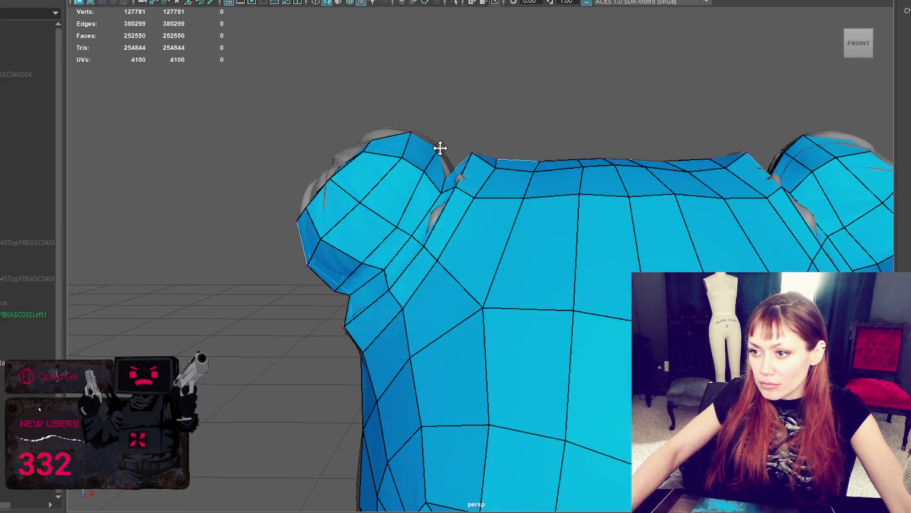
pyautogui.moveTo(453, 146)
pyautogui.keyDown('alt'); pyautogui.mouseDown()
pyautogui.moveTo(451, 163)
pyautogui.moveTo(413, 173)
pyautogui.moveTo(608, 94)
pyautogui.moveTo(728, 81)
pyautogui.moveTo(828, 102)
pyautogui.moveTo(897, 131)
pyautogui.mouseUp(); pyautogui.keyUp('alt')
pyautogui.moveTo(564, 66)
pyautogui.keyDown('alt'); pyautogui.mouseDown()
pyautogui.moveTo(647, 94)
pyautogui.moveTo(359, 59)
pyautogui.mouseUp(); pyautogui.keyUp('alt')
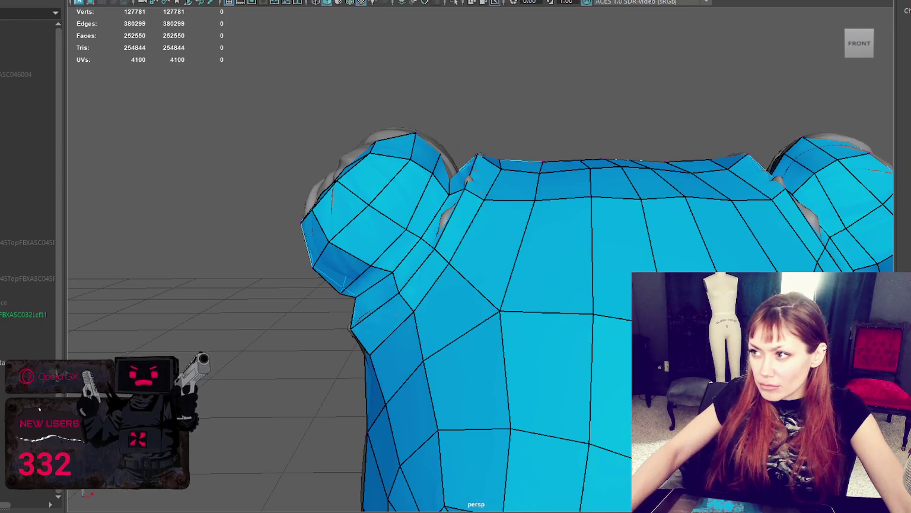
# - In wireframe, select 21 shoulder vertices and slide them to meet the sculpt
pyautogui.press('q')
pyautogui.moveTo(450, 98); pyautogui.dragTo(334, 203)
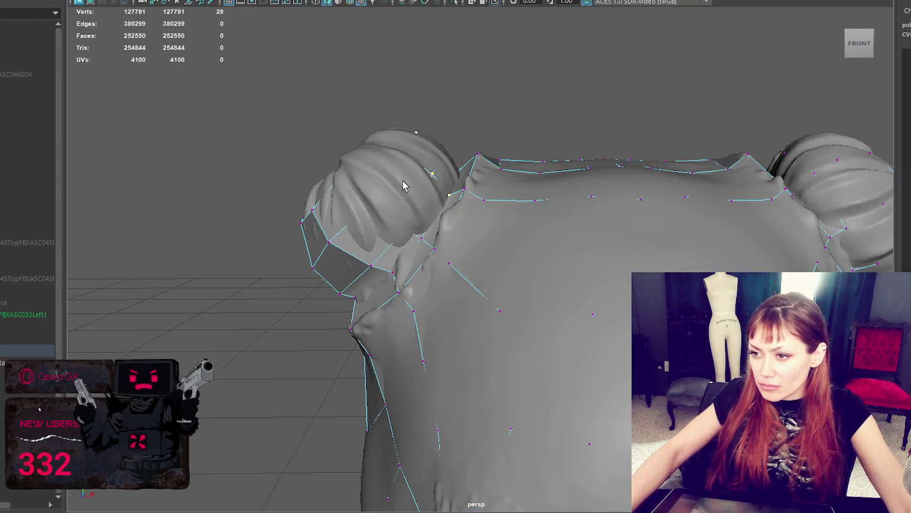
pyautogui.press('4')
pyautogui.moveTo(332, 172); pyautogui.dragTo(332, 171)
pyautogui.keyDown('alt'); pyautogui.moveTo(333, 171); pyautogui.dragTo(408, 159); pyautogui.keyUp('alt')
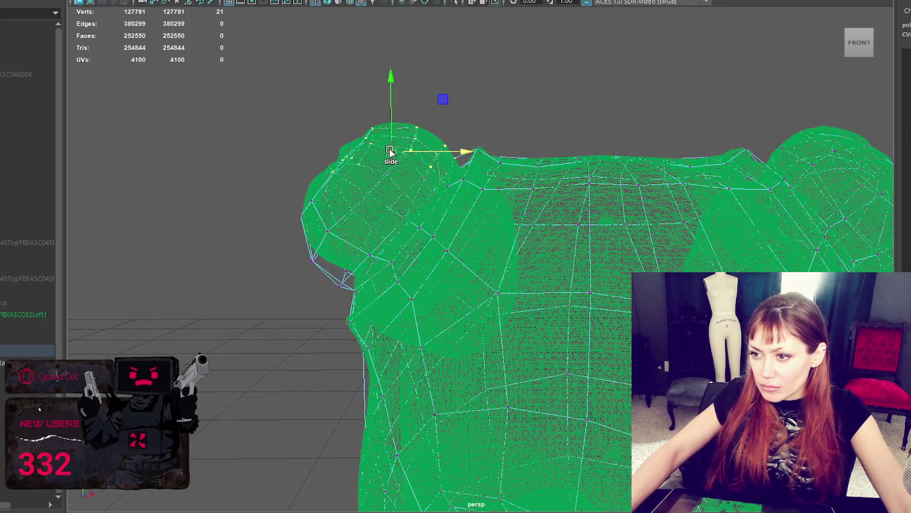
pyautogui.moveTo(438, 115)
pyautogui.mouseDown()
pyautogui.moveTo(413, 127)
pyautogui.moveTo(474, 122)
pyautogui.moveTo(379, 148)
pyautogui.moveTo(446, 146)
pyautogui.moveTo(477, 129)
pyautogui.mouseUp()
pyautogui.hotkey('ctrl', 'z')
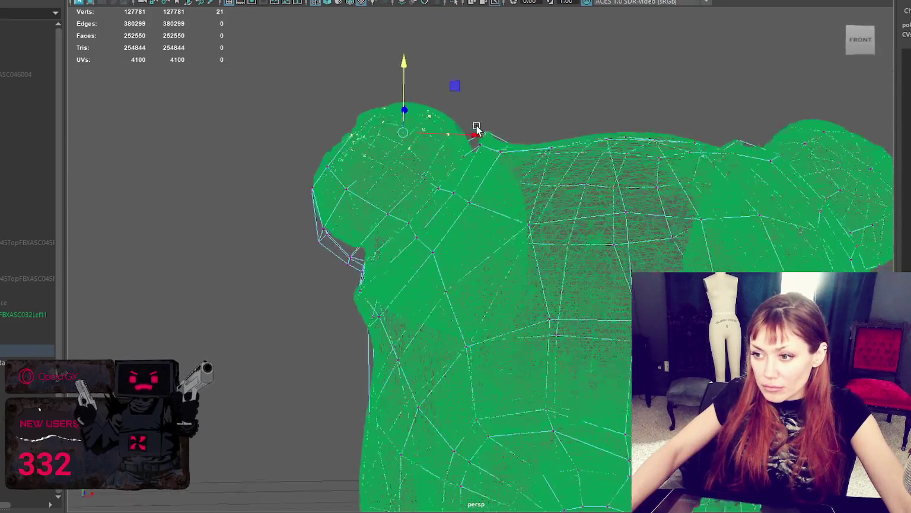
pyautogui.moveTo(403, 92); pyautogui.dragTo(402, 138)
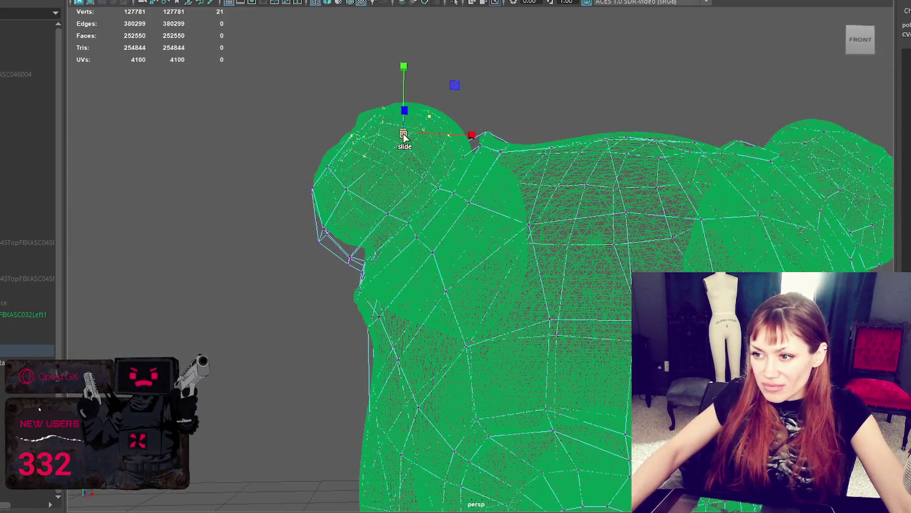
pyautogui.click(404, 83)
pyautogui.moveTo(403, 71)
pyautogui.keyDown('alt'); pyautogui.mouseDown()
pyautogui.moveTo(509, 129)
pyautogui.moveTo(571, 134)
pyautogui.moveTo(751, 121)
pyautogui.mouseUp(); pyautogui.keyUp('alt')
# - Select the back-of-shoulder vertices, refining to 10, then a wider upper-back band
pyautogui.moveTo(633, 243); pyautogui.dragTo(587, 303)
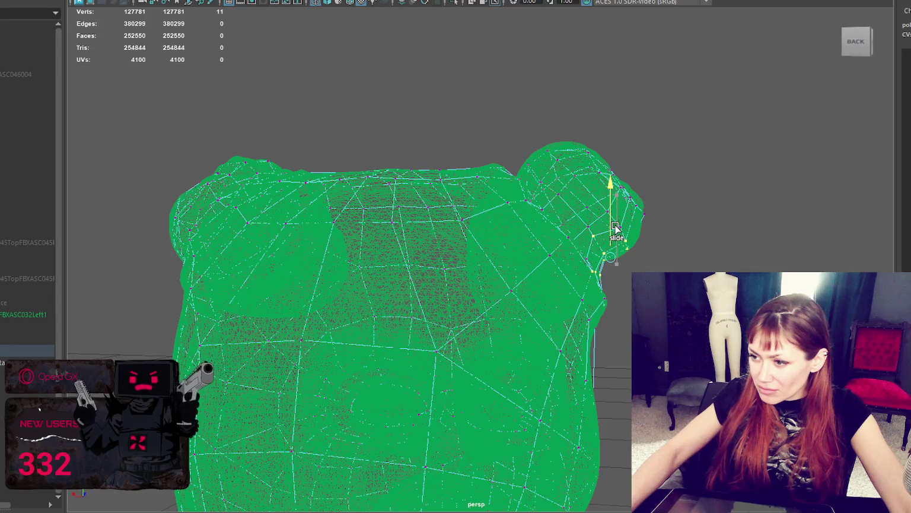
pyautogui.moveTo(686, 212)
pyautogui.mouseDown()
pyautogui.moveTo(592, 279)
pyautogui.moveTo(615, 265)
pyautogui.mouseUp()
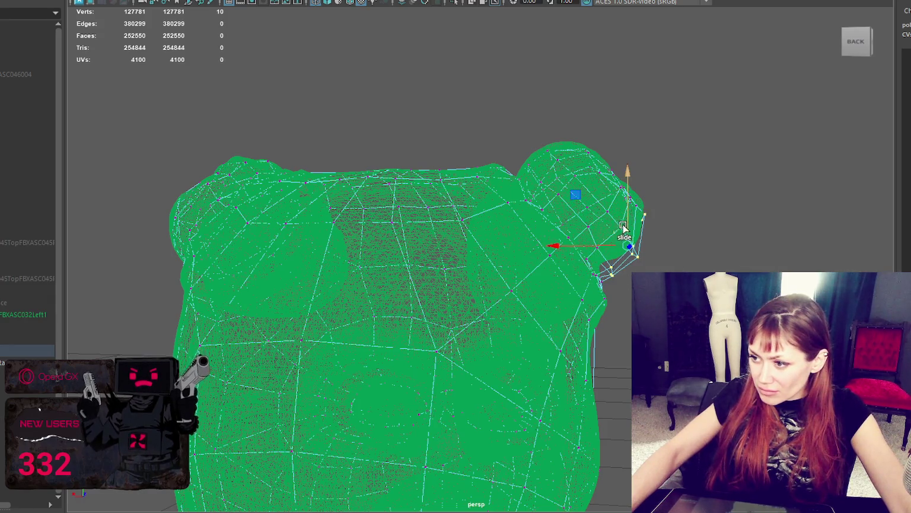
pyautogui.moveTo(621, 228)
pyautogui.keyDown('alt'); pyautogui.mouseDown()
pyautogui.moveTo(572, 203)
pyautogui.moveTo(545, 209)
pyautogui.moveTo(537, 198)
pyautogui.moveTo(409, 209)
pyautogui.moveTo(716, 234)
pyautogui.mouseUp(); pyautogui.keyUp('alt')
pyautogui.scroll(-5, 409, 210)
pyautogui.keyDown('shift'); pyautogui.moveTo(548, 315); pyautogui.dragTo(478, 449); pyautogui.keyUp('shift')
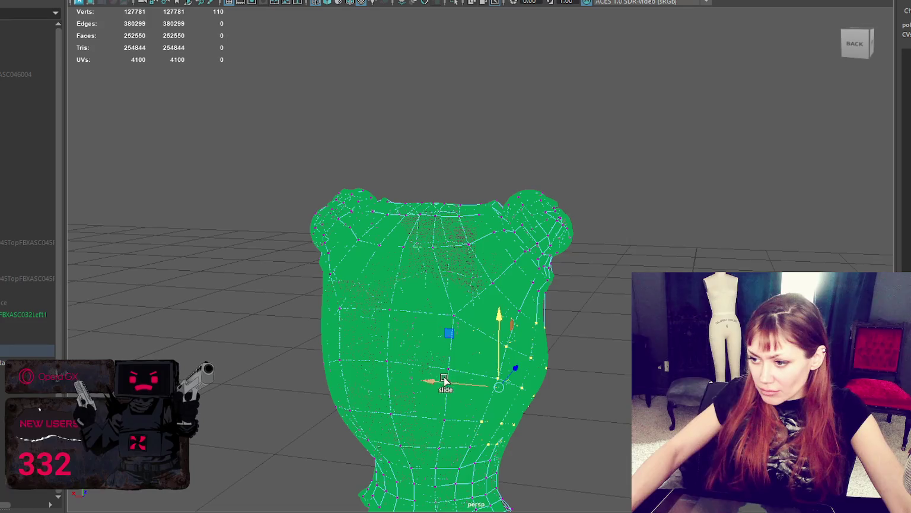
pyautogui.keyDown('alt'); pyautogui.moveTo(451, 387); pyautogui.dragTo(291, 331); pyautogui.keyUp('alt')
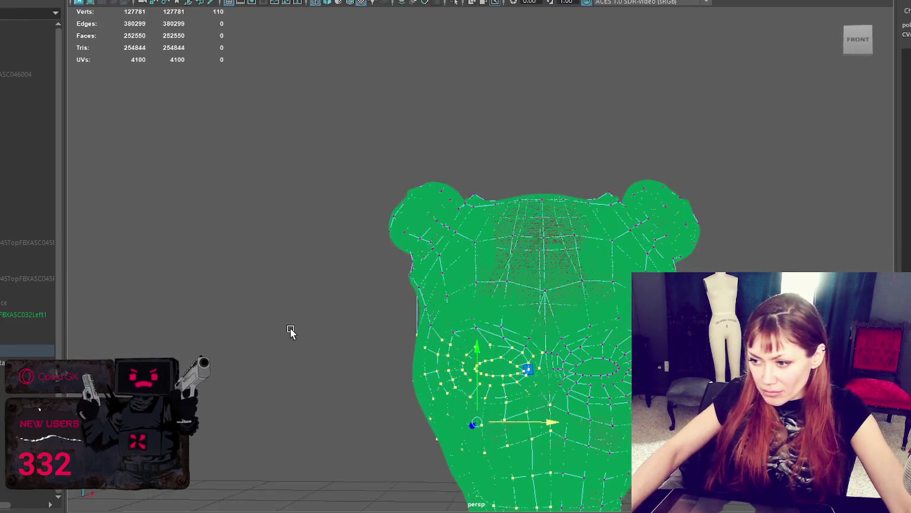
# - Select the eye-ring and seven cheek vertices, grow the selection, and slide them along the sculpt
pyautogui.moveTo(442, 306)
pyautogui.mouseDown()
pyautogui.moveTo(527, 384)
pyautogui.moveTo(515, 353)
pyautogui.moveTo(541, 353)
pyautogui.moveTo(510, 351)
pyautogui.mouseUp()
pyautogui.moveTo(195, 170); pyautogui.dragTo(254, 153, button='right')
pyautogui.moveTo(412, 204)
pyautogui.keyDown('alt'); pyautogui.mouseDown()
pyautogui.moveTo(550, 299)
pyautogui.moveTo(563, 322)
pyautogui.mouseUp(); pyautogui.keyUp('alt')
pyautogui.moveTo(726, 171); pyautogui.dragTo(671, 187, button='right')
pyautogui.keyDown('alt'); pyautogui.moveTo(671, 187); pyautogui.dragTo(450, 215); pyautogui.keyUp('alt')
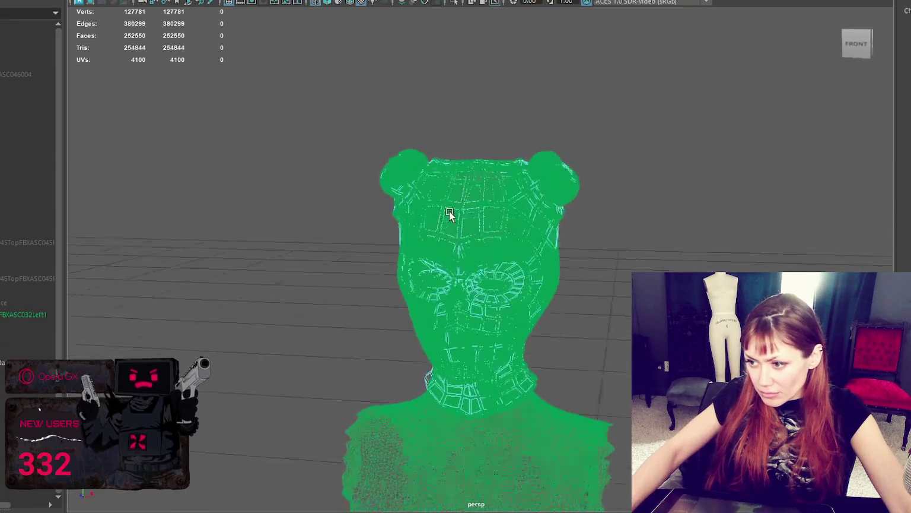
pyautogui.moveTo(668, 172); pyautogui.dragTo(582, 172, button='right')
pyautogui.moveTo(343, 274)
pyautogui.mouseDown()
pyautogui.moveTo(436, 352)
pyautogui.moveTo(407, 370)
pyautogui.moveTo(478, 356)
pyautogui.mouseUp()
pyautogui.moveTo(481, 306)
pyautogui.keyDown('alt'); pyautogui.mouseDown()
pyautogui.moveTo(372, 311)
pyautogui.moveTo(417, 350)
pyautogui.mouseUp(); pyautogui.keyUp('alt')
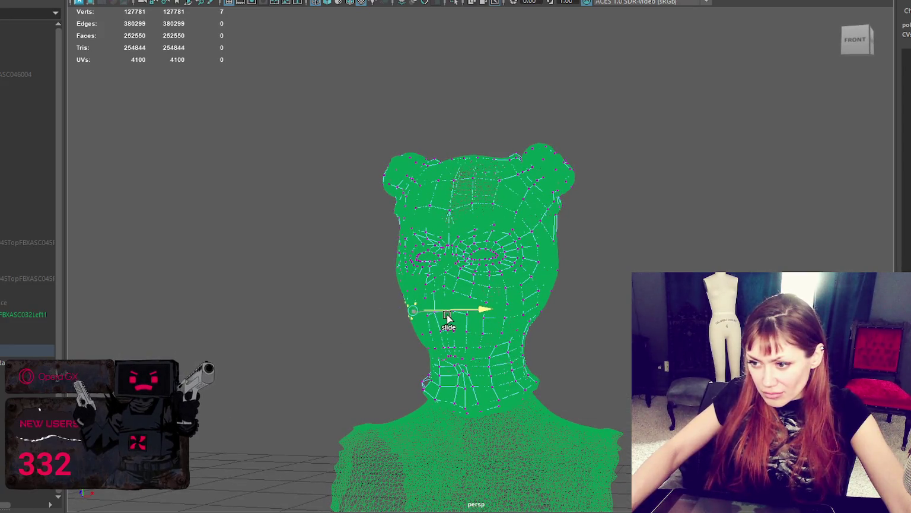
pyautogui.hotkey('shift', '.')
pyautogui.moveTo(454, 319)
pyautogui.keyDown('alt'); pyautogui.mouseDown()
pyautogui.moveTo(573, 349)
pyautogui.moveTo(641, 258)
pyautogui.moveTo(565, 268)
pyautogui.mouseUp(); pyautogui.keyUp('alt')
# - Return to shaded display, hide the high-poly sculpt, and put the low-poly head into vertex editing
pyautogui.press('5')
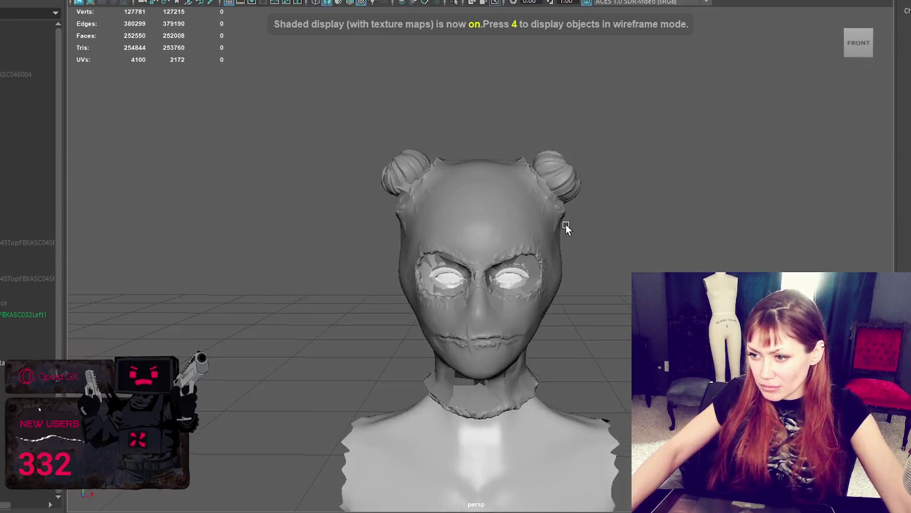
pyautogui.scroll(10, 566, 227)
pyautogui.scroll(-6, 543, 229)
pyautogui.keyDown('shift'); pyautogui.rightClick(754, 172); pyautogui.keyUp('shift')
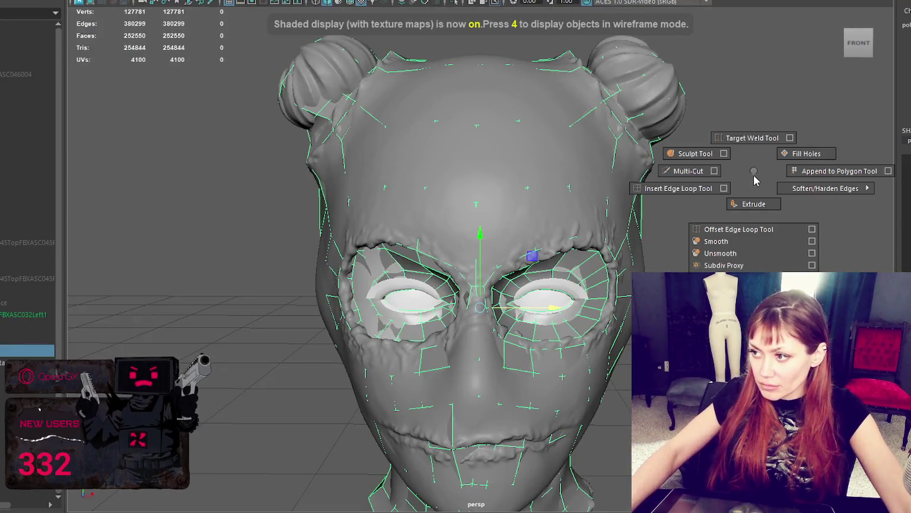
pyautogui.click(854, 238)
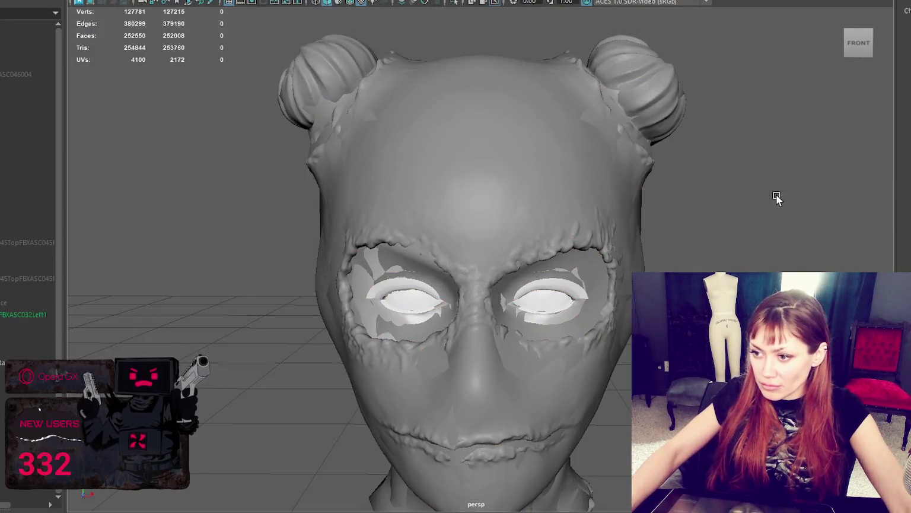
pyautogui.click(515, 164)
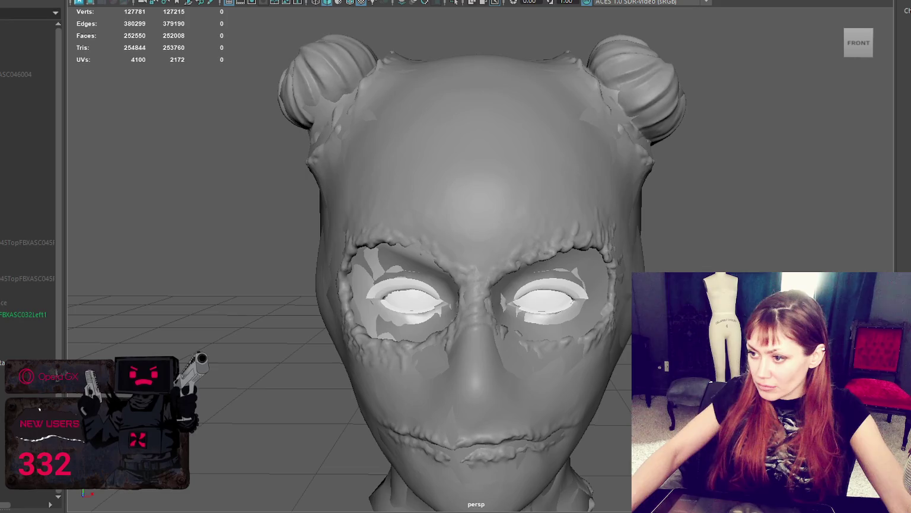
pyautogui.hotkey('ctrl', 'h')
pyautogui.keyDown('alt'); pyautogui.moveTo(416, 238); pyautogui.dragTo(504, 249); pyautogui.keyUp('alt')
pyautogui.click(496, 178)
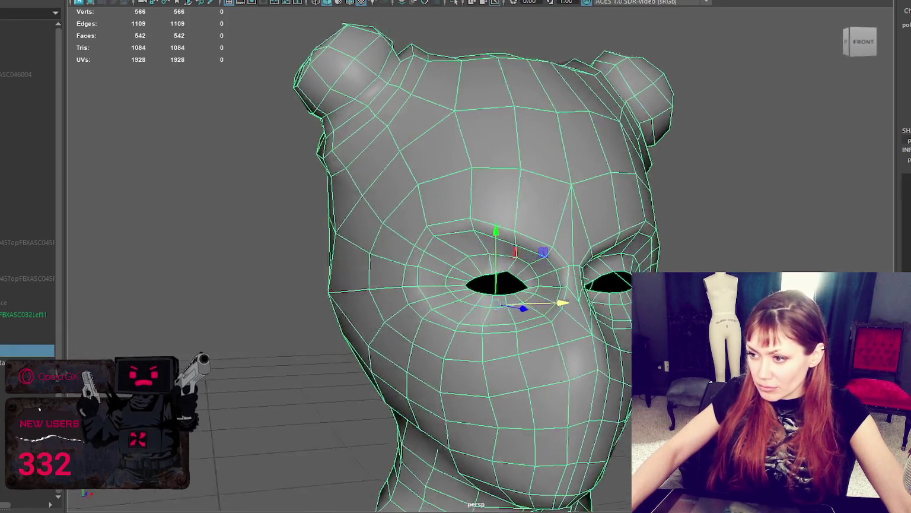
pyautogui.click(860, 43)
pyautogui.moveTo(732, 171); pyautogui.dragTo(671, 171, button='right')
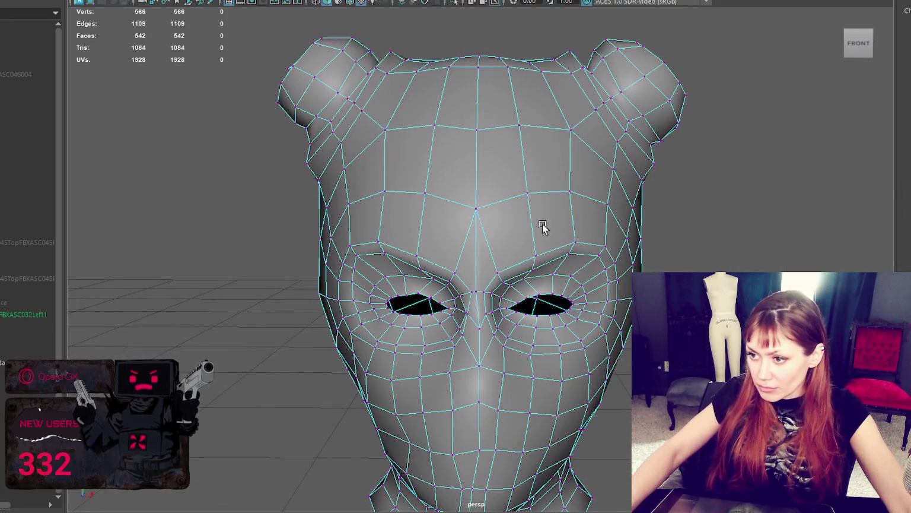
# - With X-mirrored editing on, slide the between-eyes, eye-side and forehead vertices along their edges
pyautogui.click(478, 293)
pyautogui.moveTo(507, 289); pyautogui.dragTo(490, 295)
pyautogui.hotkey('ctrl', 'shift', 'x')
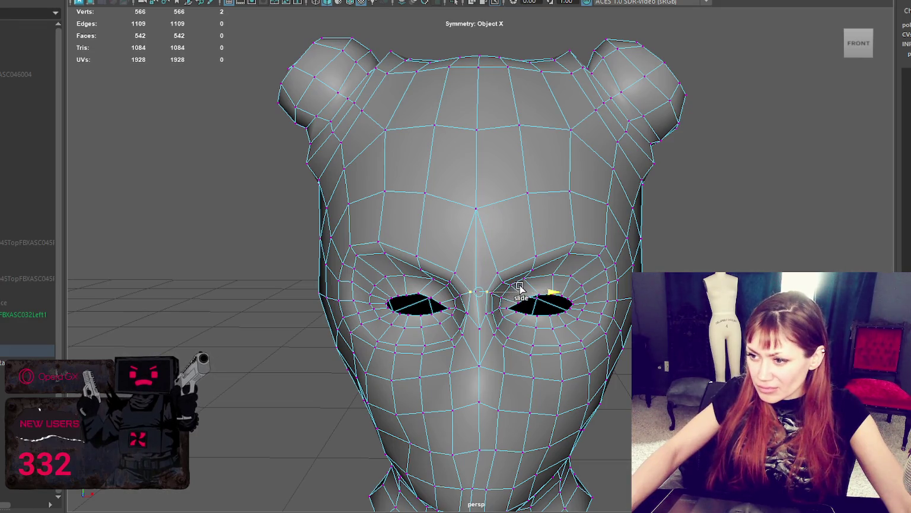
pyautogui.click(474, 200)
pyautogui.moveTo(474, 200); pyautogui.dragTo(476, 221)
pyautogui.click(527, 190)
pyautogui.moveTo(527, 185); pyautogui.dragTo(527, 172)
pyautogui.click(476, 128)
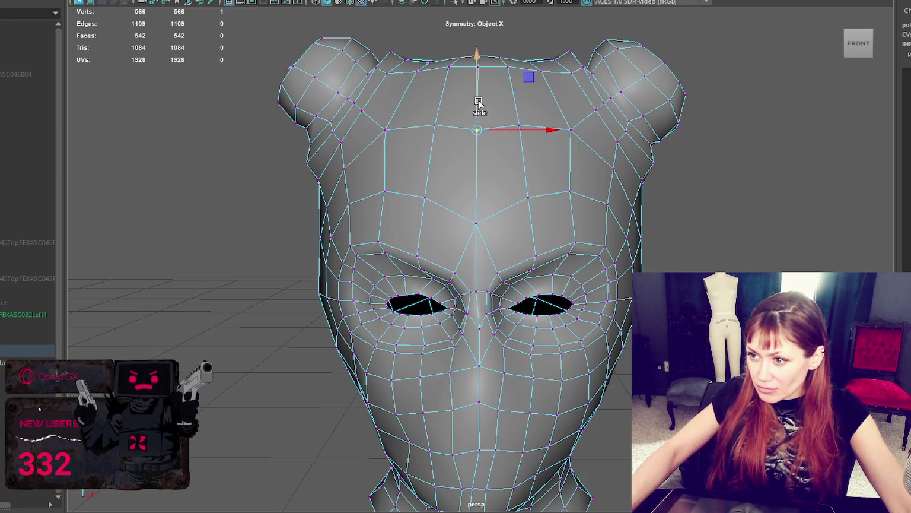
pyautogui.click(517, 126)
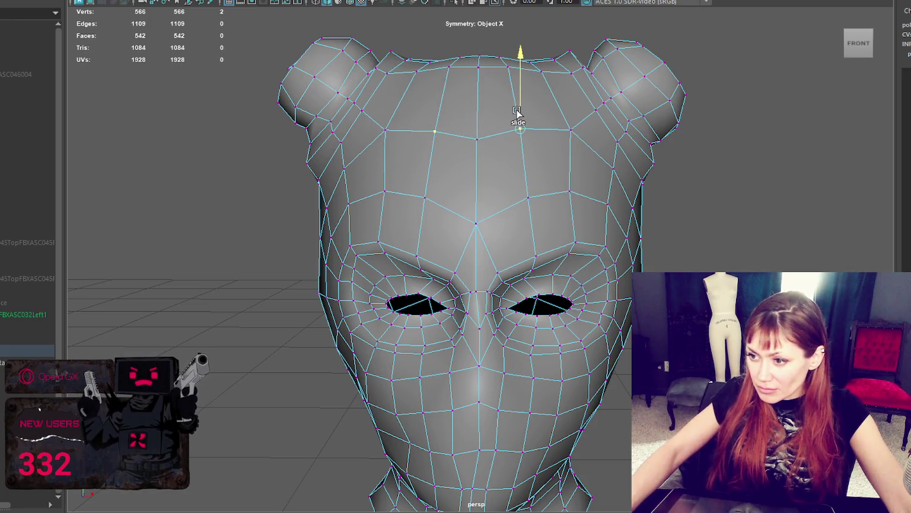
pyautogui.moveTo(586, 172); pyautogui.dragTo(536, 139, button='right')
# - Select the head mesh and orbit around it to check the forehead edge flow
pyautogui.scroll(-3, 514, 188)
pyautogui.click(643, 128)
pyautogui.moveTo(642, 128)
pyautogui.keyDown('alt'); pyautogui.mouseDown()
pyautogui.moveTo(716, 153)
pyautogui.moveTo(694, 142)
pyautogui.moveTo(554, 219)
pyautogui.mouseUp(); pyautogui.keyUp('alt')
pyautogui.click(554, 220)
pyautogui.keyDown('shift'); pyautogui.moveTo(672, 167); pyautogui.dragTo(755, 188, button='right'); pyautogui.keyUp('shift')
pyautogui.click(821, 159)
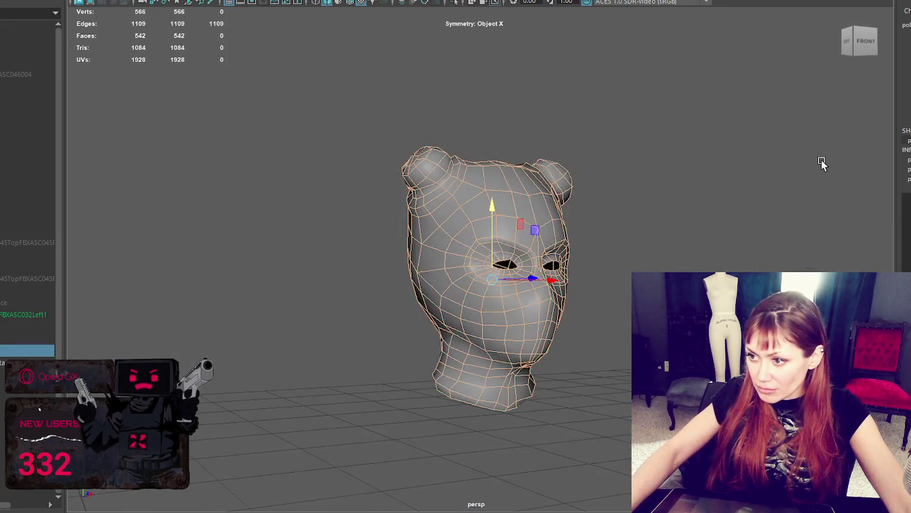
pyautogui.scroll(5, 680, 191)
pyautogui.scroll(3, 619, 201)
pyautogui.keyDown('alt'); pyautogui.moveTo(619, 202); pyautogui.dragTo(562, 198); pyautogui.keyUp('alt')
pyautogui.click(472, 205)
pyautogui.moveTo(473, 205)
pyautogui.keyDown('alt'); pyautogui.mouseDown()
pyautogui.moveTo(673, 224)
pyautogui.moveTo(675, 206)
pyautogui.moveTo(650, 197)
pyautogui.moveTo(501, 206)
pyautogui.moveTo(665, 205)
pyautogui.moveTo(774, 261)
pyautogui.mouseUp(); pyautogui.keyUp('alt')
# - Pick vertices at the side of the head and frame the inner-eye area from the front
pyautogui.moveTo(771, 174); pyautogui.dragTo(696, 204, button='right')
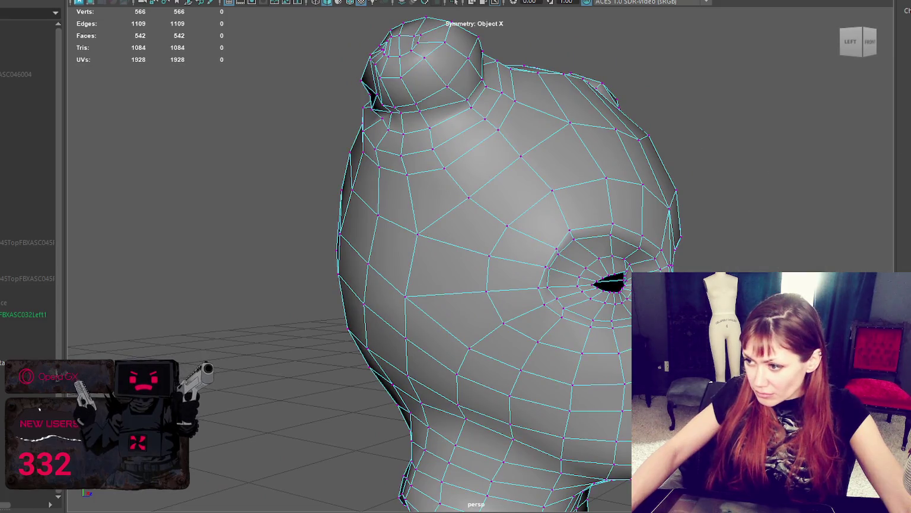
pyautogui.click(677, 269)
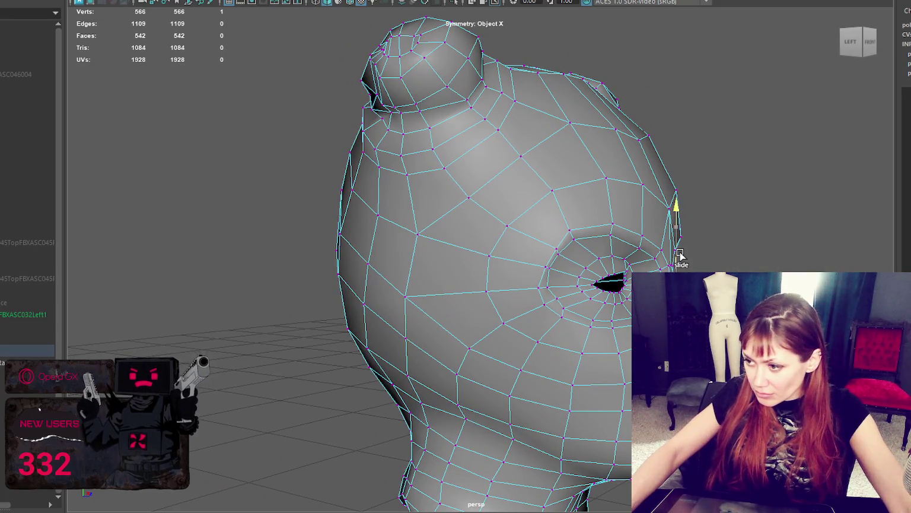
pyautogui.press('q')
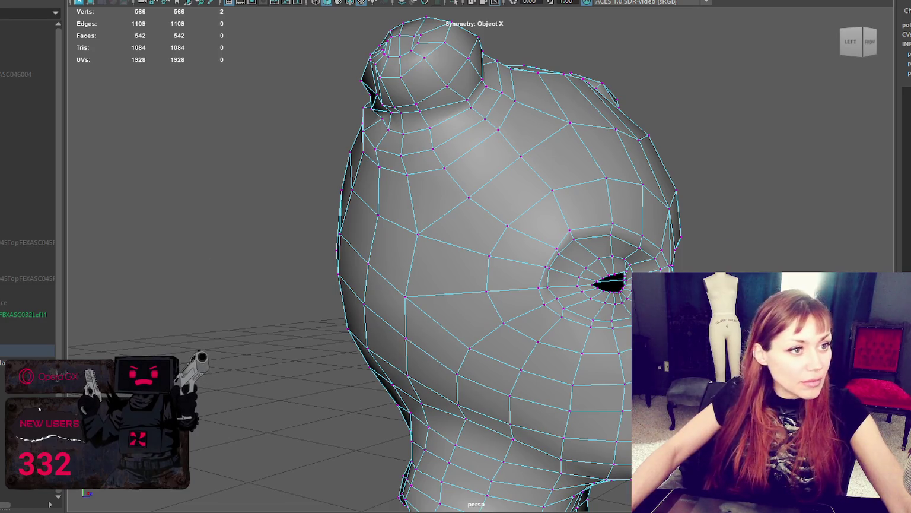
pyautogui.keyDown('alt'); pyautogui.moveTo(585, 299); pyautogui.dragTo(407, 304); pyautogui.keyUp('alt')
pyautogui.press('w')
pyautogui.scroll(3, 391, 294)
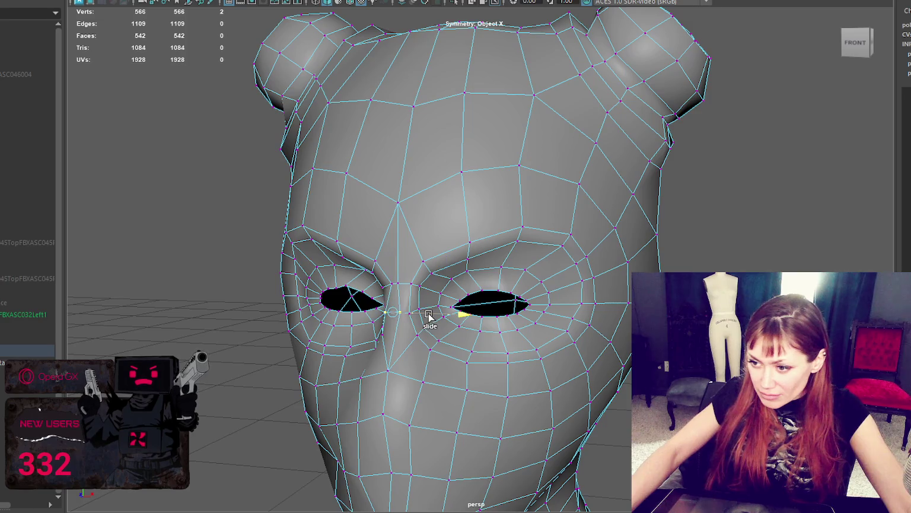
pyautogui.keyDown('alt'); pyautogui.moveTo(451, 313); pyautogui.dragTo(479, 286); pyautogui.keyUp('alt')
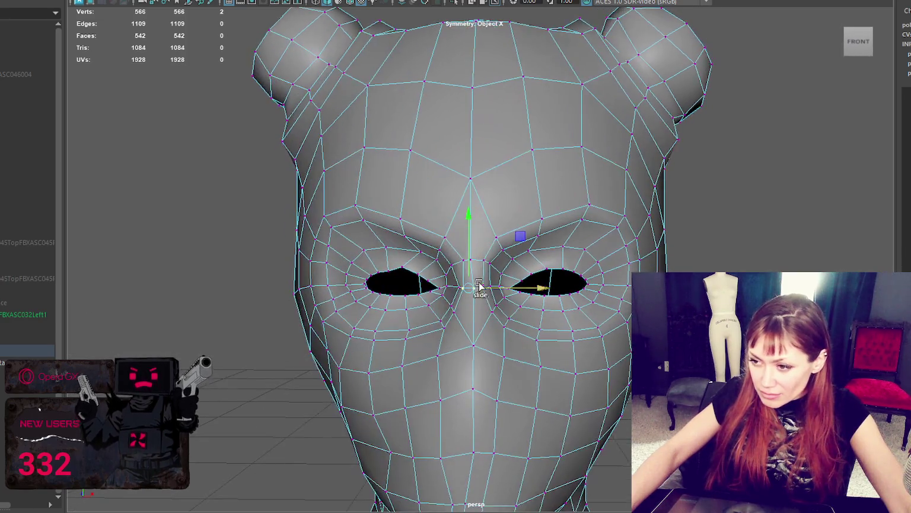
# - Turn symmetry off and slide the inner-eye vertex left along its edge
pyautogui.click(474, 24)
pyautogui.click(492, 9)
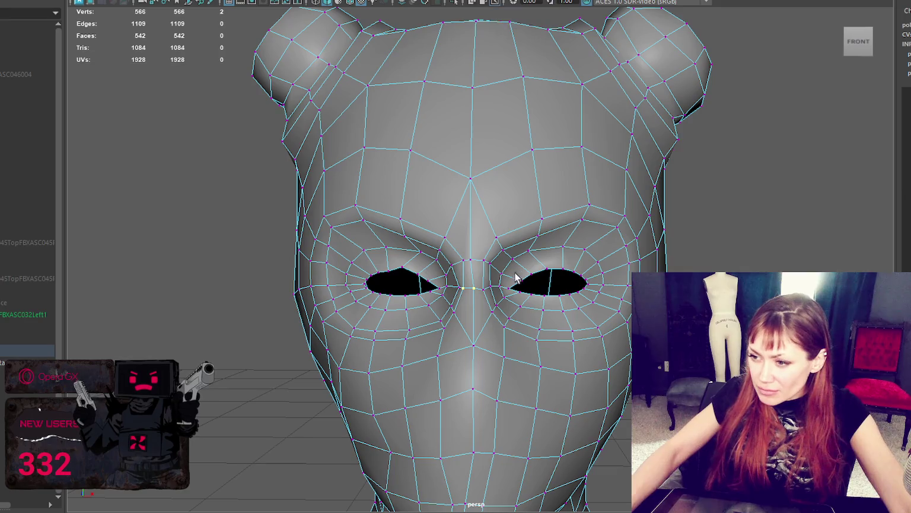
pyautogui.click(472, 259)
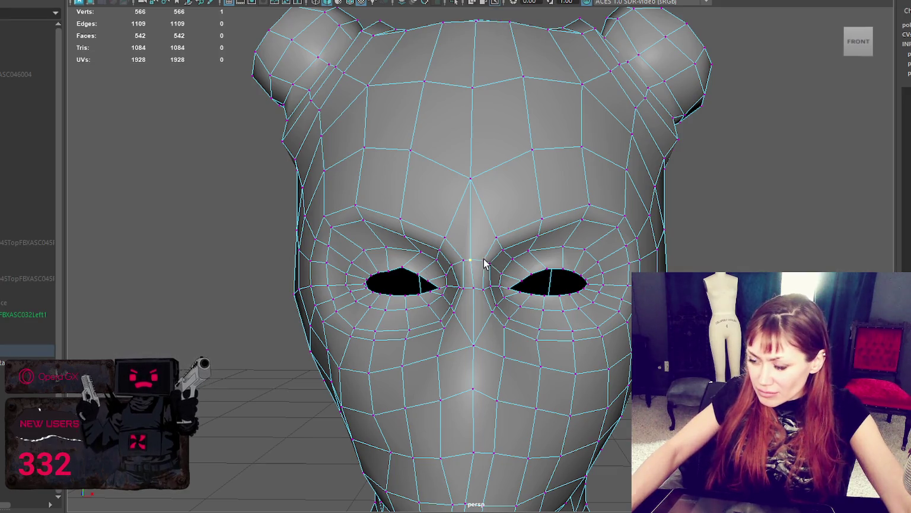
pyautogui.moveTo(452, 260)
pyautogui.keyDown('alt'); pyautogui.mouseDown()
pyautogui.moveTo(575, 233)
pyautogui.moveTo(773, 265)
pyautogui.mouseUp(); pyautogui.keyUp('alt')
pyautogui.press('f')
pyautogui.keyDown('alt'); pyautogui.moveTo(810, 254); pyautogui.dragTo(695, 252, button='right'); pyautogui.keyUp('alt')
pyautogui.moveTo(531, 263)
pyautogui.mouseDown()
pyautogui.moveTo(540, 257)
pyautogui.moveTo(594, 275)
pyautogui.moveTo(370, 396)
pyautogui.mouseUp()
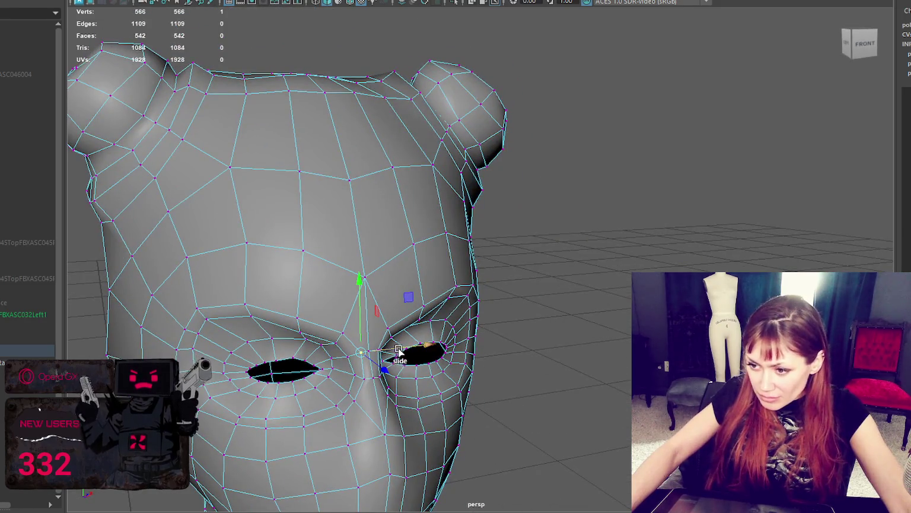
# - Select a vertex beside the eye corner and slide the chin-tip vertex along its edge
pyautogui.keyDown('alt'); pyautogui.moveTo(392, 353); pyautogui.dragTo(368, 335); pyautogui.keyUp('alt')
pyautogui.keyDown('alt'); pyautogui.moveTo(303, 295); pyautogui.dragTo(203, 277); pyautogui.keyUp('alt')
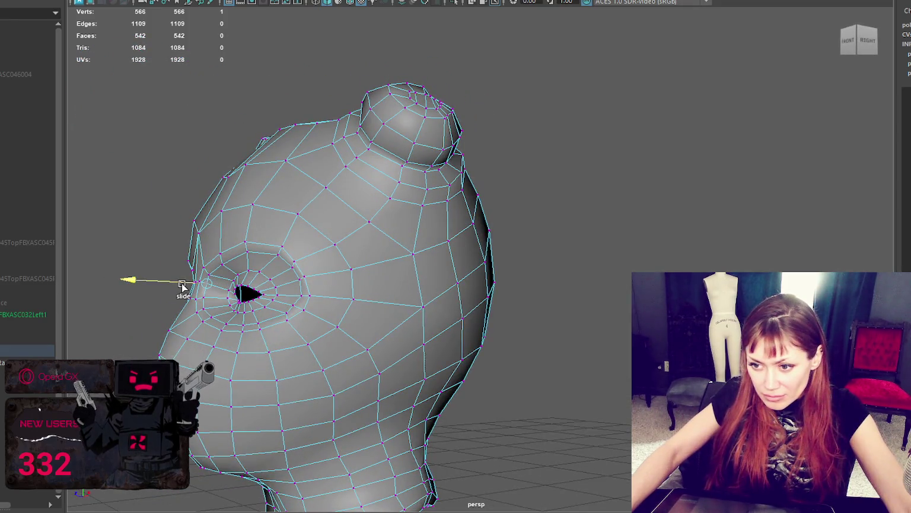
pyautogui.click(206, 296)
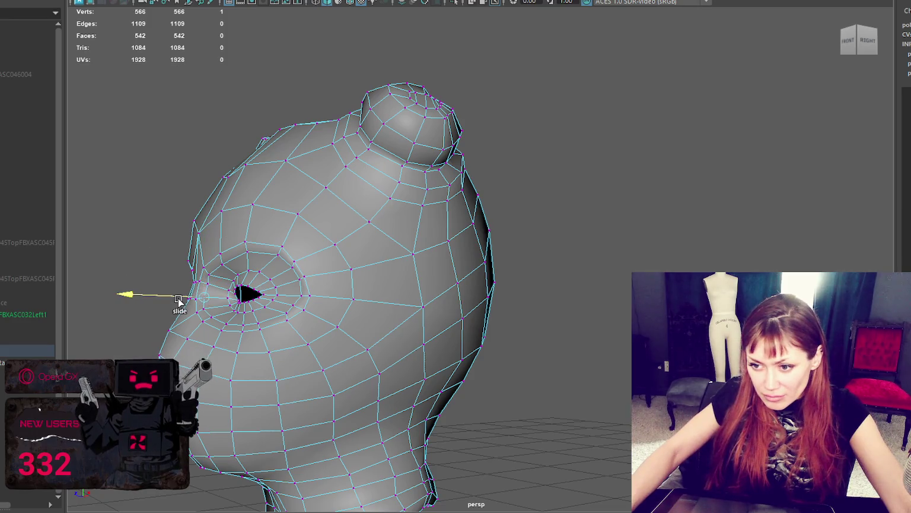
pyautogui.moveTo(199, 274)
pyautogui.keyDown('alt'); pyautogui.mouseDown()
pyautogui.moveTo(263, 302)
pyautogui.moveTo(332, 303)
pyautogui.moveTo(498, 362)
pyautogui.moveTo(488, 380)
pyautogui.moveTo(435, 378)
pyautogui.moveTo(552, 392)
pyautogui.moveTo(602, 283)
pyautogui.moveTo(606, 319)
pyautogui.mouseUp(); pyautogui.keyUp('alt')
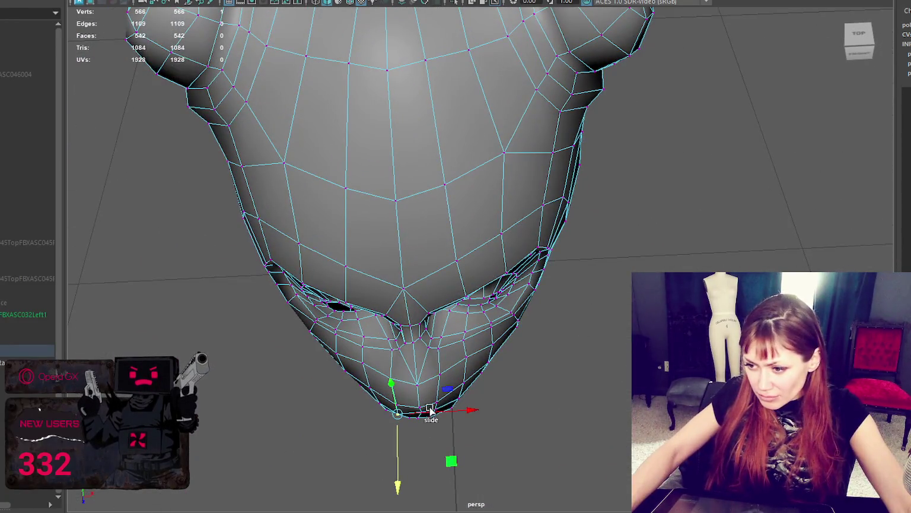
pyautogui.moveTo(418, 421)
pyautogui.mouseDown()
pyautogui.moveTo(437, 414)
pyautogui.moveTo(420, 432)
pyautogui.moveTo(418, 232)
pyautogui.mouseUp()
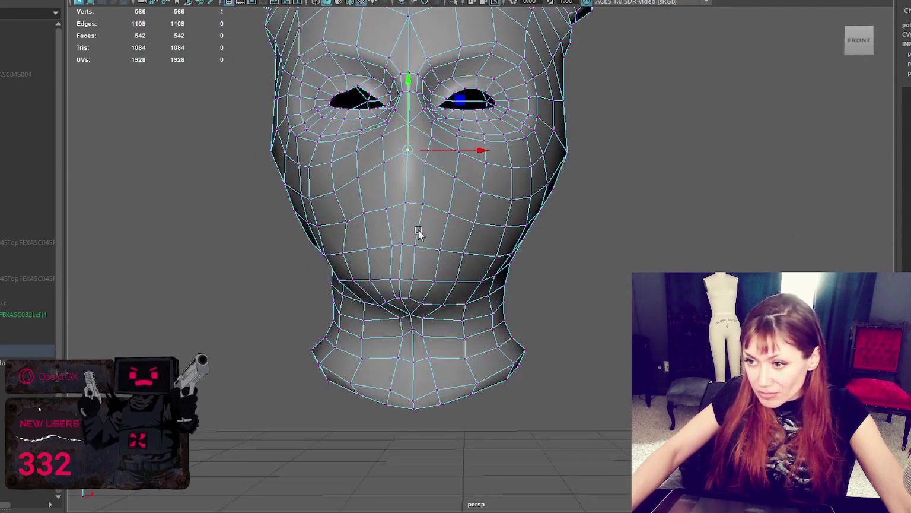
# - Slide a cheek vertex along its edge
pyautogui.click(337, 222)
pyautogui.moveTo(337, 223); pyautogui.dragTo(383, 220)
pyautogui.click(475, 223)
pyautogui.click(463, 253)
pyautogui.click(417, 249)
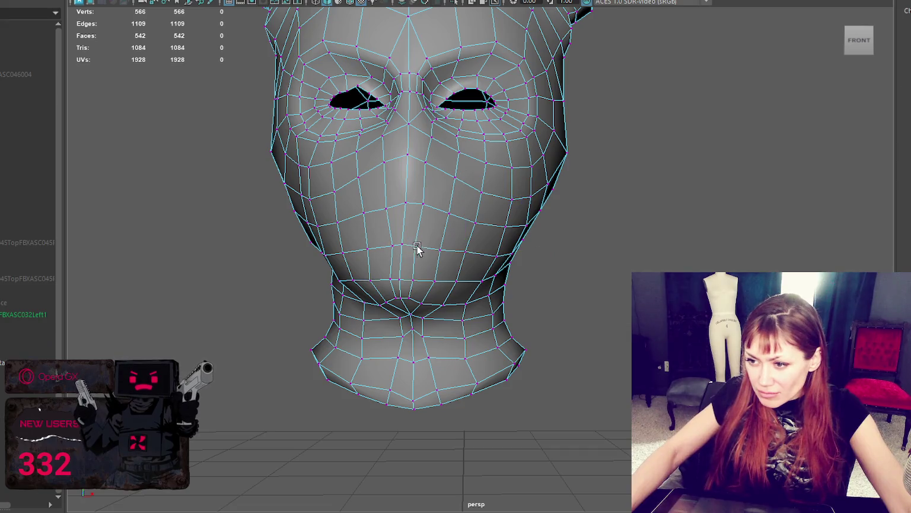
# - Slide the lower-face and chin vertices right along their edges, then return to the Move tool
pyautogui.click(407, 248)
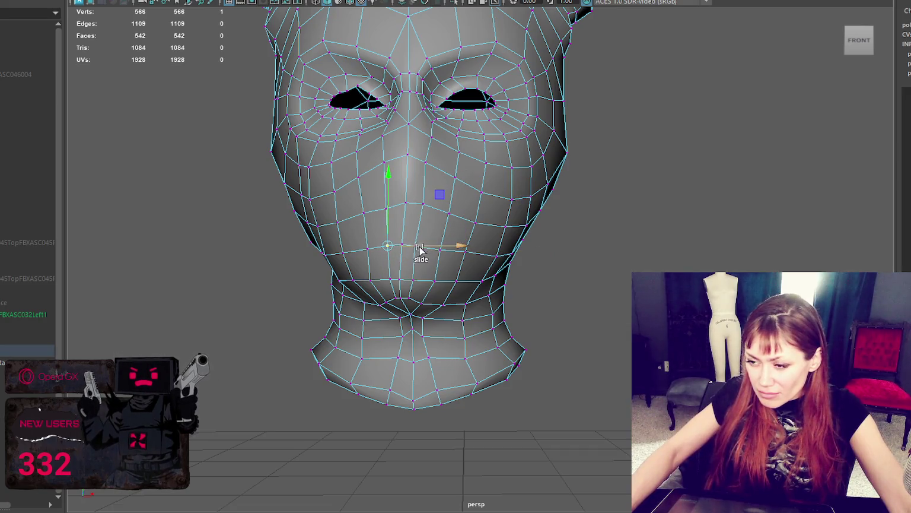
pyautogui.moveTo(431, 248); pyautogui.dragTo(436, 250)
pyautogui.click(414, 280)
pyautogui.click(416, 300)
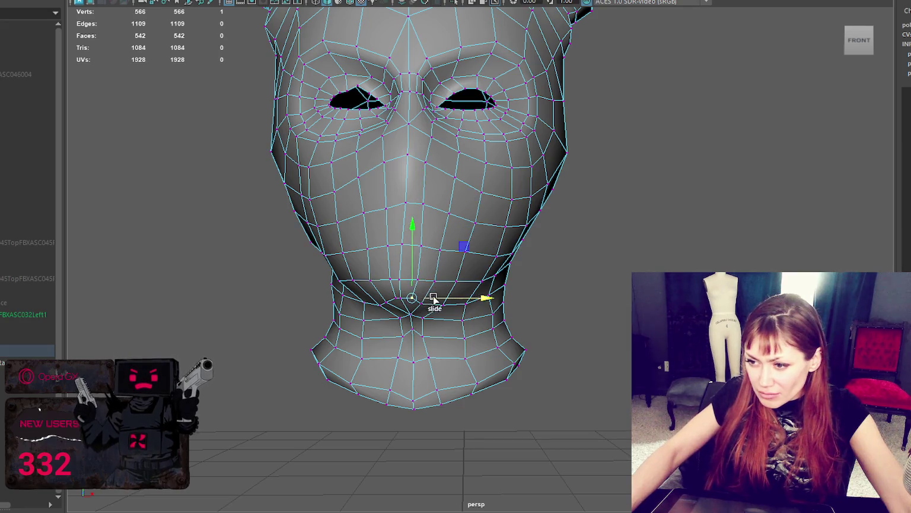
pyautogui.moveTo(420, 305); pyautogui.dragTo(446, 304)
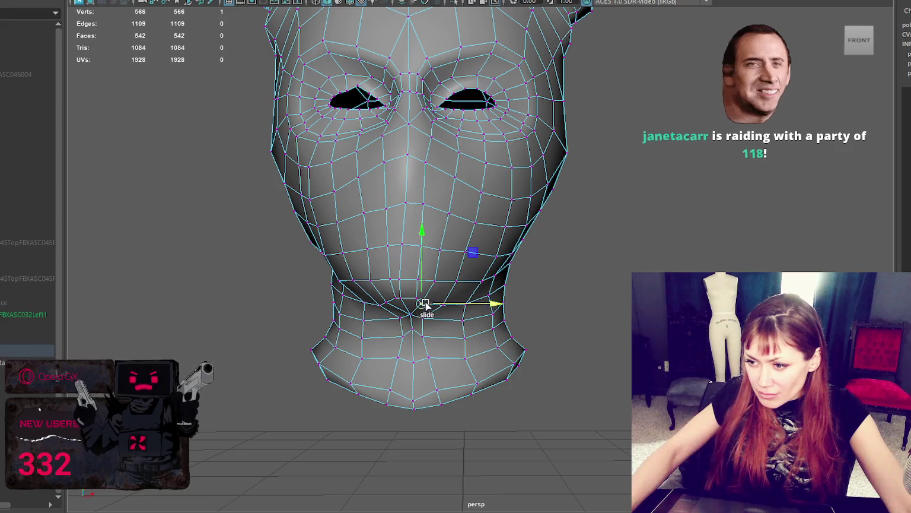
pyautogui.press('w')
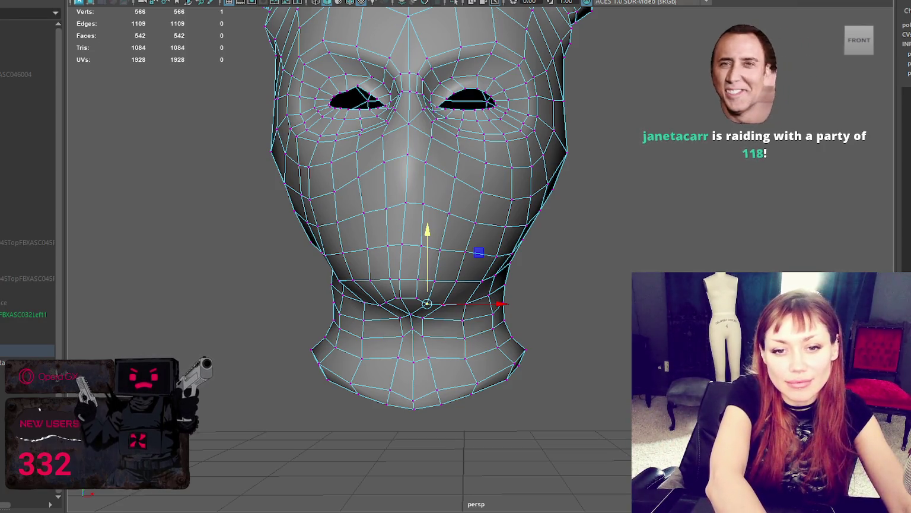
pyautogui.moveTo(311, 238)
pyautogui.keyDown('alt'); pyautogui.mouseDown()
pyautogui.moveTo(401, 244)
pyautogui.moveTo(427, 229)
pyautogui.moveTo(317, 196)
pyautogui.moveTo(412, 260)
pyautogui.moveTo(411, 170)
pyautogui.mouseUp(); pyautogui.keyUp('alt')
# - Slide several underside vertices near the neck opening along their edges to even the spacing
pyautogui.click(417, 193)
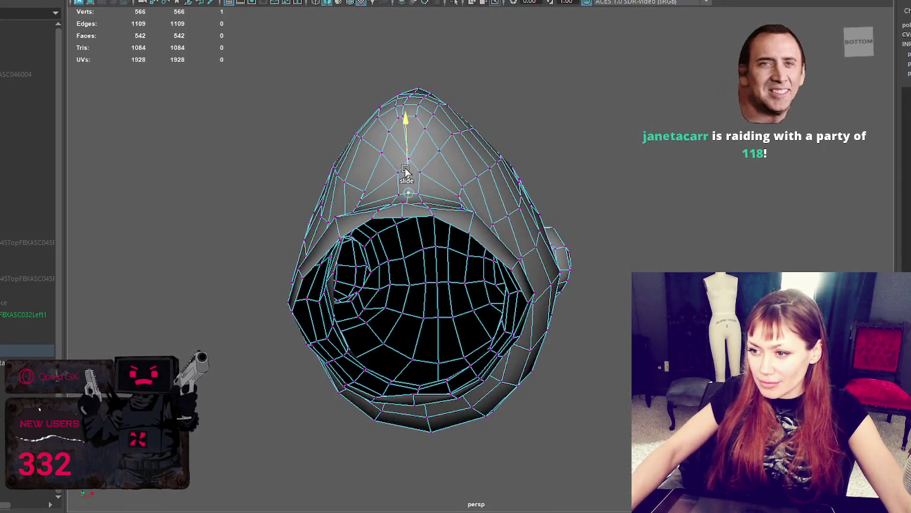
pyautogui.click(419, 191)
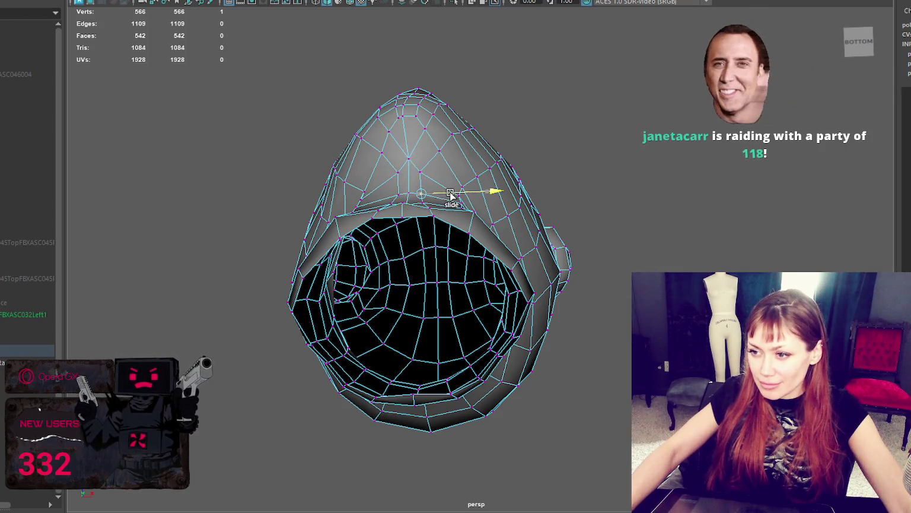
pyautogui.moveTo(419, 191)
pyautogui.mouseDown()
pyautogui.moveTo(393, 193)
pyautogui.moveTo(396, 168)
pyautogui.moveTo(438, 166)
pyautogui.moveTo(466, 218)
pyautogui.mouseUp()
pyautogui.click(423, 172)
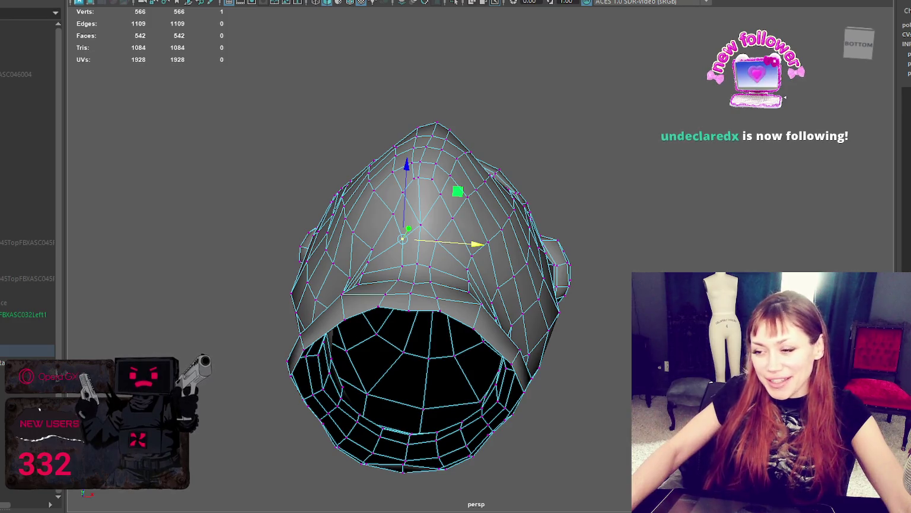
pyautogui.moveTo(431, 180)
pyautogui.keyDown('alt'); pyautogui.mouseDown()
pyautogui.moveTo(480, 206)
pyautogui.moveTo(497, 174)
pyautogui.mouseUp(); pyautogui.keyUp('alt')
pyautogui.keyDown('alt'); pyautogui.moveTo(445, 153); pyautogui.dragTo(448, 152); pyautogui.keyUp('alt')
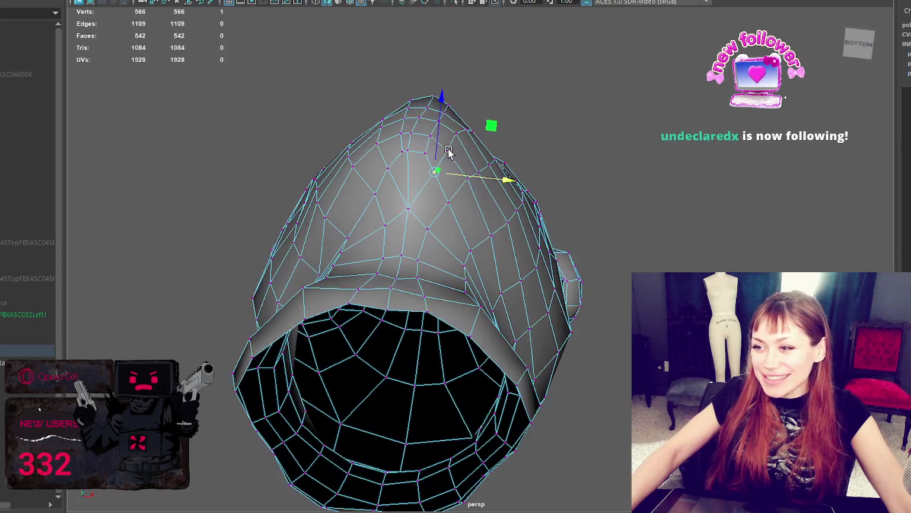
pyautogui.click(412, 155)
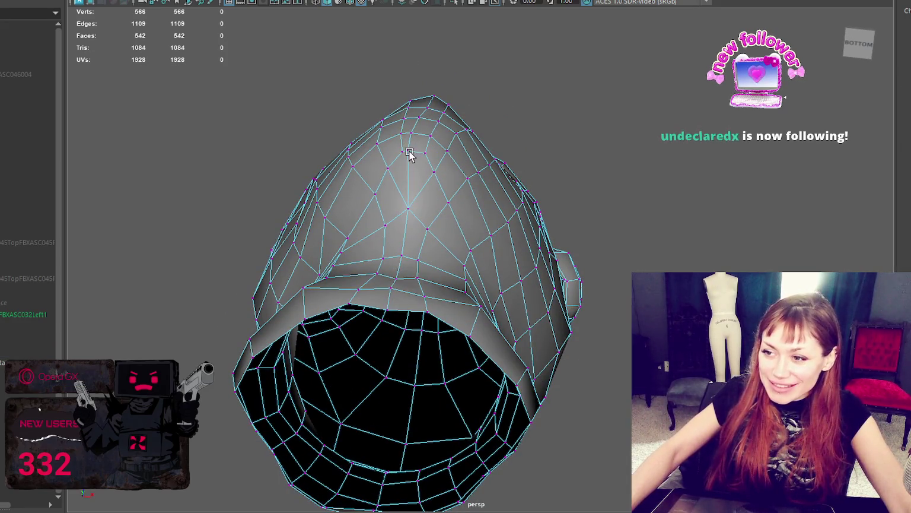
pyautogui.click(409, 153)
pyautogui.keyDown('shift'); pyautogui.moveTo(433, 152); pyautogui.dragTo(400, 170, button='middle'); pyautogui.keyUp('shift')
# - Slide the under-chin vertices along their edges
pyautogui.keyDown('shift'); pyautogui.moveTo(381, 201); pyautogui.dragTo(398, 201, button='middle'); pyautogui.keyUp('shift')
pyautogui.moveTo(396, 200)
pyautogui.keyDown('alt'); pyautogui.mouseDown()
pyautogui.moveTo(407, 258)
pyautogui.moveTo(436, 284)
pyautogui.mouseUp(); pyautogui.keyUp('alt')
pyautogui.moveTo(376, 264)
pyautogui.keyDown('alt'); pyautogui.mouseDown()
pyautogui.moveTo(389, 243)
pyautogui.moveTo(331, 216)
pyautogui.mouseUp(); pyautogui.keyUp('alt')
pyautogui.click(327, 222)
pyautogui.keyDown('shift'); pyautogui.moveTo(328, 219); pyautogui.dragTo(342, 231, button='middle'); pyautogui.keyUp('shift')
pyautogui.click(287, 228)
# - Slide an upper-eyelid vertex along its edge, then clear the selection
pyautogui.moveTo(454, 188)
pyautogui.keyDown('alt'); pyautogui.mouseDown()
pyautogui.moveTo(411, 191)
pyautogui.moveTo(411, 212)
pyautogui.moveTo(441, 232)
pyautogui.mouseUp(); pyautogui.keyUp('alt')
pyautogui.keyDown('alt'); pyautogui.moveTo(596, 113); pyautogui.dragTo(593, 142); pyautogui.keyUp('alt')
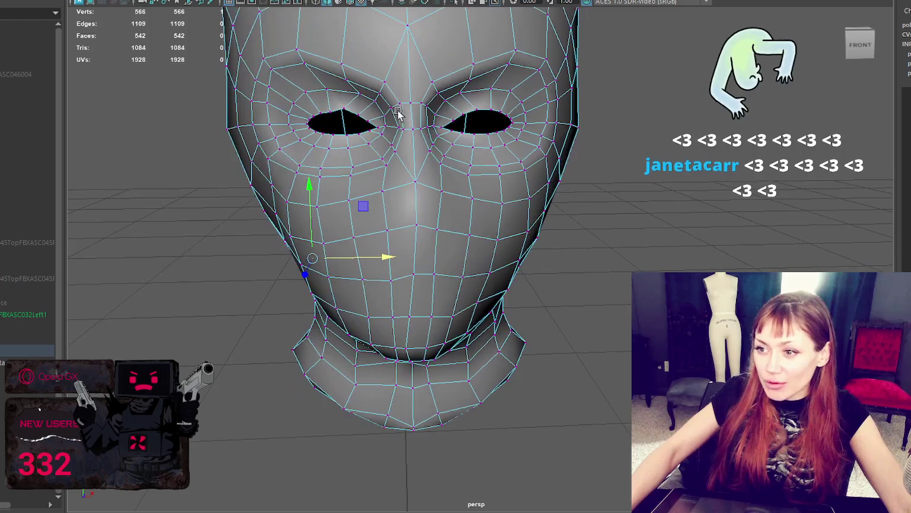
pyautogui.click(345, 112)
pyautogui.click(349, 93)
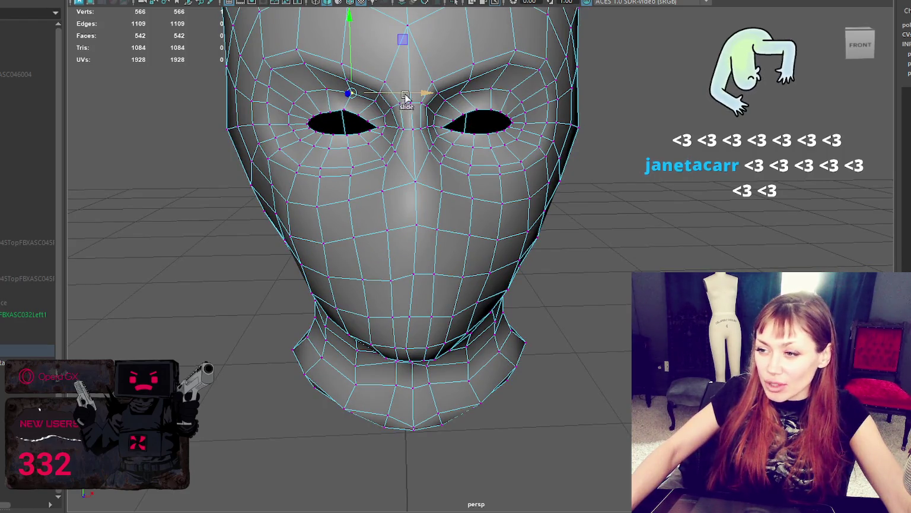
pyautogui.click(468, 91)
pyautogui.keyDown('alt'); pyautogui.moveTo(468, 91); pyautogui.dragTo(484, 85); pyautogui.keyUp('alt')
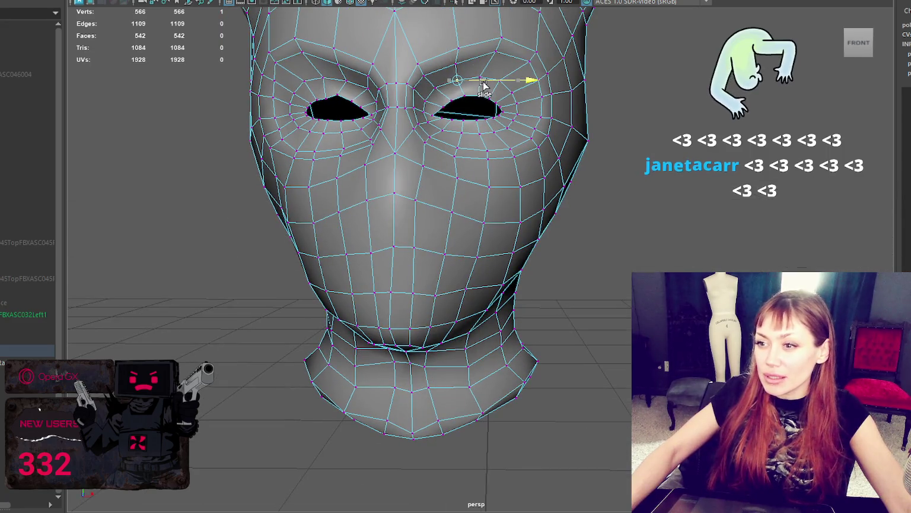
pyautogui.keyDown('alt'); pyautogui.moveTo(423, 67); pyautogui.dragTo(403, 79); pyautogui.keyUp('alt')
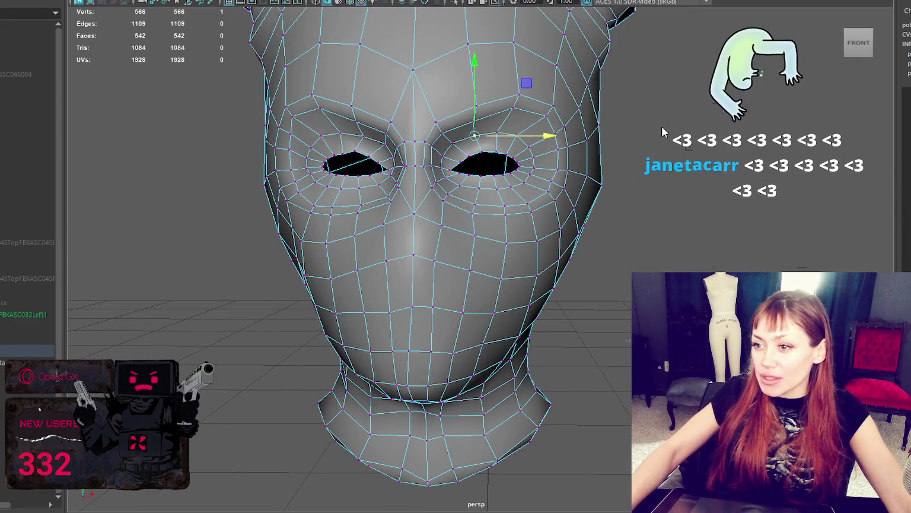
pyautogui.click(681, 150)
pyautogui.keyDown('alt'); pyautogui.moveTo(681, 149); pyautogui.dragTo(693, 153); pyautogui.keyUp('alt')
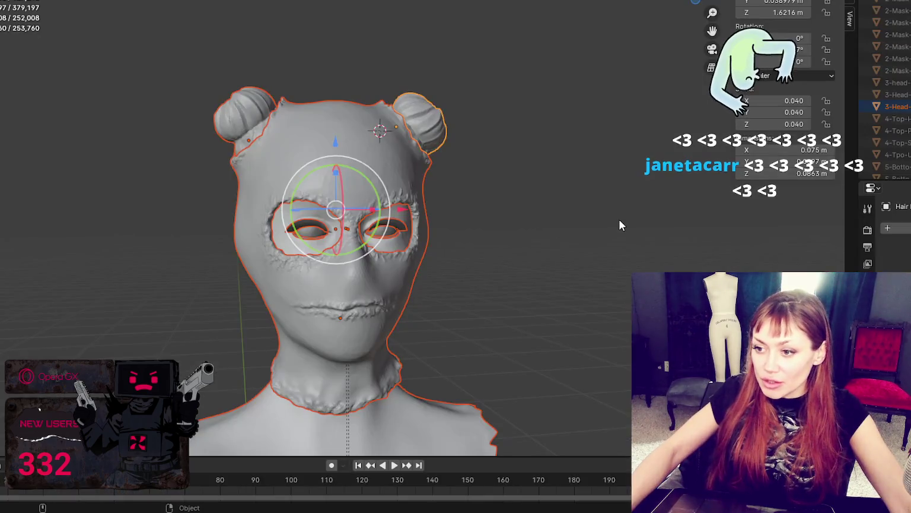
pyautogui.click(619, 226)
pyautogui.moveTo(619, 226)
pyautogui.mouseDown(button='middle')
pyautogui.moveTo(565, 290)
pyautogui.moveTo(614, 112)
pyautogui.moveTo(615, 128)
pyautogui.mouseUp(button='middle')
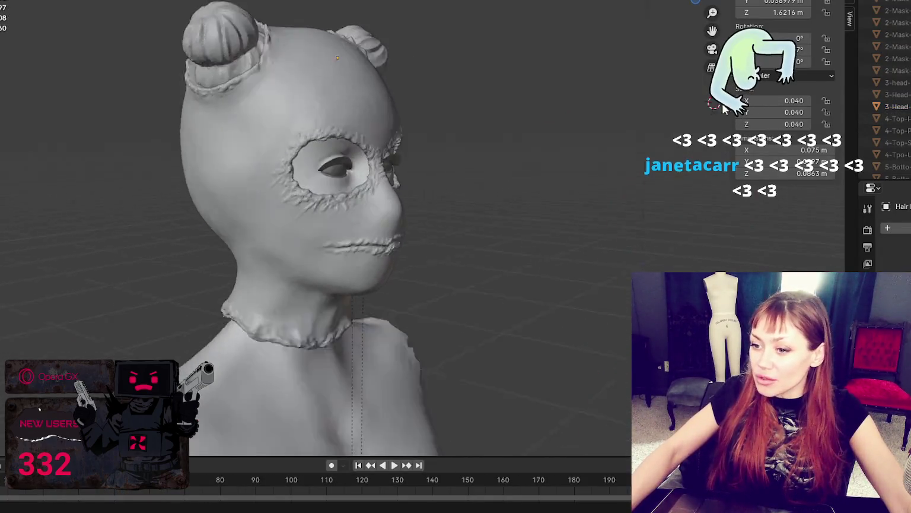
# - Hide the Balaclava mask, Flower and forehead Decoration objects in the Outliner
pyautogui.keyDown('shift'); pyautogui.rightClick(410, 155); pyautogui.keyUp('shift')
pyautogui.scroll(-5, 884, 89)
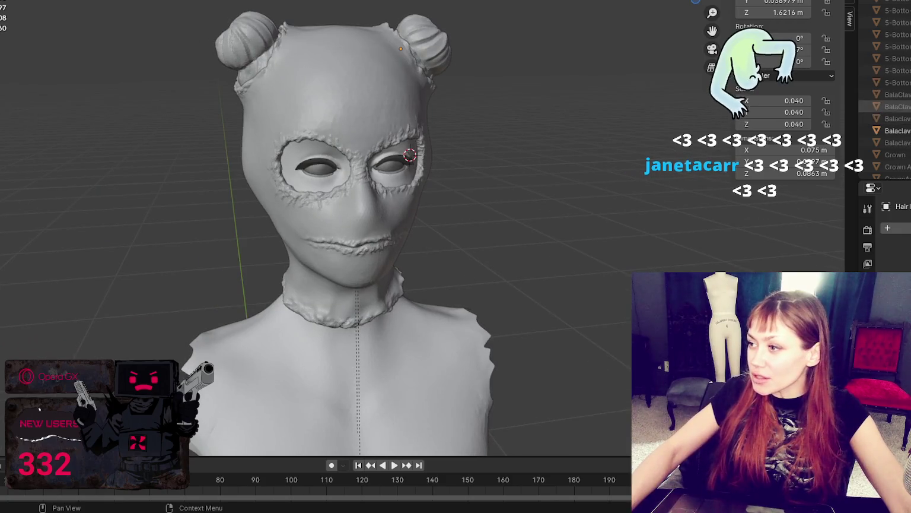
pyautogui.click(897, 119)
pyautogui.scroll(-5, 884, 89)
pyautogui.click(896, 131)
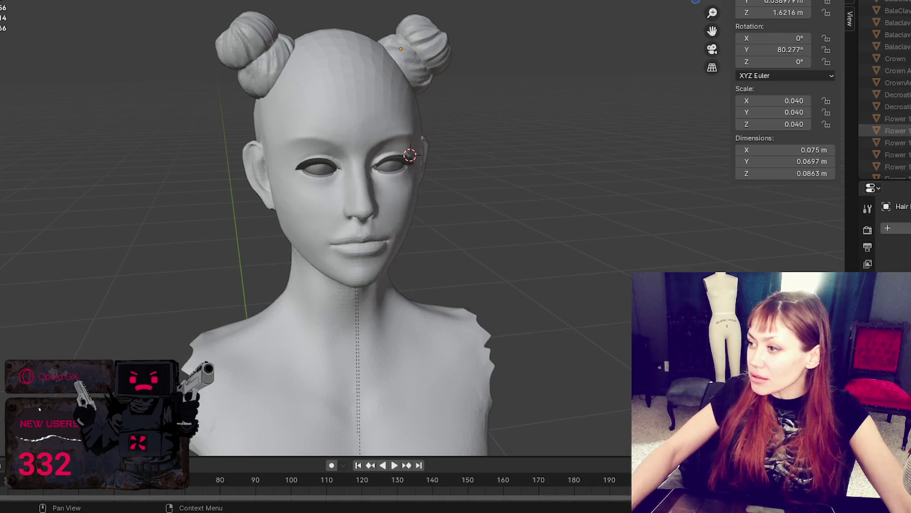
pyautogui.click(908, 130)
pyautogui.click(908, 107)
pyautogui.click(908, 107)
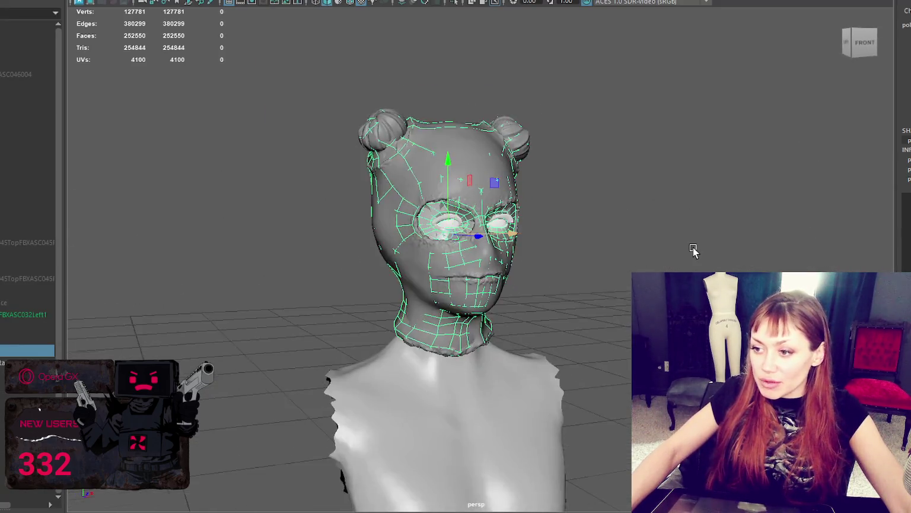
# - Soften the head retopology's edges and isolate it on its own with Ctrl+1
pyautogui.scroll(5, 693, 246)
pyautogui.keyDown('alt'); pyautogui.moveTo(691, 244); pyautogui.dragTo(604, 224, button='right'); pyautogui.keyUp('alt')
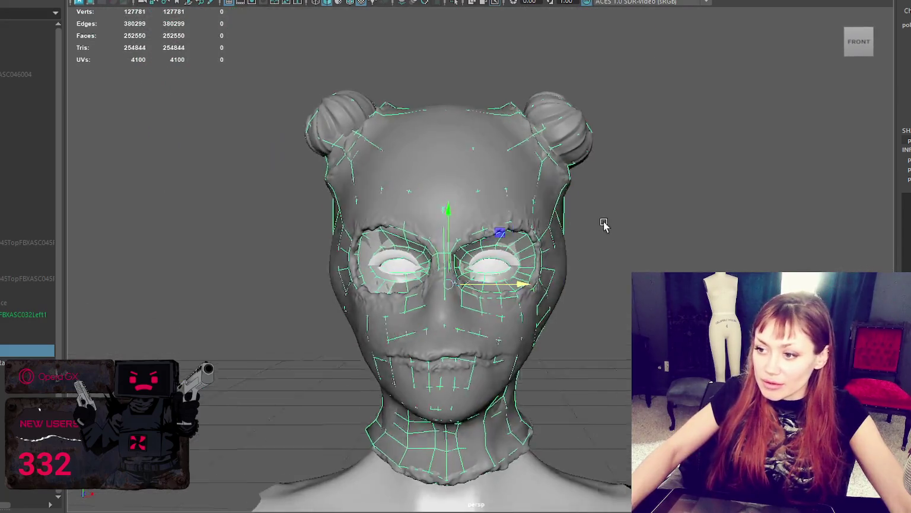
pyautogui.keyDown('alt'); pyautogui.moveTo(604, 224); pyautogui.dragTo(565, 208); pyautogui.keyUp('alt')
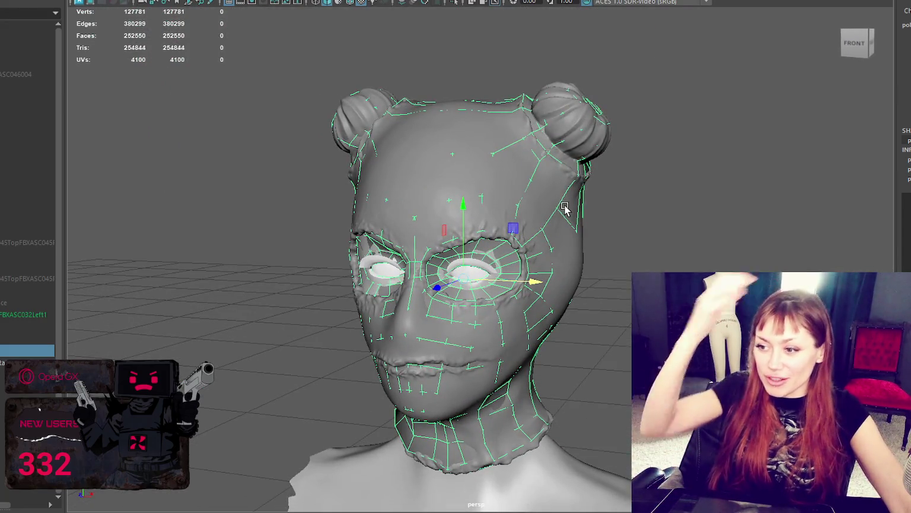
pyautogui.keyDown('shift'); pyautogui.moveTo(724, 38); pyautogui.dragTo(650, 23, button='right'); pyautogui.keyUp('shift')
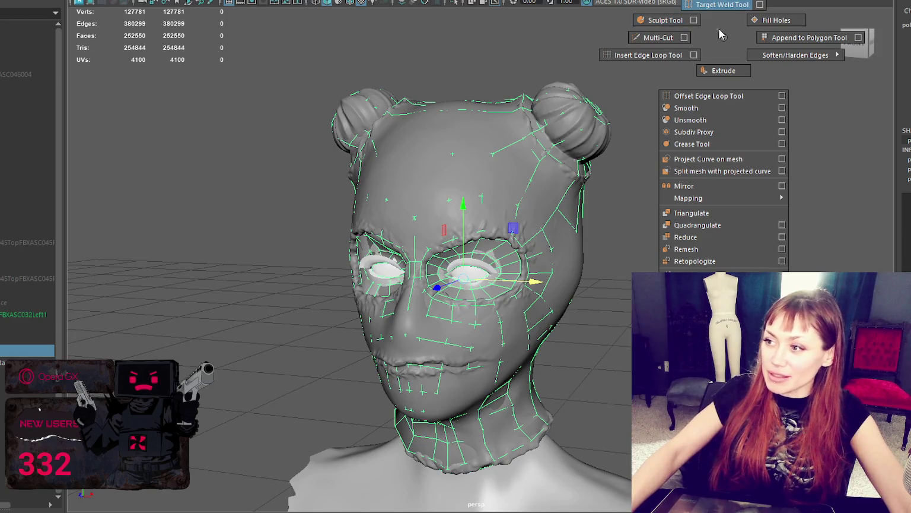
pyautogui.keyDown('shift'); pyautogui.moveTo(691, 107); pyautogui.dragTo(803, 137, button='right'); pyautogui.keyUp('shift')
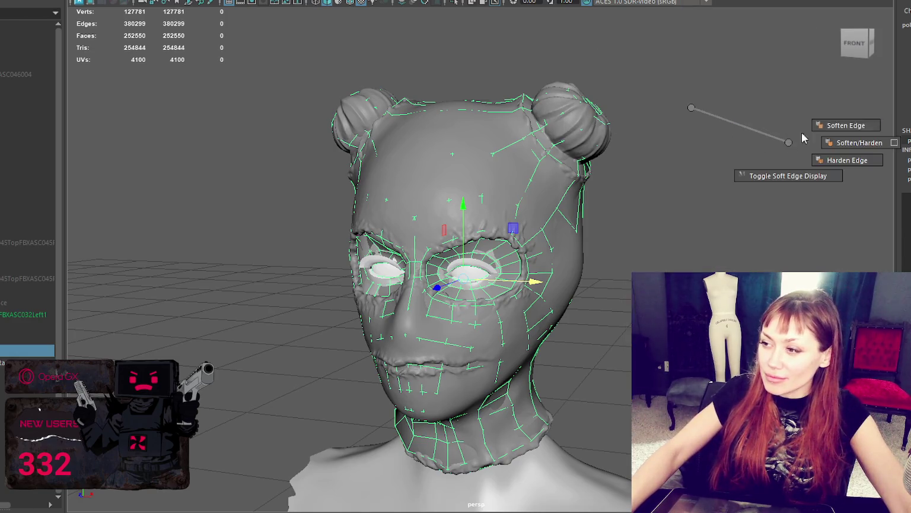
pyautogui.hotkey('ctrl', '1')
pyautogui.click(739, 178)
pyautogui.moveTo(739, 177)
pyautogui.keyDown('alt'); pyautogui.mouseDown()
pyautogui.moveTo(765, 175)
pyautogui.moveTo(455, 189)
pyautogui.moveTo(667, 168)
pyautogui.moveTo(733, 179)
pyautogui.mouseUp(); pyautogui.keyUp('alt')
# - Exit isolation with Ctrl+1, orbit around the bust, and select the head retopology mesh
pyautogui.hotkey('ctrl', '1')
pyautogui.moveTo(627, 225)
pyautogui.keyDown('alt'); pyautogui.mouseDown(button='middle')
pyautogui.moveTo(604, 170)
pyautogui.moveTo(519, 124)
pyautogui.mouseUp(button='middle'); pyautogui.keyUp('alt')
pyautogui.keyDown('alt'); pyautogui.moveTo(518, 127); pyautogui.dragTo(340, 132); pyautogui.keyUp('alt')
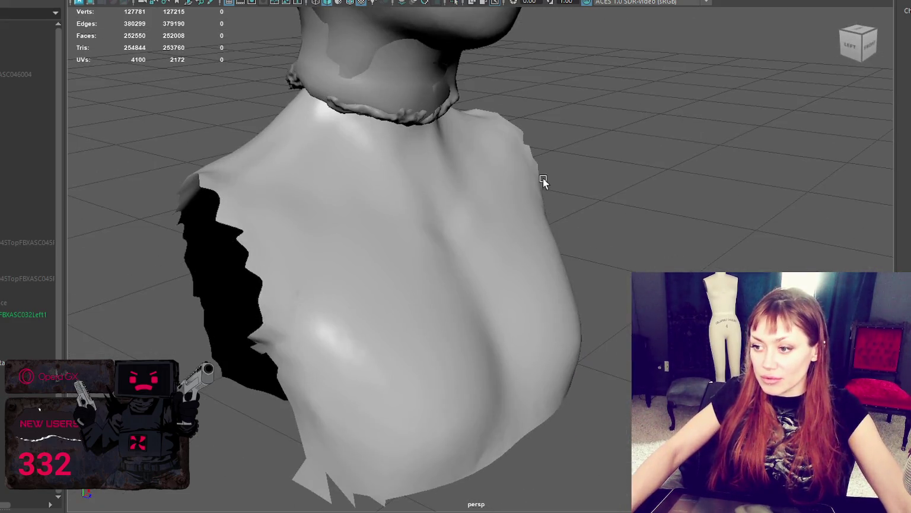
pyautogui.keyDown('alt'); pyautogui.moveTo(544, 181); pyautogui.dragTo(359, 154); pyautogui.keyUp('alt')
pyautogui.moveTo(641, 239)
pyautogui.keyDown('alt'); pyautogui.mouseDown()
pyautogui.moveTo(458, 133)
pyautogui.moveTo(265, 255)
pyautogui.mouseUp(); pyautogui.keyUp('alt')
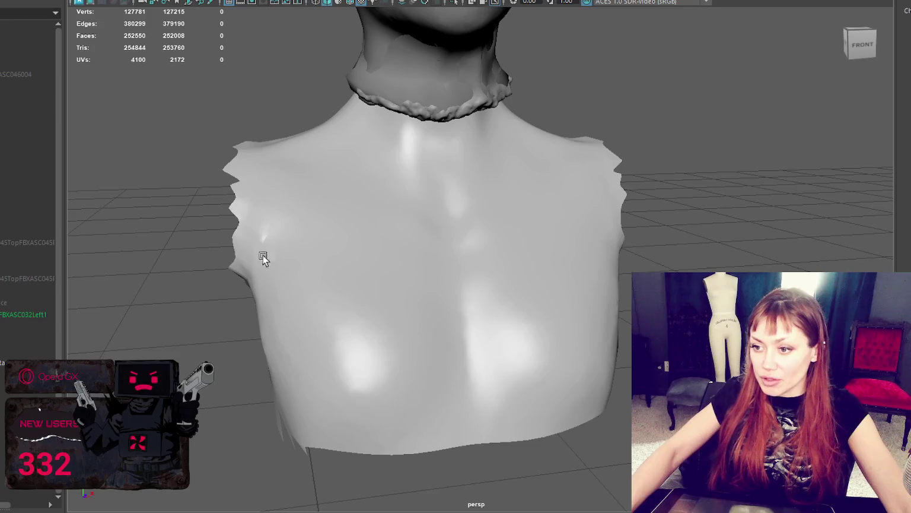
pyautogui.keyDown('alt'); pyautogui.moveTo(265, 254); pyautogui.dragTo(483, 216, button='middle'); pyautogui.keyUp('alt')
pyautogui.click(501, 97)
pyautogui.keyDown('alt'); pyautogui.moveTo(501, 96); pyautogui.dragTo(539, 77, button='right'); pyautogui.keyUp('alt')
pyautogui.keyDown('alt'); pyautogui.moveTo(540, 77); pyautogui.dragTo(525, 143, button='middle'); pyautogui.keyUp('alt')
pyautogui.moveTo(525, 142)
pyautogui.keyDown('alt'); pyautogui.mouseDown()
pyautogui.moveTo(410, 153)
pyautogui.moveTo(494, 159)
pyautogui.mouseUp(); pyautogui.keyUp('alt')
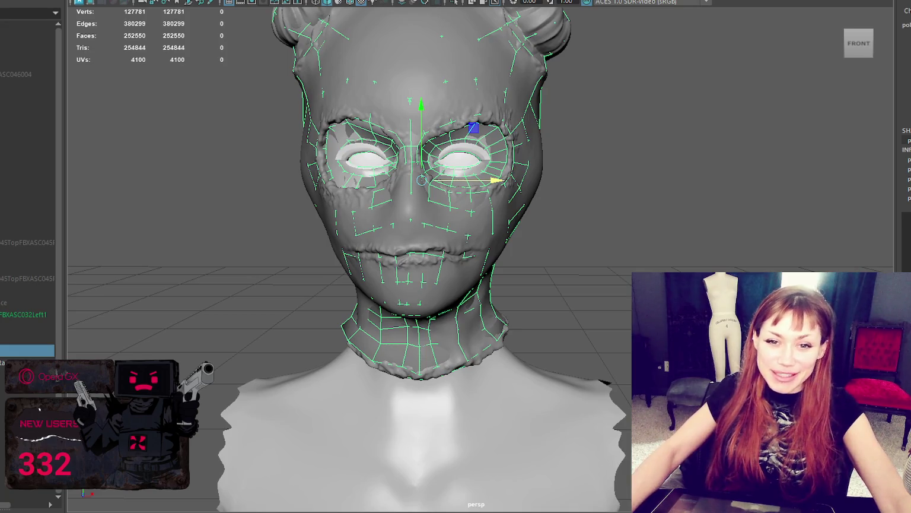
# - Zoom into the eye corner and pull stray retopology vertices onto the sculpt surface
pyautogui.scroll(3, 576, 260)
pyautogui.scroll(2, 541, 265)
pyautogui.moveTo(541, 265)
pyautogui.keyDown('alt'); pyautogui.mouseDown()
pyautogui.moveTo(528, 233)
pyautogui.moveTo(570, 230)
pyautogui.moveTo(580, 258)
pyautogui.mouseUp(); pyautogui.keyUp('alt')
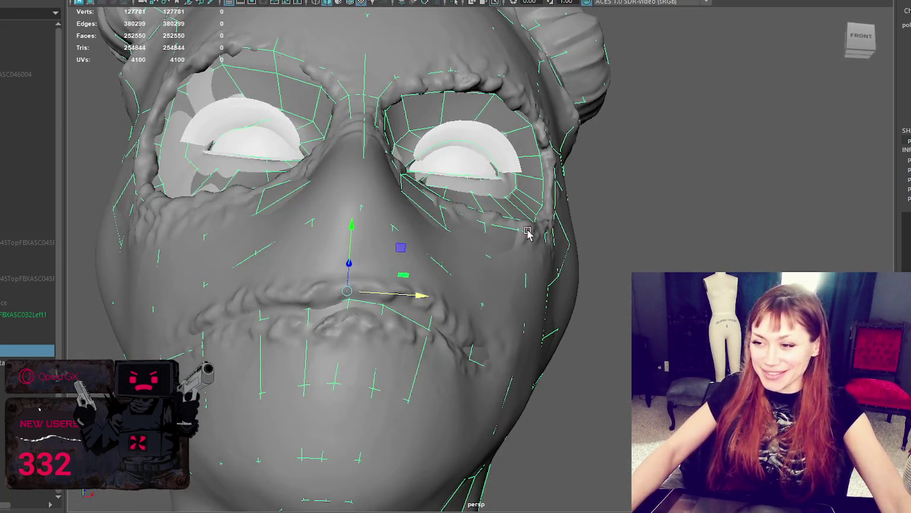
pyautogui.scroll(2, 532, 265)
pyautogui.scroll(-3, 521, 271)
pyautogui.scroll(-3, 541, 266)
pyautogui.scroll(5, 617, 235)
pyautogui.scroll(-2, 641, 243)
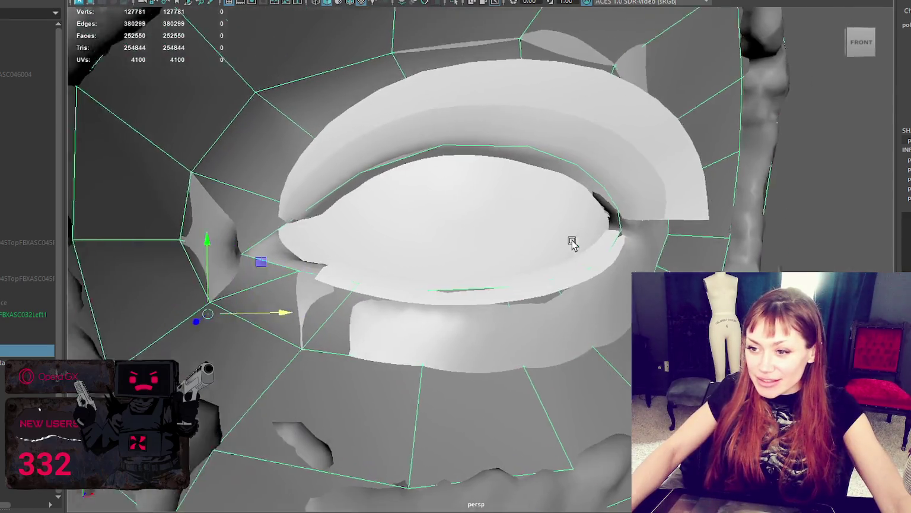
pyautogui.keyDown('alt'); pyautogui.moveTo(572, 243); pyautogui.dragTo(437, 274); pyautogui.keyUp('alt')
pyautogui.moveTo(374, 232); pyautogui.dragTo(400, 308, button='right')
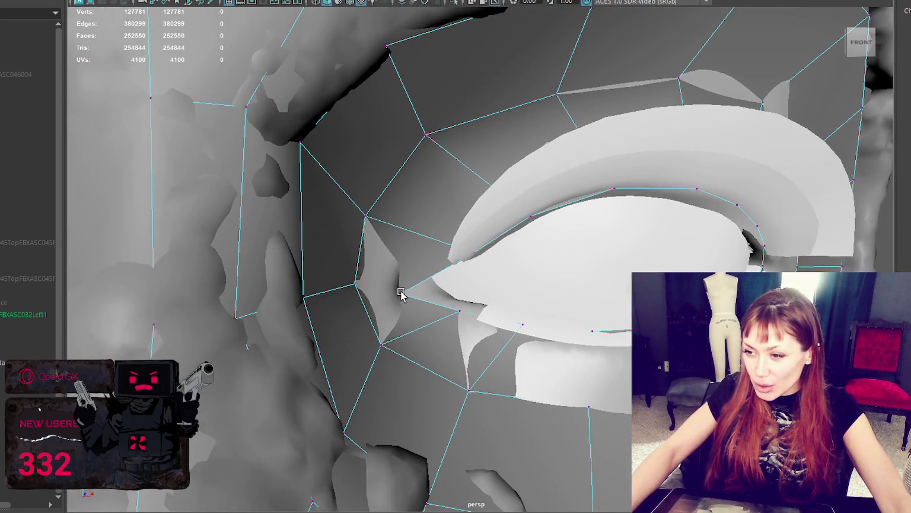
pyautogui.click(434, 295)
pyautogui.keyDown('alt'); pyautogui.moveTo(434, 295); pyautogui.dragTo(483, 284); pyautogui.keyUp('alt')
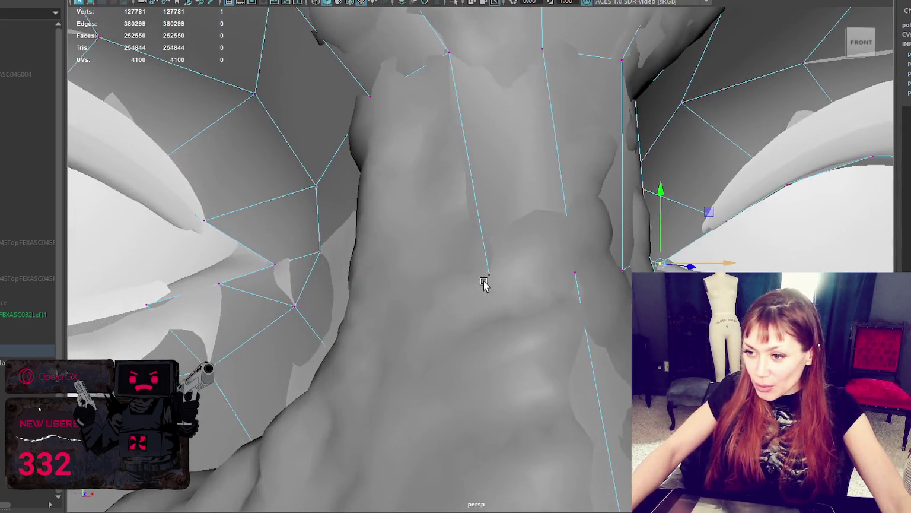
pyautogui.click(268, 256)
pyautogui.moveTo(279, 264)
pyautogui.mouseDown()
pyautogui.moveTo(210, 283)
pyautogui.moveTo(574, 323)
pyautogui.mouseUp()
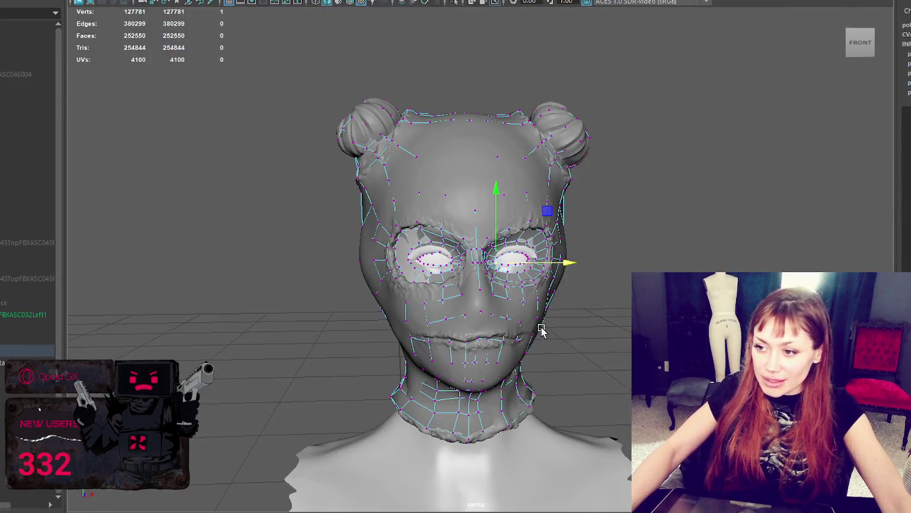
pyautogui.moveTo(543, 325)
pyautogui.keyDown('alt'); pyautogui.mouseDown(button='right')
pyautogui.moveTo(547, 203)
pyautogui.moveTo(566, 163)
pyautogui.mouseUp(button='right'); pyautogui.keyUp('alt')
pyautogui.moveTo(567, 163)
pyautogui.keyDown('alt'); pyautogui.mouseDown()
pyautogui.moveTo(533, 152)
pyautogui.moveTo(722, 190)
pyautogui.moveTo(573, 188)
pyautogui.mouseUp(); pyautogui.keyUp('alt')
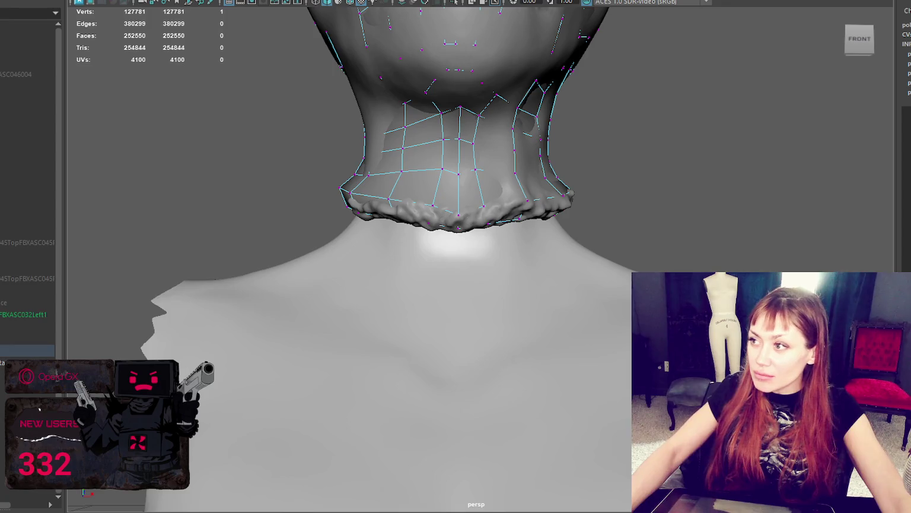
# - Turn off X-ray for solid retopo shading and add the first quads beside the neck collar
pyautogui.press('q')
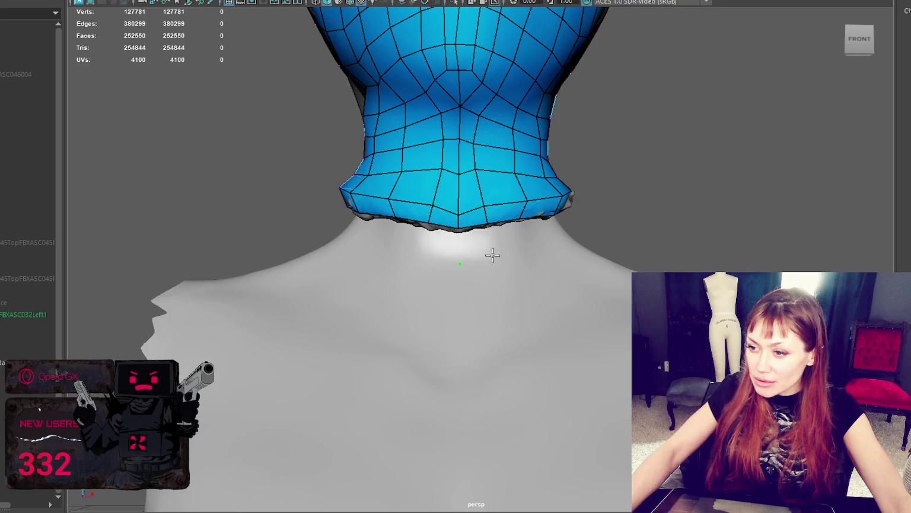
pyautogui.keyDown('shift'); pyautogui.click(482, 247); pyautogui.keyUp('shift')
pyautogui.keyDown('alt'); pyautogui.moveTo(524, 244); pyautogui.dragTo(506, 253); pyautogui.keyUp('alt')
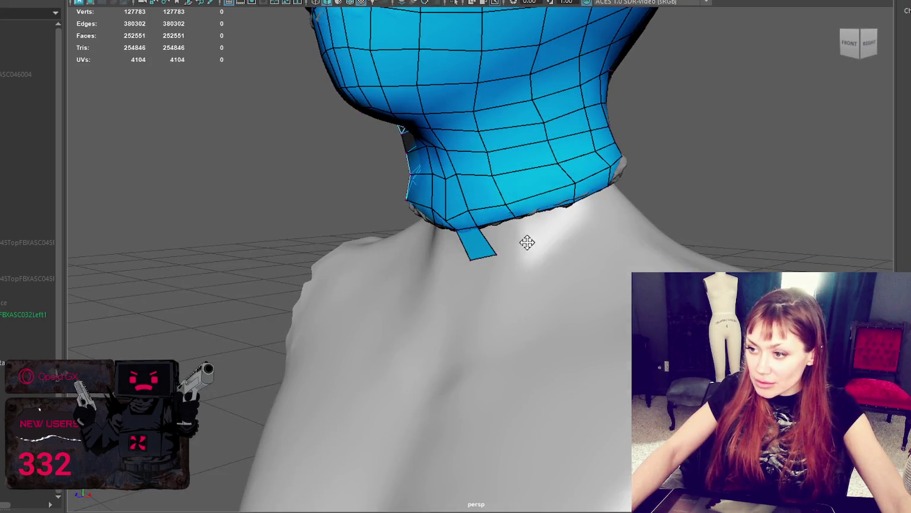
pyautogui.keyDown('shift'); pyautogui.click(522, 233); pyautogui.keyUp('shift')
pyautogui.moveTo(565, 223)
pyautogui.keyDown('alt'); pyautogui.mouseDown()
pyautogui.moveTo(586, 219)
pyautogui.moveTo(559, 239)
pyautogui.moveTo(529, 229)
pyautogui.moveTo(529, 241)
pyautogui.moveTo(655, 267)
pyautogui.mouseUp(); pyautogui.keyUp('alt')
pyautogui.keyDown('shift'); pyautogui.click(558, 222); pyautogui.keyUp('shift')
# - Add a row of quads along the bottom of the neck and one below it
pyautogui.keyDown('shift'); pyautogui.click(551, 234); pyautogui.keyUp('shift')
pyautogui.keyDown('shift'); pyautogui.click(596, 242); pyautogui.keyUp('shift')
pyautogui.keyDown('shift'); pyautogui.click(527, 223); pyautogui.keyUp('shift')
pyautogui.keyDown('shift'); pyautogui.click(561, 232); pyautogui.keyUp('shift')
pyautogui.keyDown('shift'); pyautogui.click(508, 220); pyautogui.keyUp('shift')
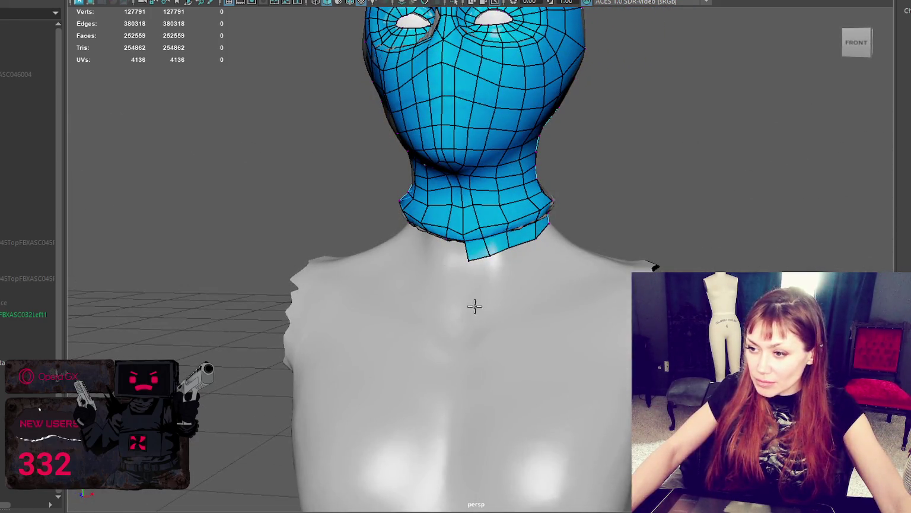
pyautogui.moveTo(581, 278)
pyautogui.keyDown('alt'); pyautogui.mouseDown()
pyautogui.moveTo(553, 287)
pyautogui.moveTo(590, 295)
pyautogui.moveTo(539, 307)
pyautogui.moveTo(482, 295)
pyautogui.moveTo(482, 276)
pyautogui.moveTo(502, 270)
pyautogui.mouseUp(); pyautogui.keyUp('alt')
pyautogui.keyDown('shift'); pyautogui.click(533, 301); pyautogui.keyUp('shift')
# - Extend the neck strip with more quads around the right side and back of the neck
pyautogui.keyDown('shift'); pyautogui.click(502, 270); pyautogui.keyUp('shift')
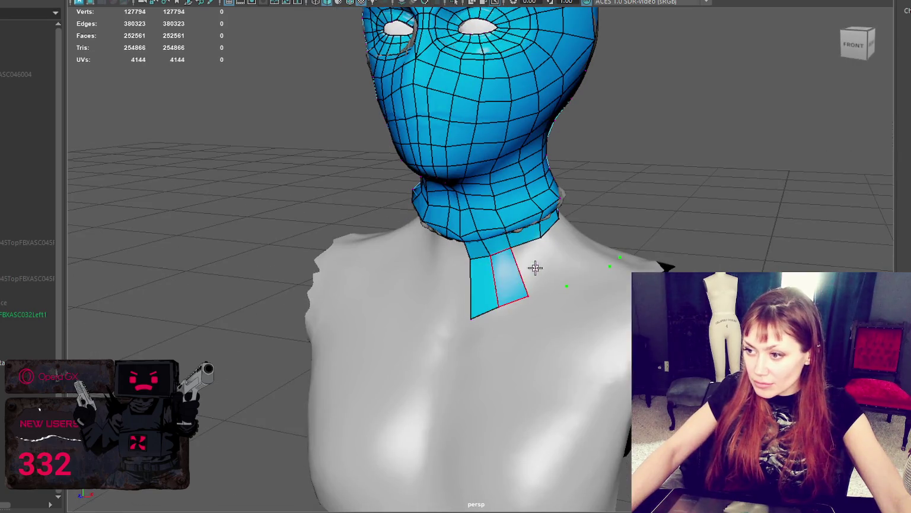
pyautogui.keyDown('shift'); pyautogui.click(535, 265); pyautogui.keyUp('shift')
pyautogui.keyDown('shift'); pyautogui.click(563, 247); pyautogui.keyUp('shift')
pyautogui.keyDown('alt'); pyautogui.moveTo(591, 251); pyautogui.dragTo(550, 266); pyautogui.keyUp('alt')
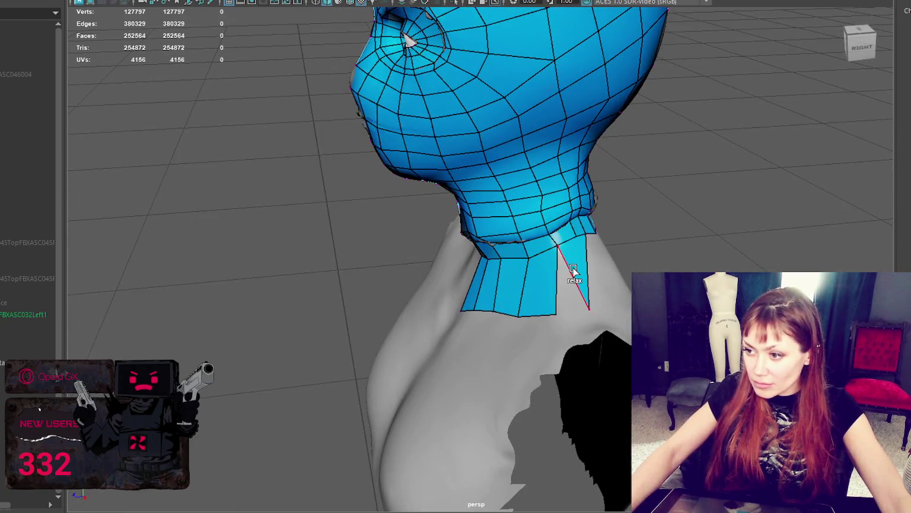
pyautogui.keyDown('shift'); pyautogui.click(568, 274); pyautogui.keyUp('shift')
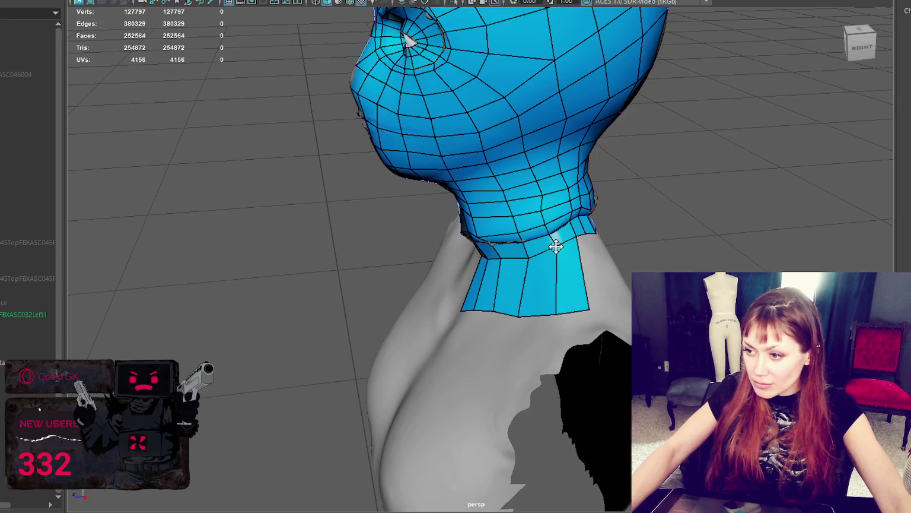
pyautogui.moveTo(552, 251)
pyautogui.keyDown('alt'); pyautogui.mouseDown()
pyautogui.moveTo(543, 247)
pyautogui.moveTo(514, 335)
pyautogui.mouseUp(); pyautogui.keyUp('alt')
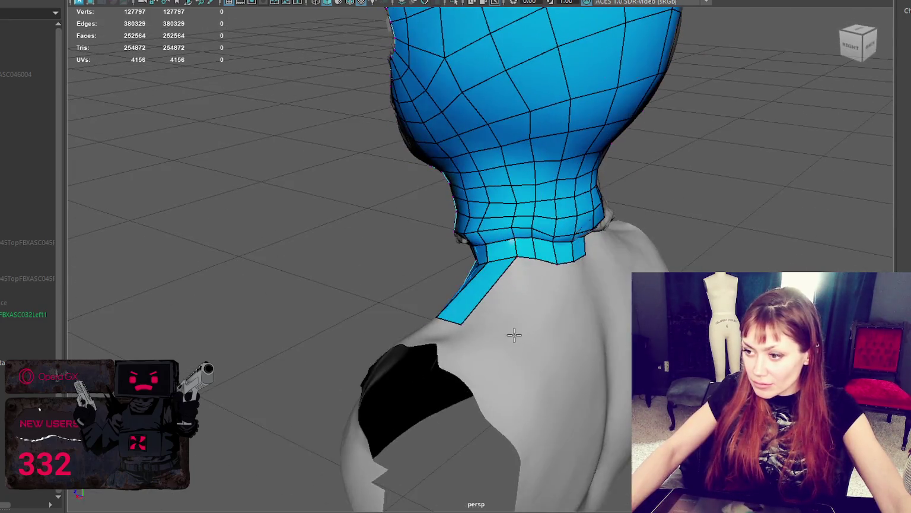
pyautogui.keyDown('shift'); pyautogui.click(514, 288); pyautogui.keyUp('shift')
# - Fill the gap between the two neck strips on the back and insert a sliding edge loop
pyautogui.keyDown('alt'); pyautogui.moveTo(508, 297); pyautogui.dragTo(473, 285); pyautogui.keyUp('alt')
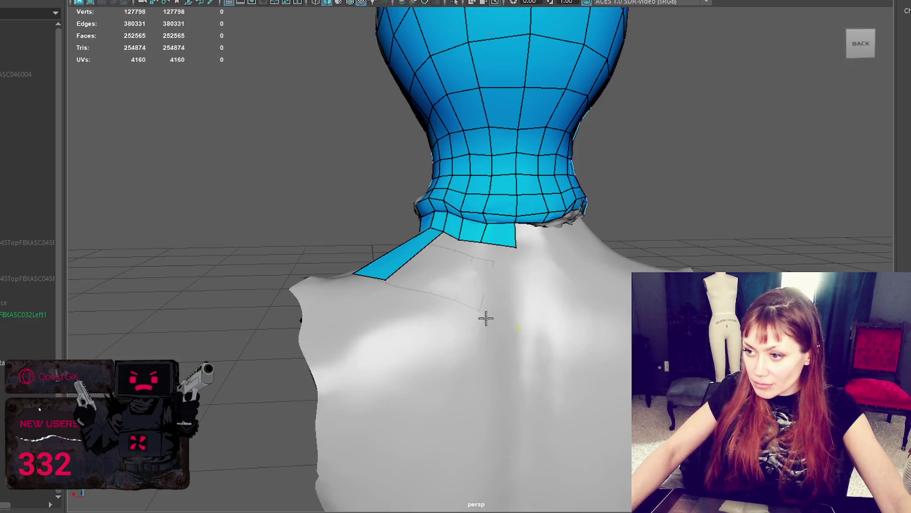
pyautogui.keyDown('shift'); pyautogui.click(493, 295); pyautogui.keyUp('shift')
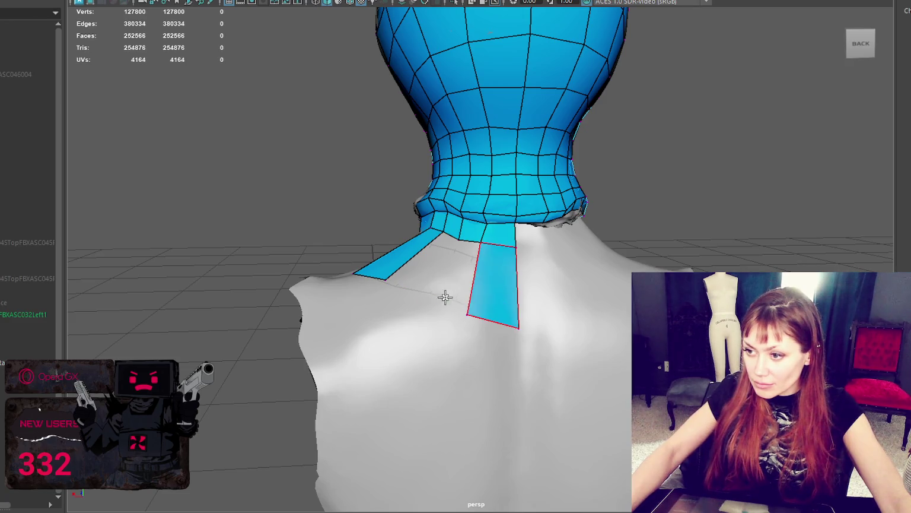
pyautogui.keyDown('shift'); pyautogui.click(453, 264); pyautogui.keyUp('shift')
pyautogui.keyDown('shift'); pyautogui.click(387, 277); pyautogui.keyUp('shift')
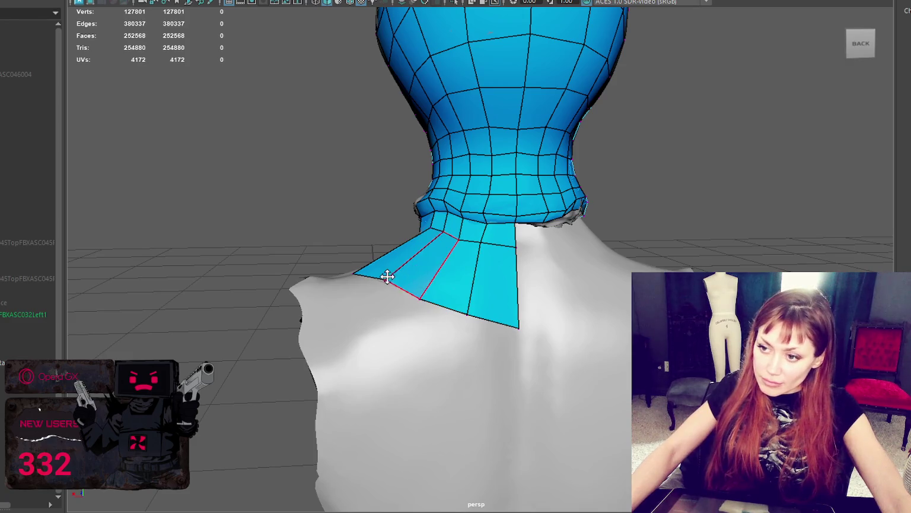
pyautogui.keyDown('ctrl'); pyautogui.click(474, 276); pyautogui.keyUp('ctrl')
pyautogui.keyDown('alt'); pyautogui.moveTo(475, 279); pyautogui.dragTo(489, 375); pyautogui.keyUp('alt')
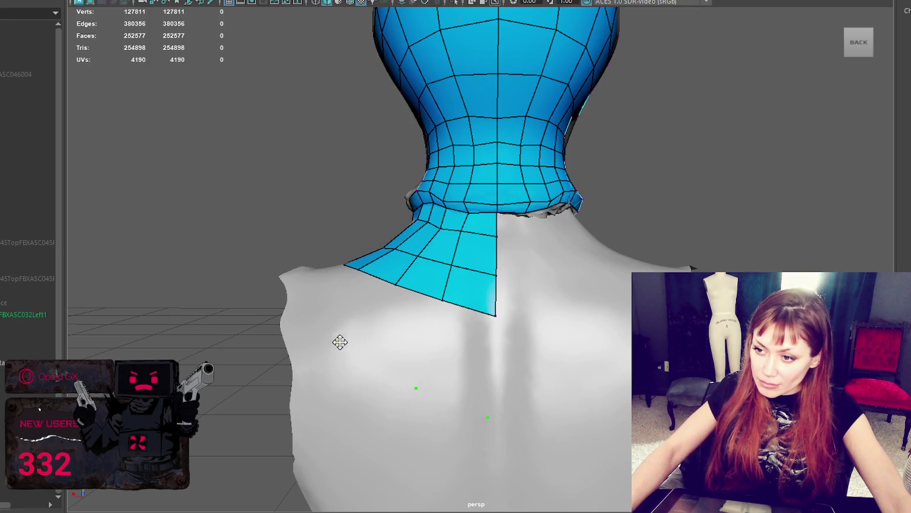
# - Add a row of quads down the upper back and fill the gap at the neck bottom
pyautogui.keyDown('alt'); pyautogui.moveTo(340, 342); pyautogui.dragTo(359, 344); pyautogui.keyUp('alt')
pyautogui.keyDown('shift'); pyautogui.click(379, 334); pyautogui.keyUp('shift')
pyautogui.keyDown('shift'); pyautogui.click(430, 356); pyautogui.keyUp('shift')
pyautogui.keyDown('shift'); pyautogui.click(511, 380); pyautogui.keyUp('shift')
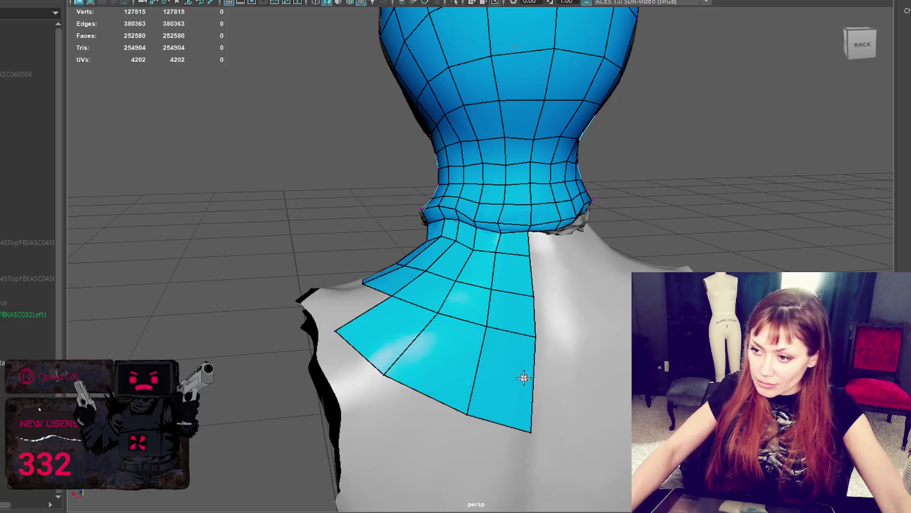
pyautogui.moveTo(356, 306)
pyautogui.keyDown('alt'); pyautogui.mouseDown()
pyautogui.moveTo(427, 386)
pyautogui.moveTo(546, 397)
pyautogui.moveTo(540, 379)
pyautogui.moveTo(562, 354)
pyautogui.moveTo(596, 350)
pyautogui.mouseUp(); pyautogui.keyUp('alt')
pyautogui.keyDown('shift'); pyautogui.click(427, 387); pyautogui.keyUp('shift')
pyautogui.keyDown('shift'); pyautogui.click(559, 366); pyautogui.keyUp('shift')
# - Add quads on the shoulder and below the shoulder strip, extending it toward the chest
pyautogui.keyDown('shift'); pyautogui.click(590, 314); pyautogui.keyUp('shift')
pyautogui.keyDown('alt'); pyautogui.moveTo(591, 314); pyautogui.dragTo(609, 350); pyautogui.keyUp('alt')
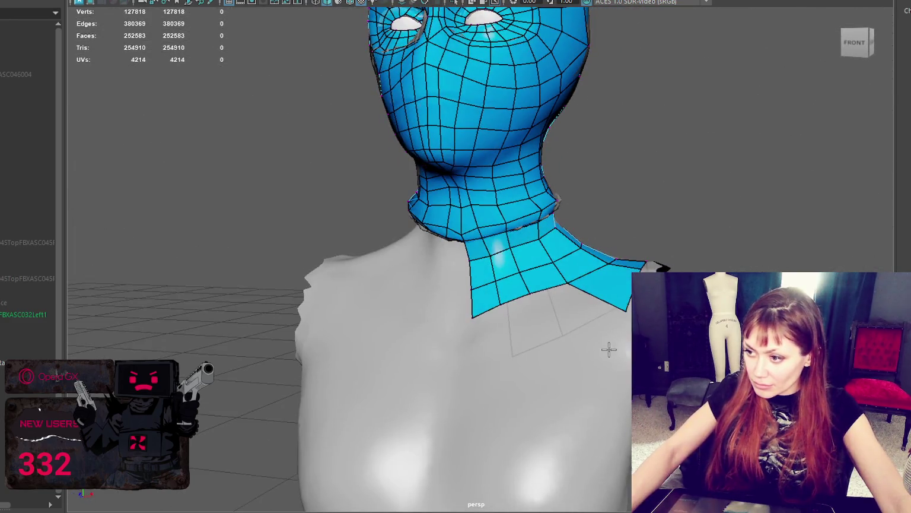
pyautogui.keyDown('shift'); pyautogui.click(590, 316); pyautogui.keyUp('shift')
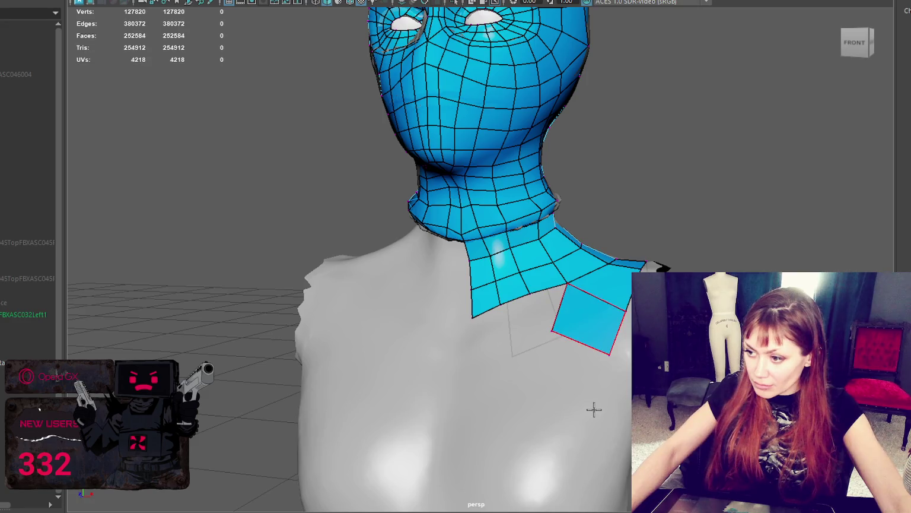
pyautogui.keyDown('shift'); pyautogui.click(583, 379); pyautogui.keyUp('shift')
pyautogui.keyDown('shift'); pyautogui.click(545, 424); pyautogui.keyUp('shift')
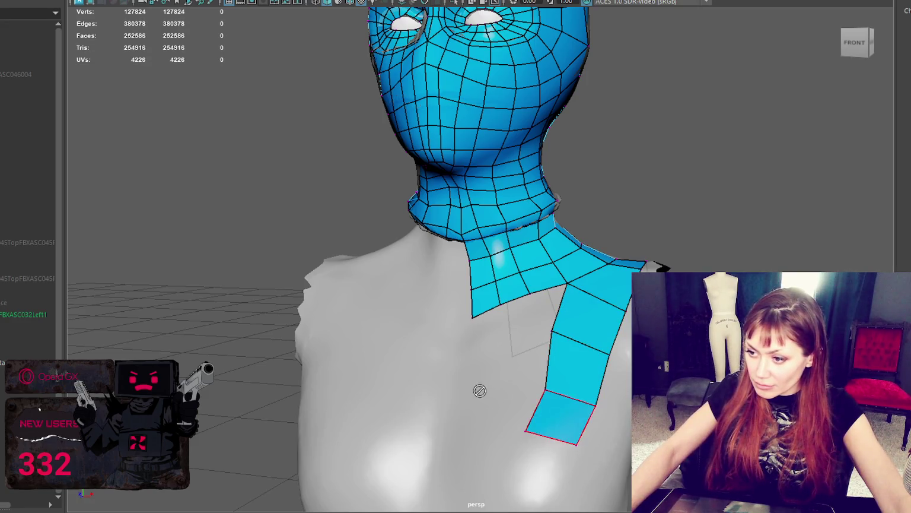
pyautogui.keyDown('shift'); pyautogui.click(521, 409); pyautogui.keyUp('shift')
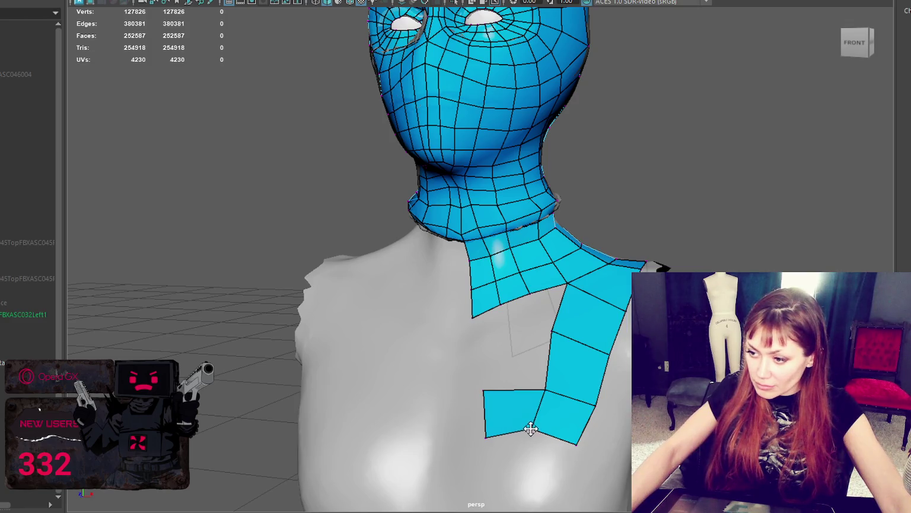
# - Extend the chest row and fill the gap between the strips with quads under the neck
pyautogui.keyDown('alt'); pyautogui.moveTo(494, 441); pyautogui.dragTo(506, 382); pyautogui.keyUp('alt')
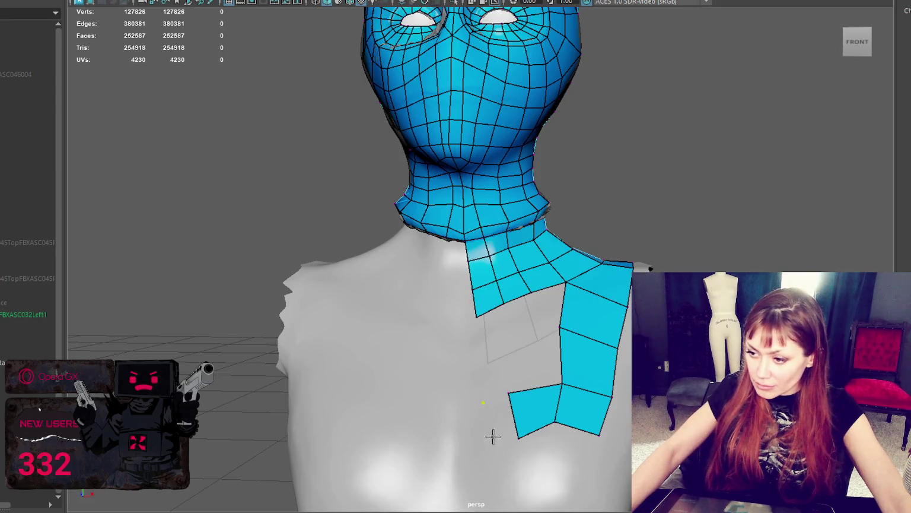
pyautogui.keyDown('shift'); pyautogui.click(501, 411); pyautogui.keyUp('shift')
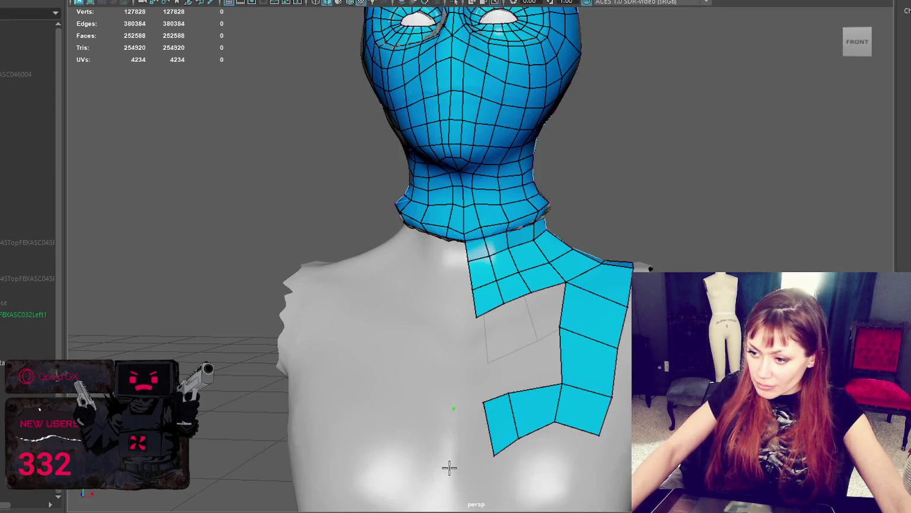
pyautogui.keyDown('shift'); pyautogui.click(479, 436); pyautogui.keyUp('shift')
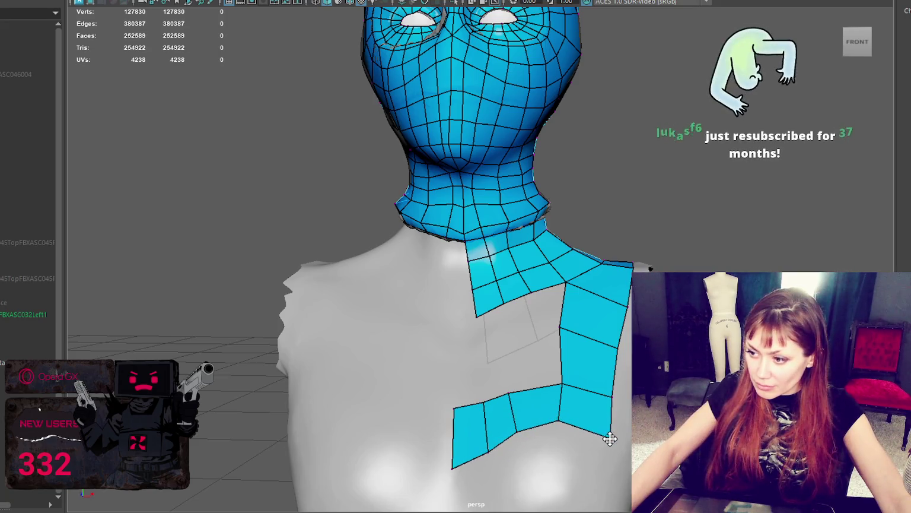
pyautogui.keyDown('shift'); pyautogui.click(550, 360); pyautogui.keyUp('shift')
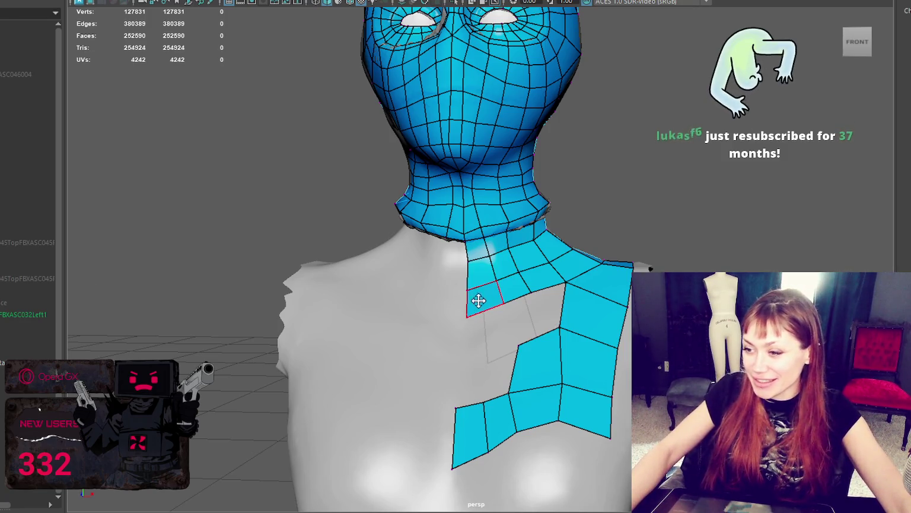
pyautogui.keyDown('shift'); pyautogui.click(543, 313); pyautogui.keyUp('shift')
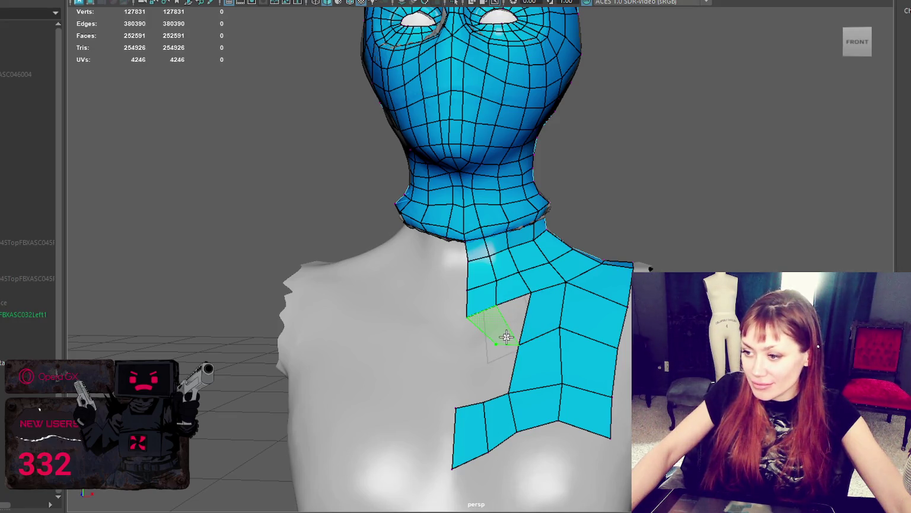
# - Fill the chest gap with new faces and delete the thin triangular face
pyautogui.keyDown('shift'); pyautogui.click(514, 323); pyautogui.keyUp('shift')
pyautogui.keyDown('shift'); pyautogui.click(489, 367); pyautogui.keyUp('shift')
pyautogui.keyDown('shift'); pyautogui.click(478, 334); pyautogui.keyUp('shift')
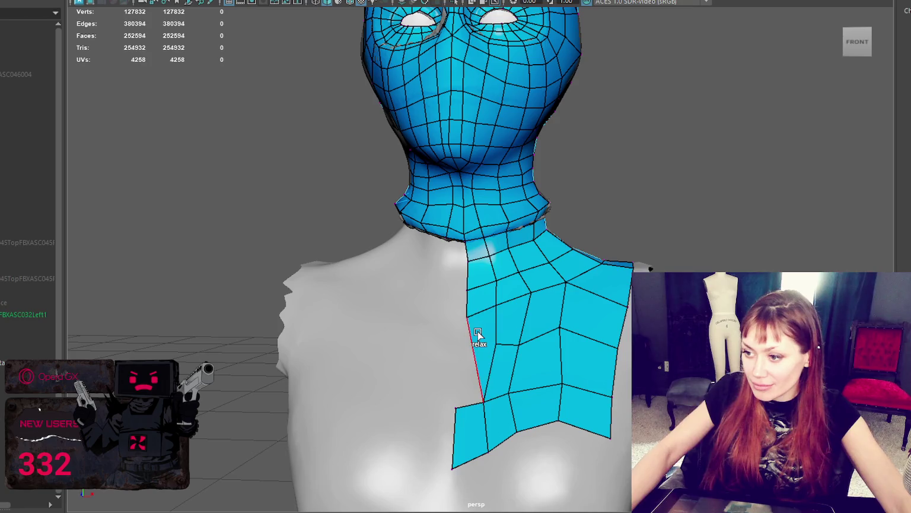
pyautogui.keyDown('ctrl'); pyautogui.keyDown('shift'); pyautogui.click(482, 322); pyautogui.keyUp('shift'); pyautogui.keyUp('ctrl')
pyautogui.keyDown('shift'); pyautogui.click(483, 331); pyautogui.keyUp('shift')
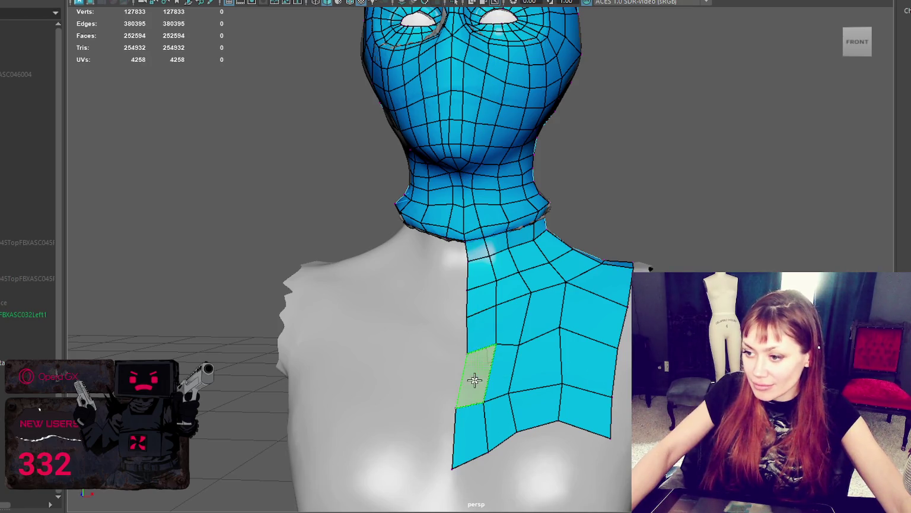
pyautogui.keyDown('shift'); pyautogui.click(474, 375); pyautogui.keyUp('shift')
# - Drag chest patch vertices to even out the quad spacing and shapes
pyautogui.moveTo(496, 339); pyautogui.dragTo(568, 336)
pyautogui.moveTo(531, 291); pyautogui.dragTo(492, 300)
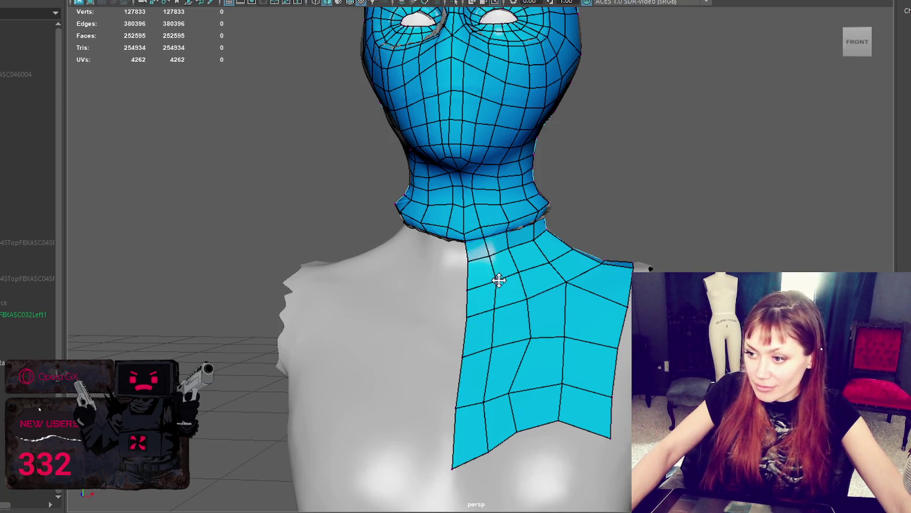
pyautogui.moveTo(573, 280); pyautogui.dragTo(566, 288)
pyautogui.moveTo(525, 339); pyautogui.dragTo(534, 337)
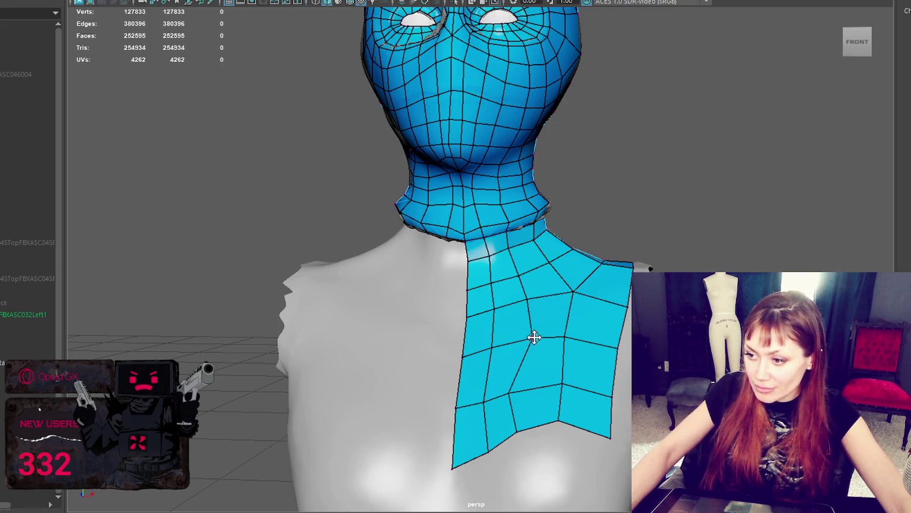
pyautogui.moveTo(563, 385)
pyautogui.mouseDown()
pyautogui.moveTo(575, 403)
pyautogui.moveTo(568, 383)
pyautogui.mouseUp()
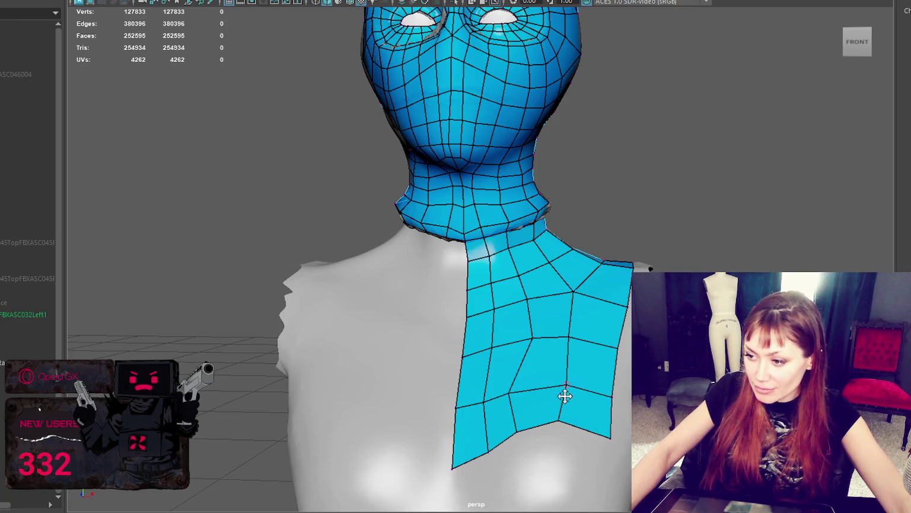
pyautogui.moveTo(516, 427); pyautogui.dragTo(529, 427)
pyautogui.moveTo(512, 393); pyautogui.dragTo(524, 388)
pyautogui.moveTo(530, 340); pyautogui.dragTo(535, 336)
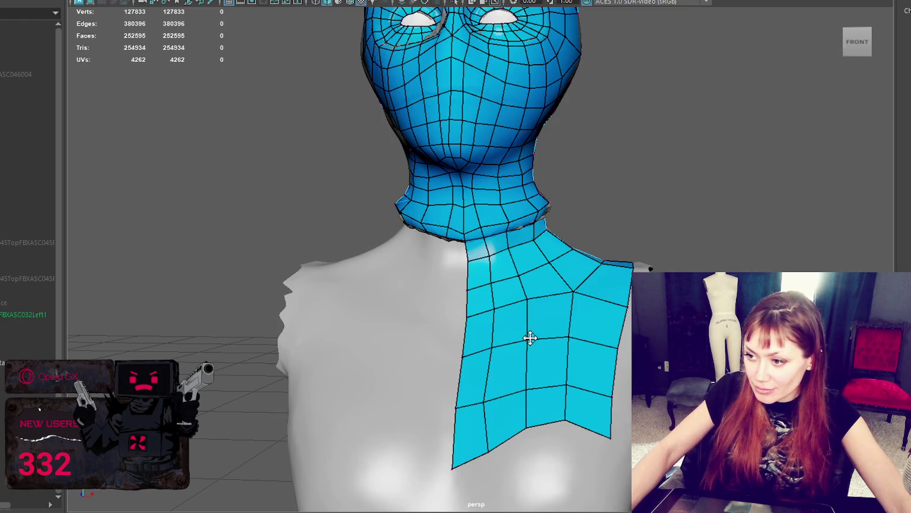
pyautogui.moveTo(527, 297)
pyautogui.mouseDown()
pyautogui.moveTo(492, 319)
pyautogui.moveTo(524, 310)
pyautogui.mouseUp()
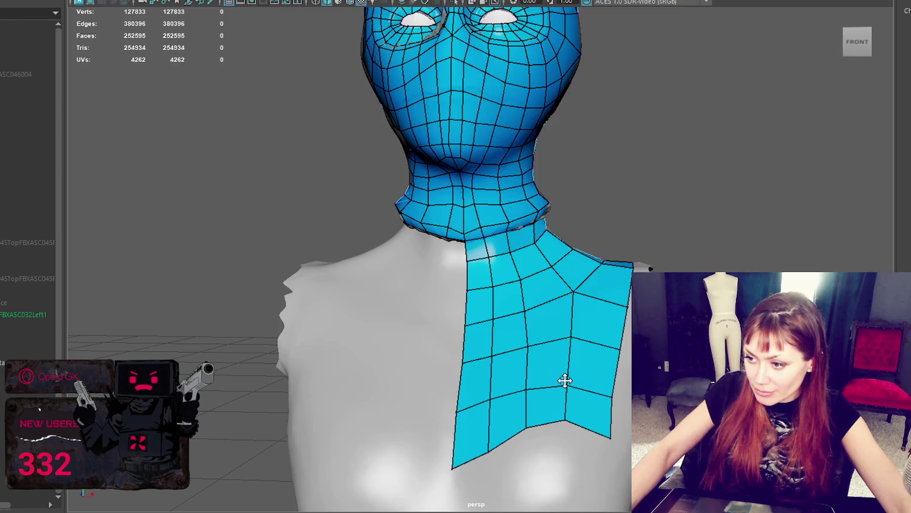
pyautogui.moveTo(597, 340)
pyautogui.keyDown('alt'); pyautogui.mouseDown()
pyautogui.moveTo(519, 309)
pyautogui.moveTo(544, 269)
pyautogui.moveTo(506, 279)
pyautogui.mouseUp(); pyautogui.keyUp('alt')
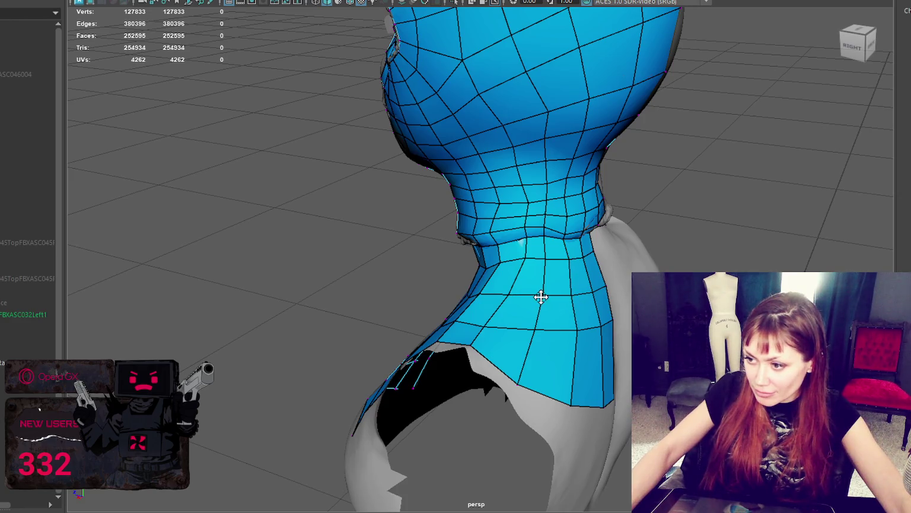
# - Tighten the back patch's lower-left border and add a quad there
pyautogui.moveTo(598, 328)
pyautogui.keyDown('alt'); pyautogui.mouseDown()
pyautogui.moveTo(536, 330)
pyautogui.moveTo(544, 326)
pyautogui.mouseUp(); pyautogui.keyUp('alt')
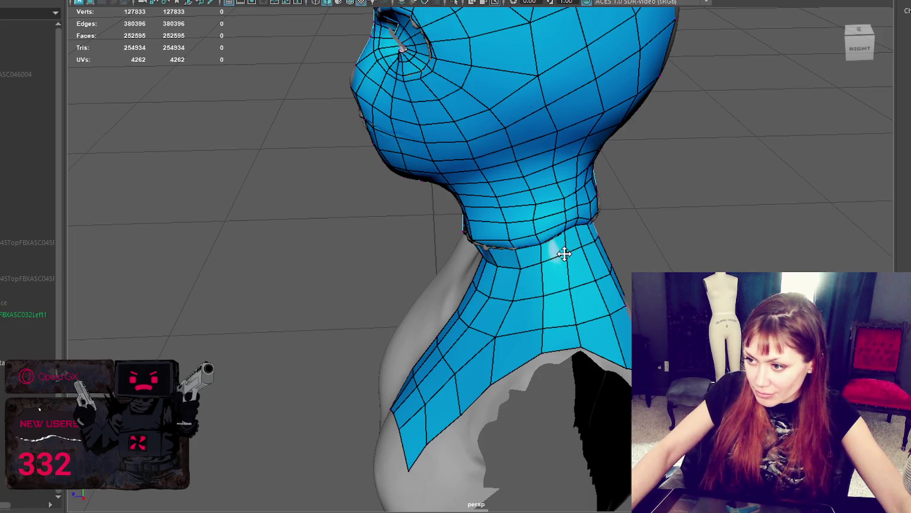
pyautogui.moveTo(590, 365)
pyautogui.keyDown('alt'); pyautogui.mouseDown()
pyautogui.moveTo(610, 366)
pyautogui.moveTo(508, 336)
pyautogui.moveTo(387, 349)
pyautogui.moveTo(366, 340)
pyautogui.mouseUp(); pyautogui.keyUp('alt')
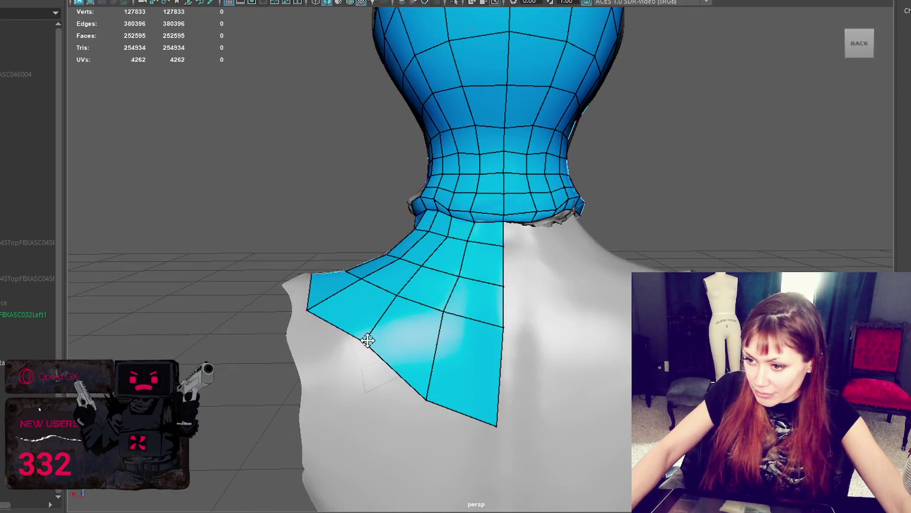
pyautogui.moveTo(307, 309)
pyautogui.mouseDown()
pyautogui.moveTo(322, 302)
pyautogui.moveTo(305, 304)
pyautogui.mouseUp()
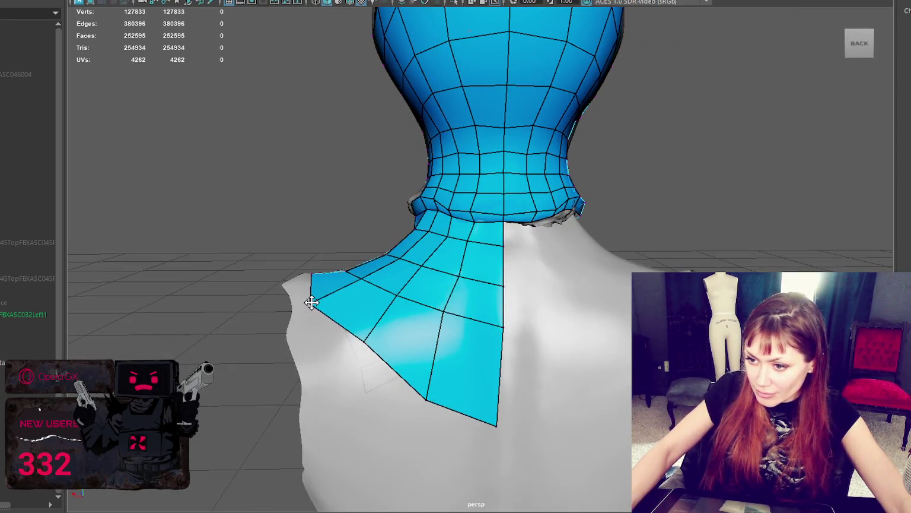
pyautogui.keyDown('shift'); pyautogui.click(324, 339); pyautogui.keyUp('shift')
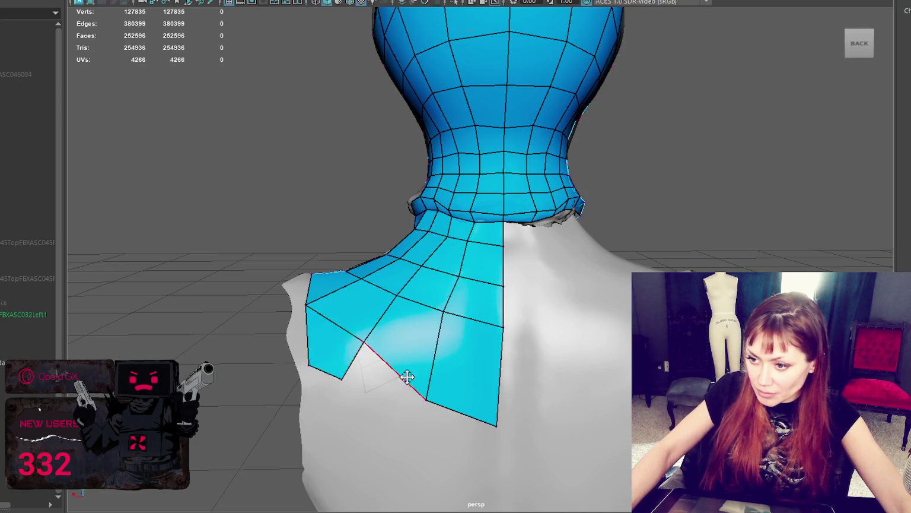
# - Raise the back patch's corner vertices and straighten its bottom edge
pyautogui.moveTo(426, 399); pyautogui.dragTo(439, 364)
pyautogui.moveTo(497, 425); pyautogui.dragTo(500, 376)
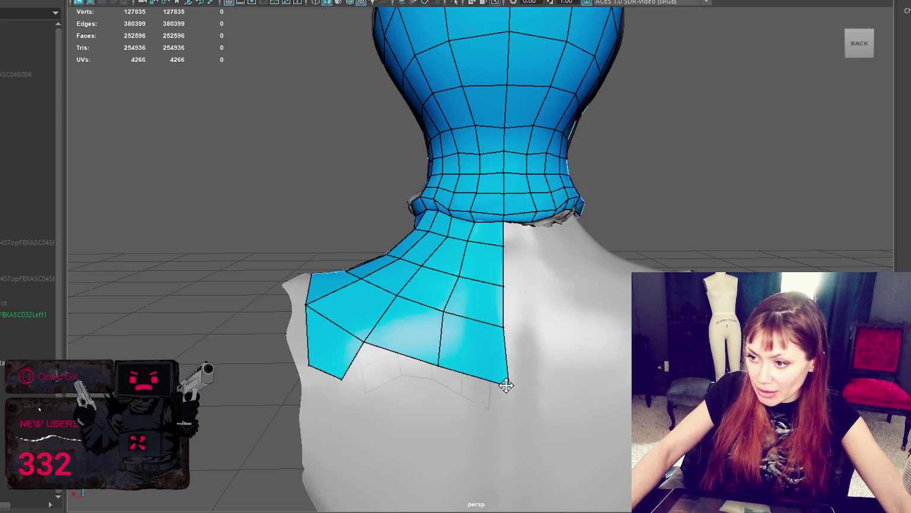
pyautogui.moveTo(443, 307); pyautogui.dragTo(454, 310)
pyautogui.moveTo(364, 343)
pyautogui.mouseDown()
pyautogui.moveTo(363, 331)
pyautogui.moveTo(372, 332)
pyautogui.mouseUp()
pyautogui.moveTo(440, 365); pyautogui.dragTo(442, 359)
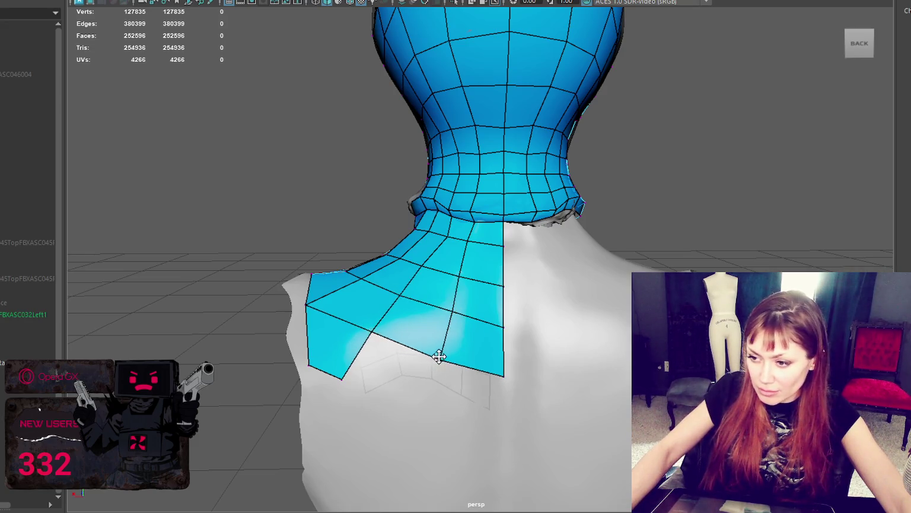
pyautogui.moveTo(505, 377); pyautogui.dragTo(504, 367)
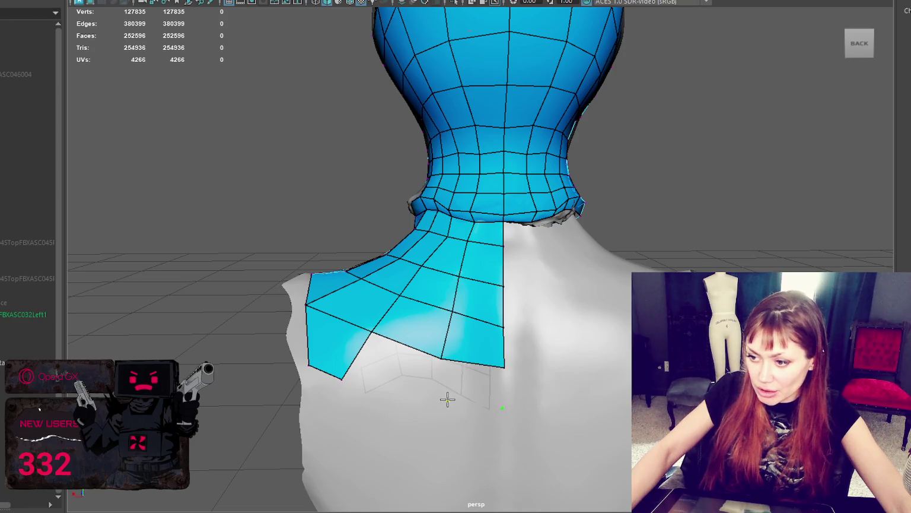
# - Add quads below the back patch's bottom row and nudge the lower vertices into place
pyautogui.keyDown('shift'); pyautogui.click(472, 384); pyautogui.keyUp('shift')
pyautogui.keyDown('shift'); pyautogui.click(386, 366); pyautogui.keyUp('shift')
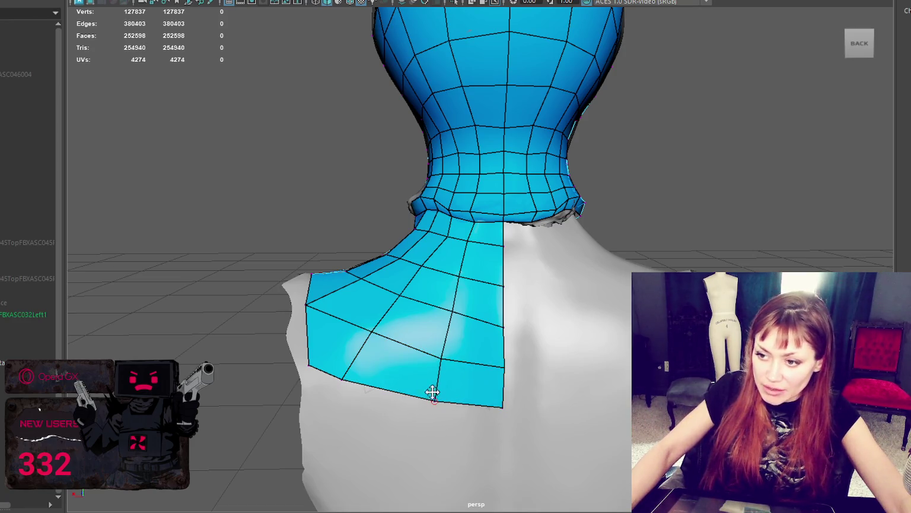
pyautogui.moveTo(439, 358); pyautogui.dragTo(443, 354)
pyautogui.moveTo(344, 378); pyautogui.dragTo(356, 382)
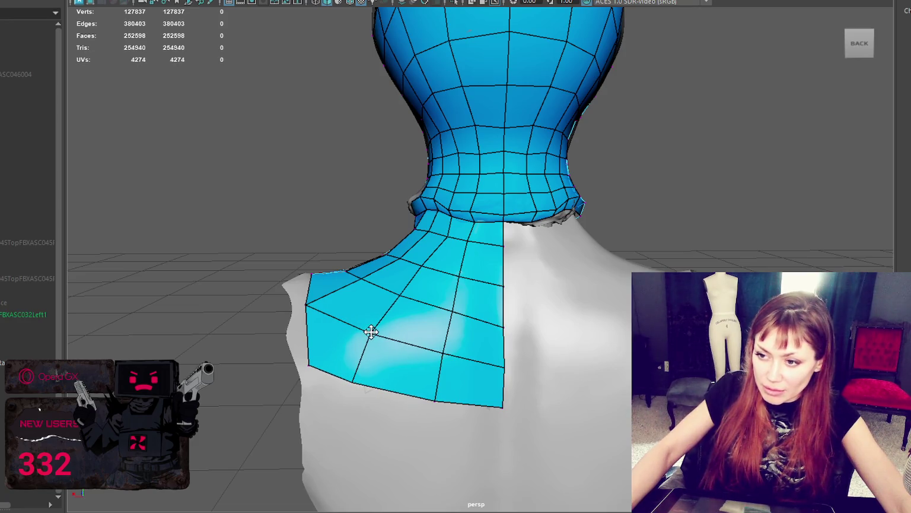
pyautogui.keyDown('alt'); pyautogui.moveTo(374, 331); pyautogui.dragTo(422, 280); pyautogui.keyUp('alt')
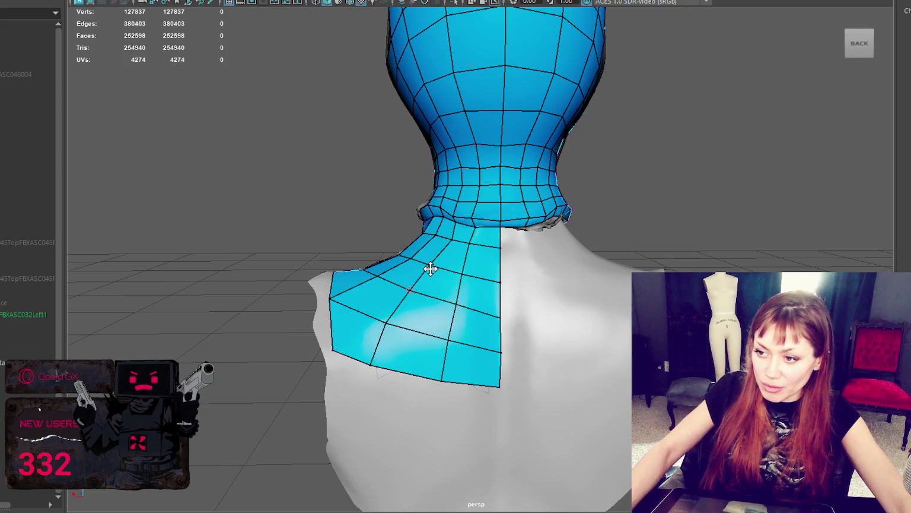
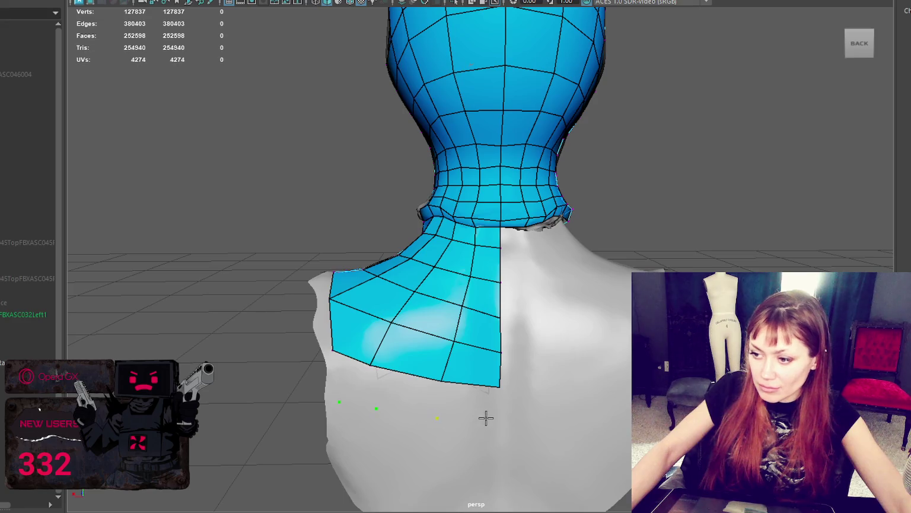
# - Fill a new row of three quads below the back shoulder patch and relax its lower rows
pyautogui.keyDown('shift'); pyautogui.click(463, 401); pyautogui.keyUp('shift')
pyautogui.keyDown('shift'); pyautogui.click(407, 393); pyautogui.keyUp('shift')
pyautogui.keyDown('shift'); pyautogui.click(354, 376); pyautogui.keyUp('shift')
pyautogui.moveTo(354, 376)
pyautogui.keyDown('shift'); pyautogui.mouseDown()
pyautogui.moveTo(380, 361)
pyautogui.moveTo(449, 380)
pyautogui.mouseUp(); pyautogui.keyUp('shift')
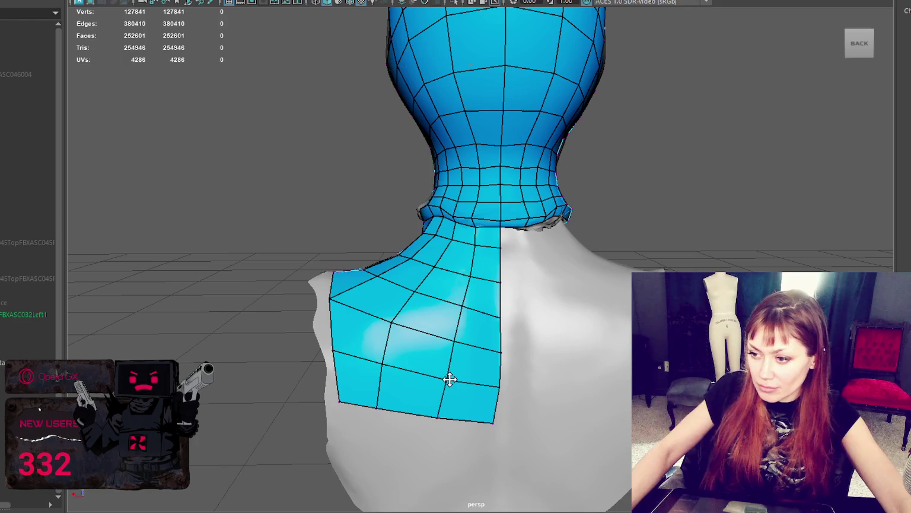
pyautogui.keyDown('alt'); pyautogui.moveTo(505, 330); pyautogui.dragTo(593, 308); pyautogui.keyUp('alt')
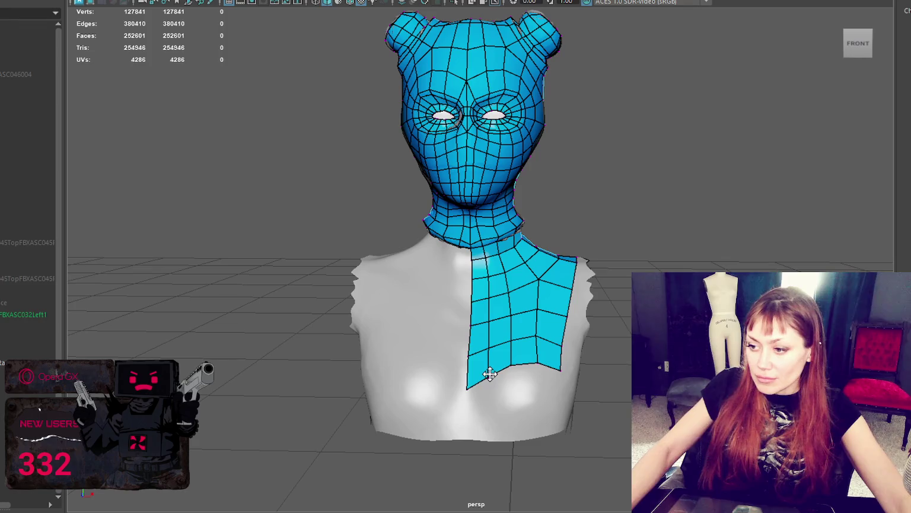
pyautogui.keyDown('alt'); pyautogui.moveTo(619, 279); pyautogui.dragTo(621, 241); pyautogui.keyUp('alt')
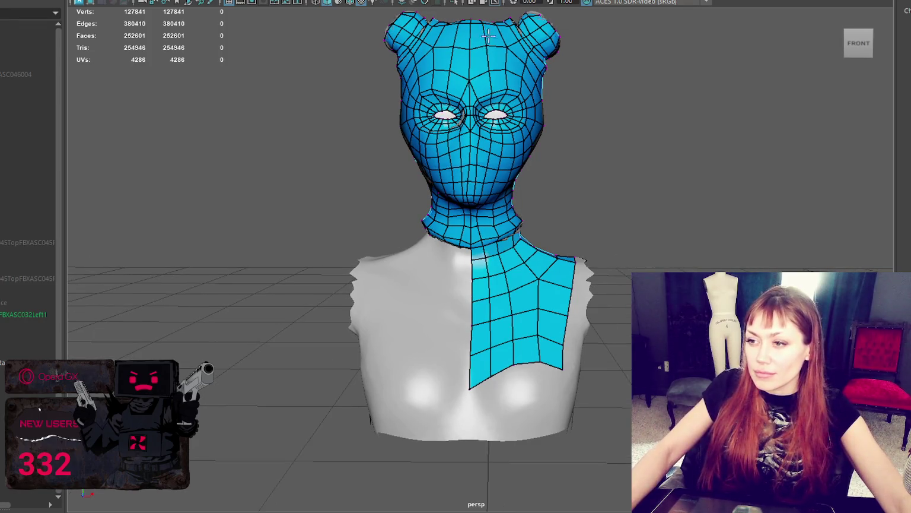
pyautogui.scroll(2, 496, 71)
pyautogui.scroll(1, 498, 83)
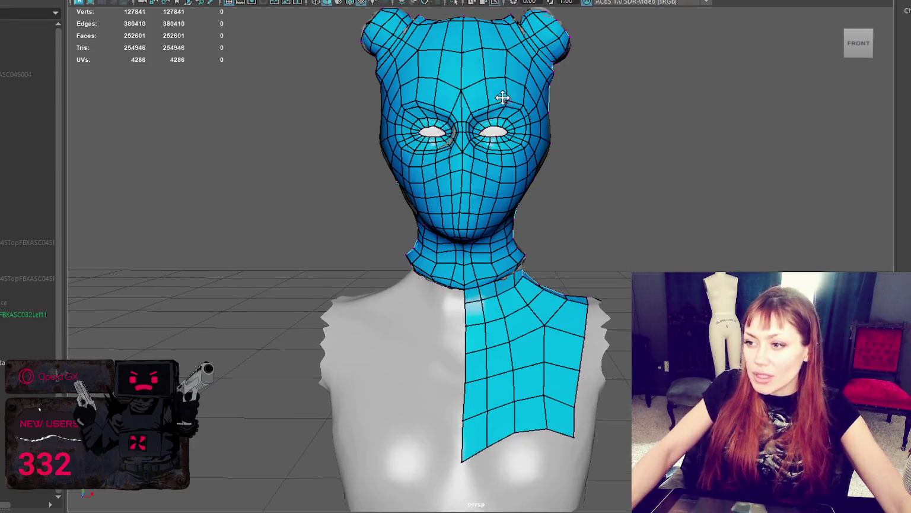
pyautogui.scroll(3, 478, 133)
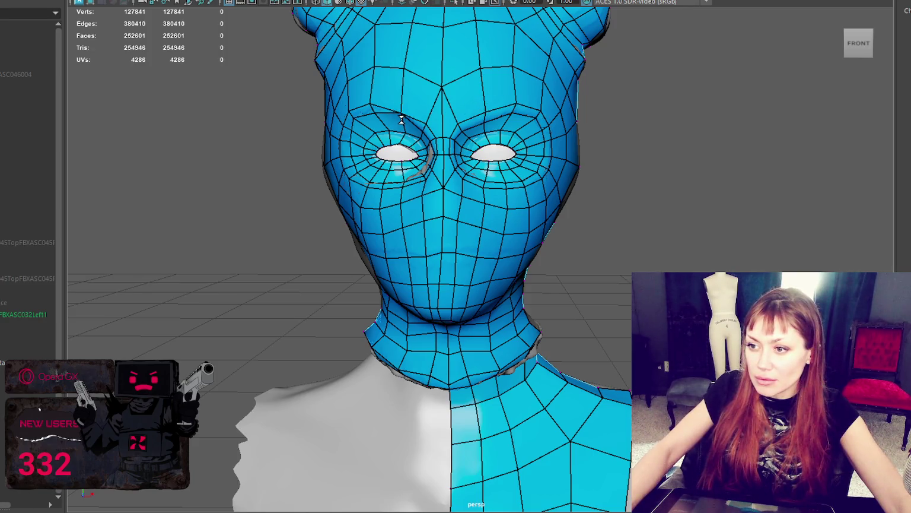
pyautogui.scroll(2, 466, 94)
pyautogui.scroll(-2, 475, 131)
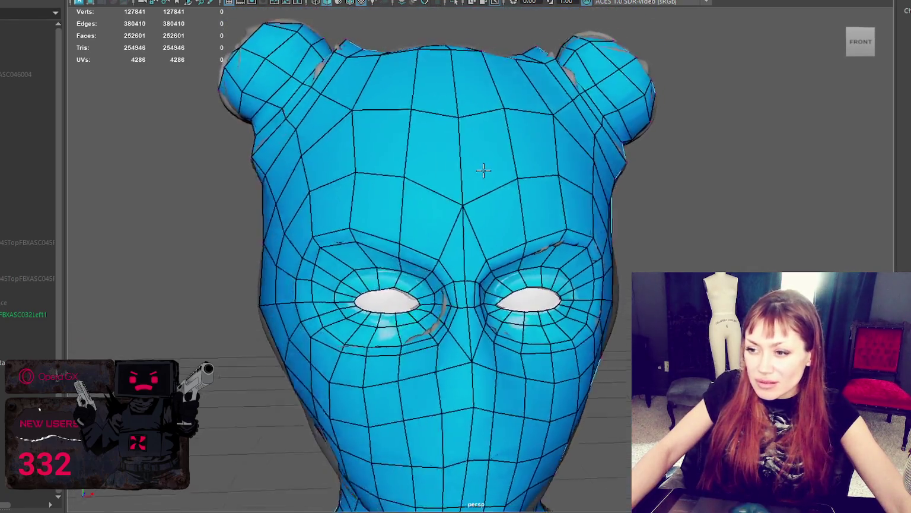
pyautogui.scroll(5, 478, 175)
pyautogui.scroll(-2, 469, 183)
pyautogui.scroll(3, 481, 178)
pyautogui.scroll(-1, 497, 172)
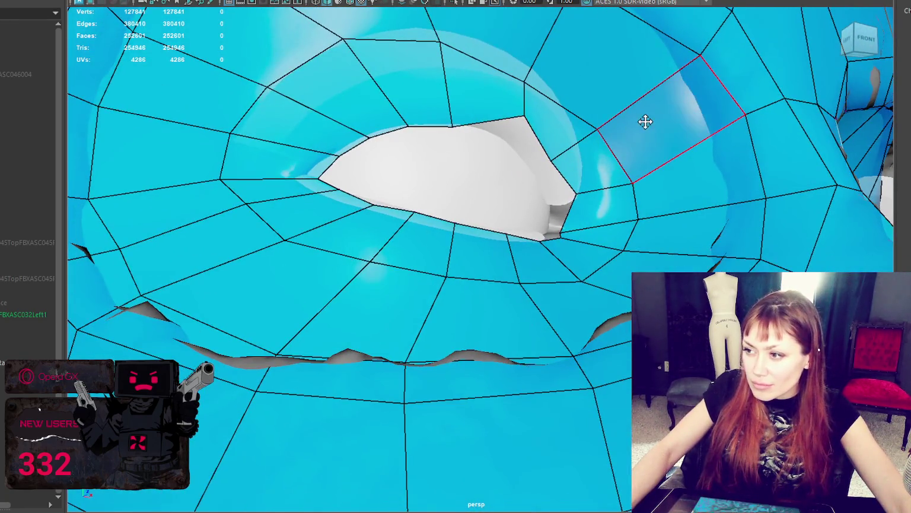
pyautogui.scroll(-1, 600, 126)
pyautogui.scroll(-1, 608, 106)
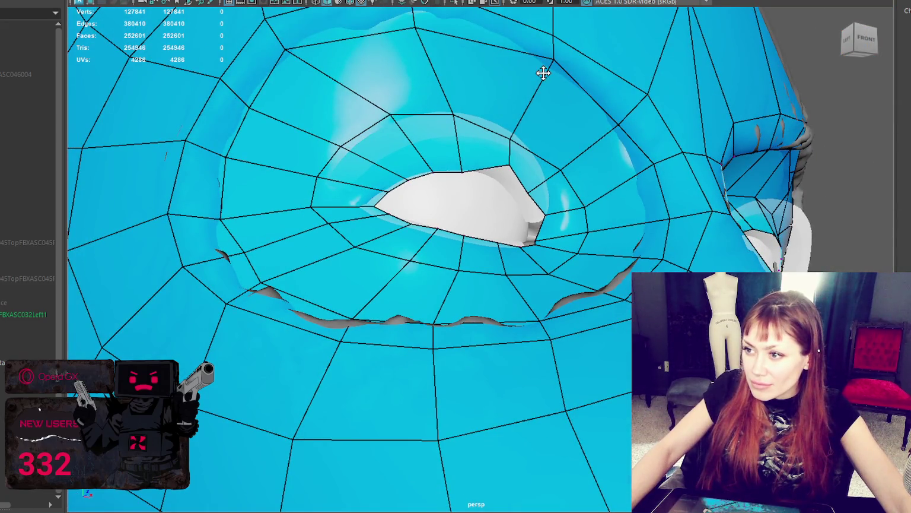
pyautogui.scroll(-1, 647, 86)
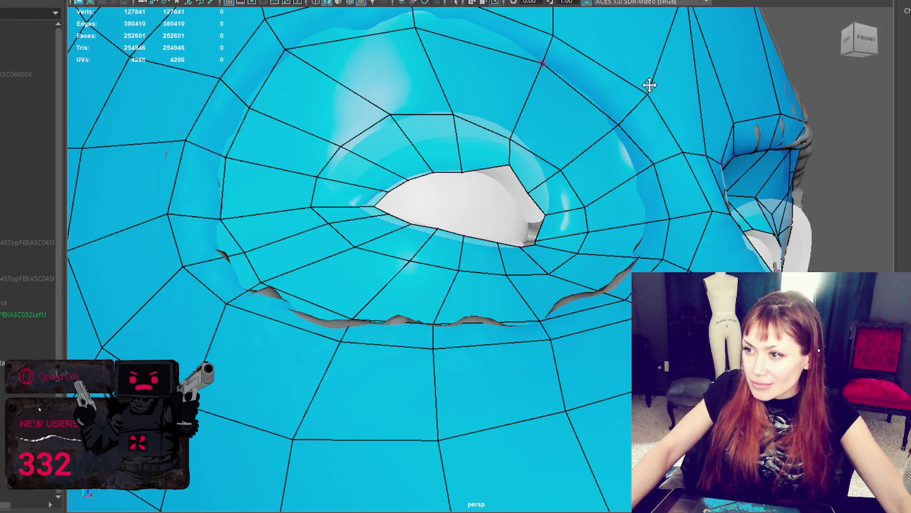
pyautogui.scroll(-2, 596, 89)
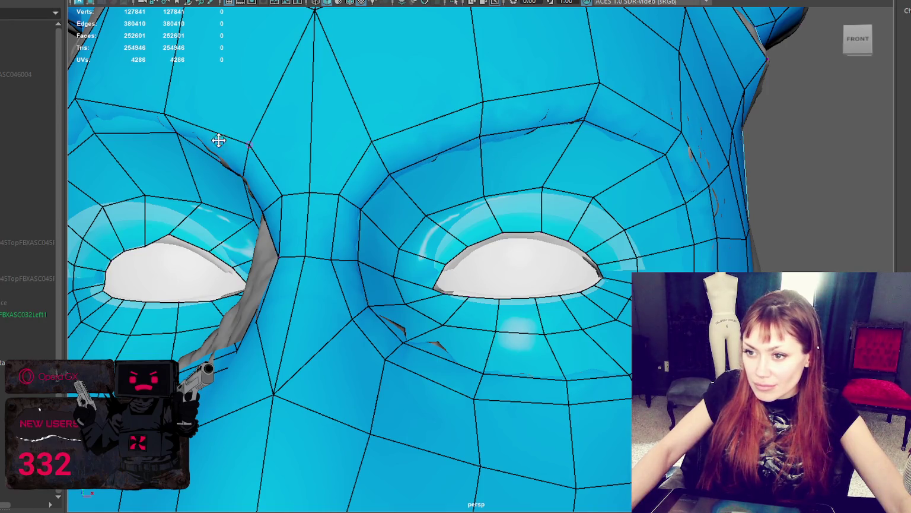
pyautogui.scroll(-1, 171, 101)
pyautogui.moveTo(197, 101)
pyautogui.keyDown('alt'); pyautogui.mouseDown()
pyautogui.moveTo(183, 67)
pyautogui.moveTo(309, 106)
pyautogui.moveTo(342, 100)
pyautogui.moveTo(321, 212)
pyautogui.mouseUp(); pyautogui.keyUp('alt')
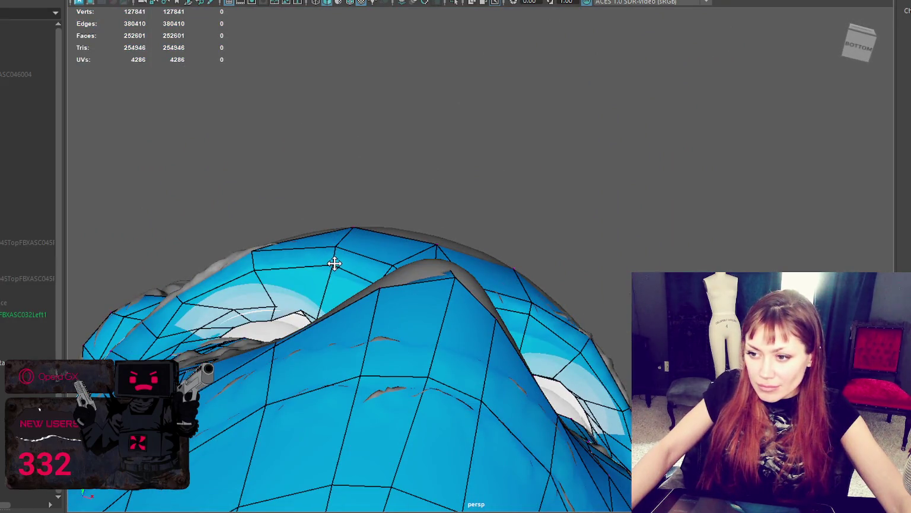
pyautogui.keyDown('alt'); pyautogui.moveTo(253, 263); pyautogui.dragTo(325, 271); pyautogui.keyUp('alt')
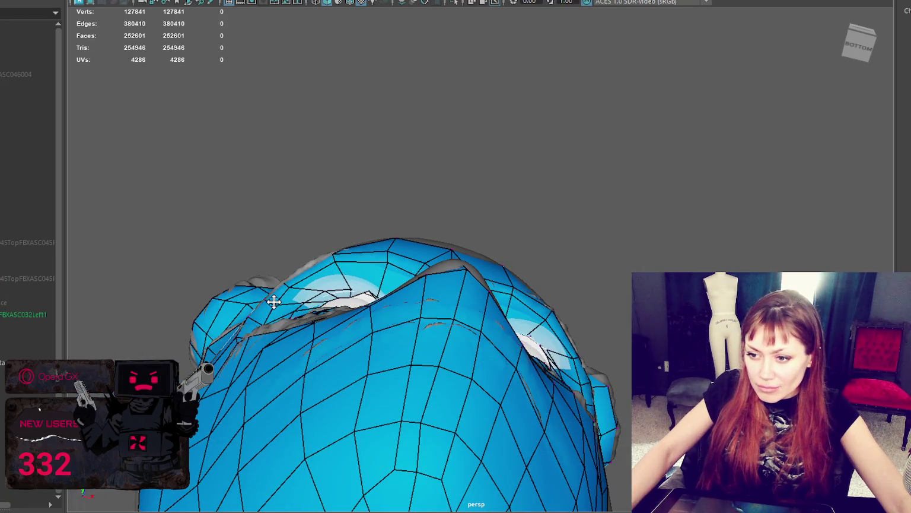
pyautogui.moveTo(262, 322)
pyautogui.keyDown('alt'); pyautogui.mouseDown()
pyautogui.moveTo(273, 424)
pyautogui.moveTo(443, 376)
pyautogui.mouseUp(); pyautogui.keyUp('alt')
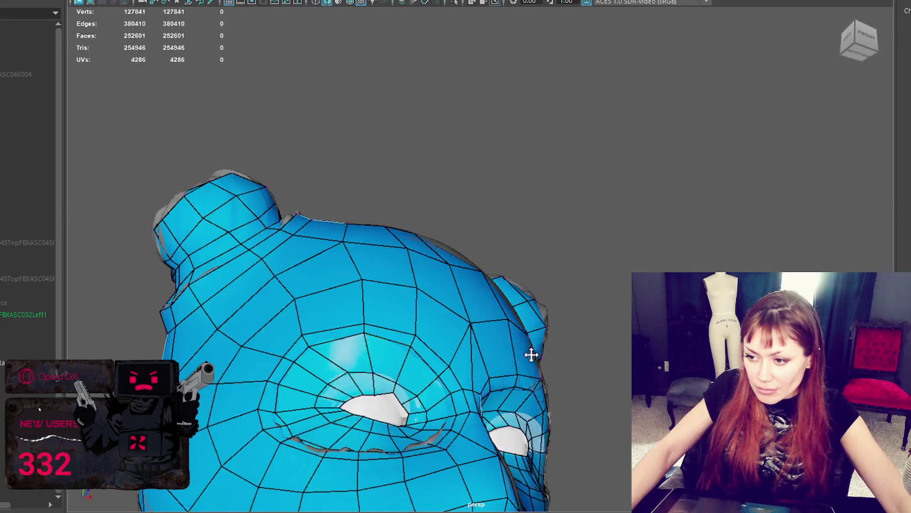
pyautogui.keyDown('alt'); pyautogui.moveTo(533, 356); pyautogui.dragTo(470, 360); pyautogui.keyUp('alt')
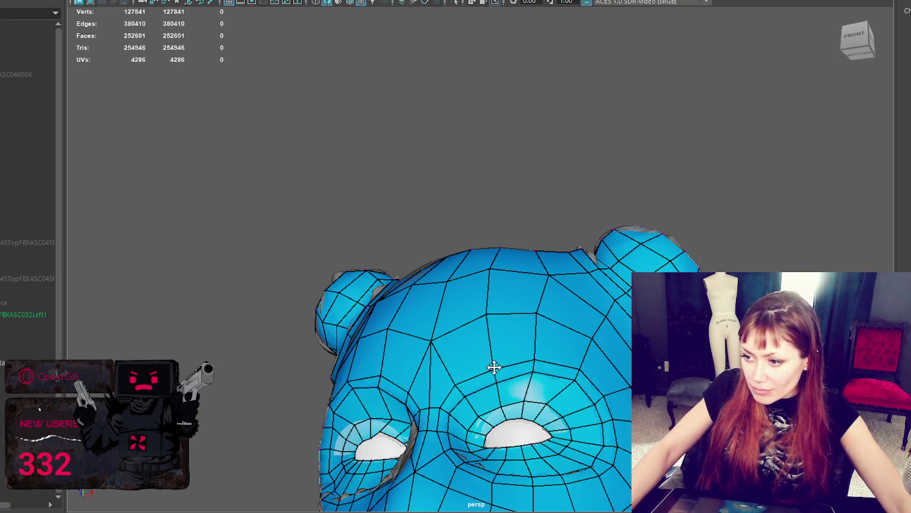
pyautogui.keyDown('alt'); pyautogui.moveTo(460, 383); pyautogui.dragTo(490, 400); pyautogui.keyUp('alt')
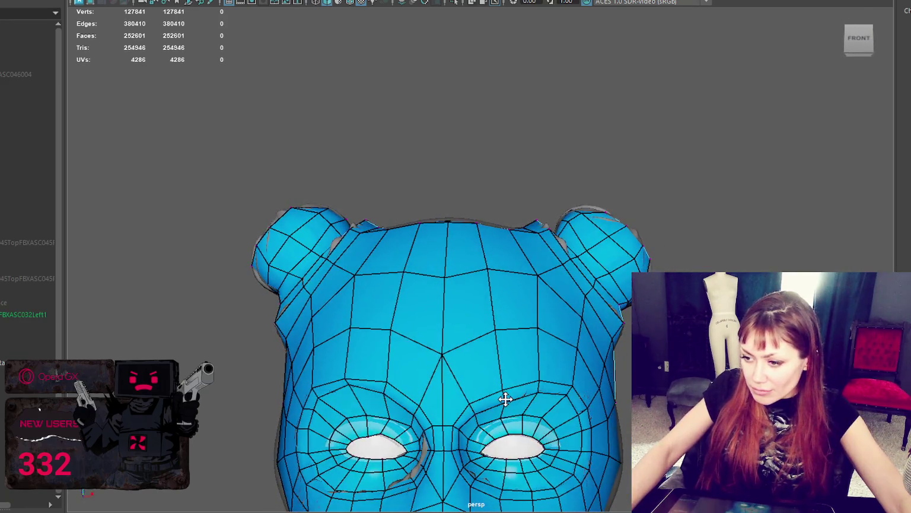
pyautogui.keyDown('alt'); pyautogui.moveTo(490, 400); pyautogui.dragTo(458, 407, button='right'); pyautogui.keyUp('alt')
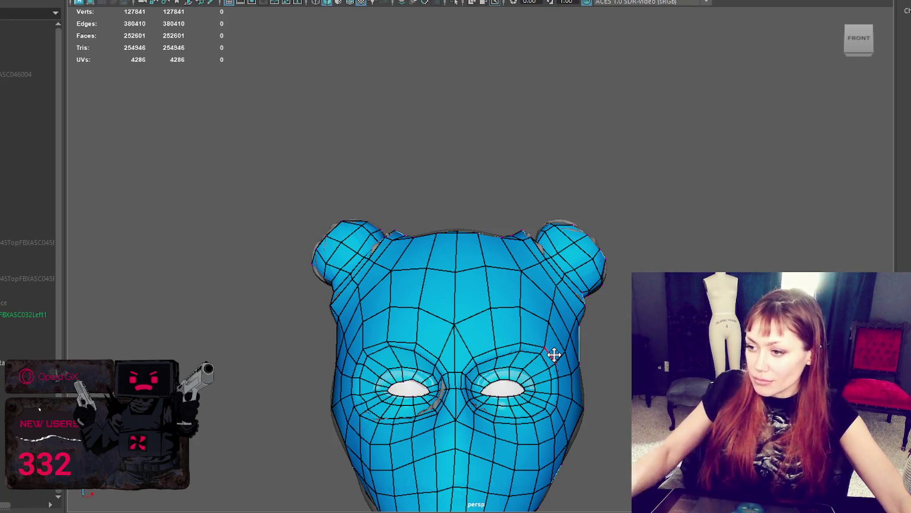
pyautogui.scroll(-5, 552, 355)
pyautogui.keyDown('alt'); pyautogui.moveTo(560, 338); pyautogui.dragTo(553, 245, button='middle'); pyautogui.keyUp('alt')
pyautogui.scroll(2, 553, 245)
pyautogui.scroll(2, 553, 245)
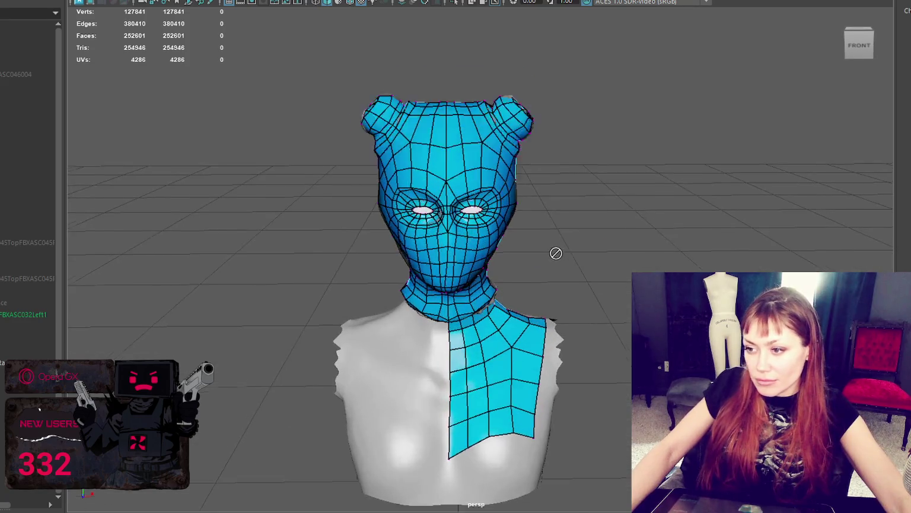
pyautogui.scroll(3, 553, 245)
pyautogui.scroll(3, 553, 245)
pyautogui.keyDown('alt'); pyautogui.moveTo(511, 170); pyautogui.dragTo(545, 203, button='middle'); pyautogui.keyUp('alt')
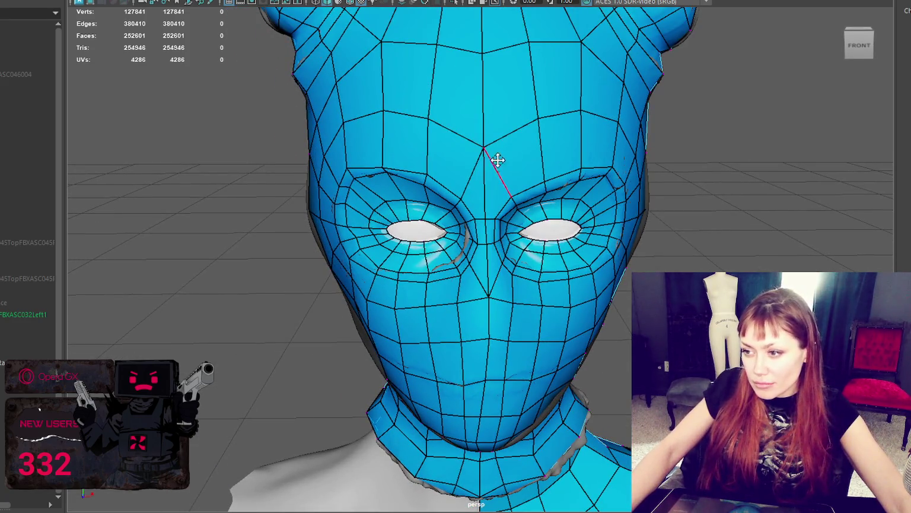
pyautogui.scroll(2, 514, 179)
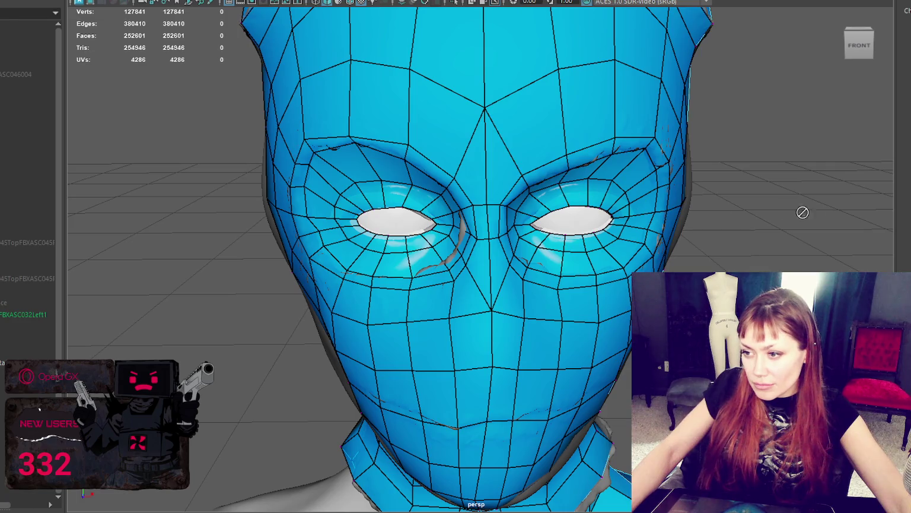
pyautogui.scroll(-3, 798, 208)
pyautogui.scroll(-2, 782, 195)
pyautogui.keyDown('alt'); pyautogui.moveTo(771, 185); pyautogui.dragTo(771, 181); pyautogui.keyUp('alt')
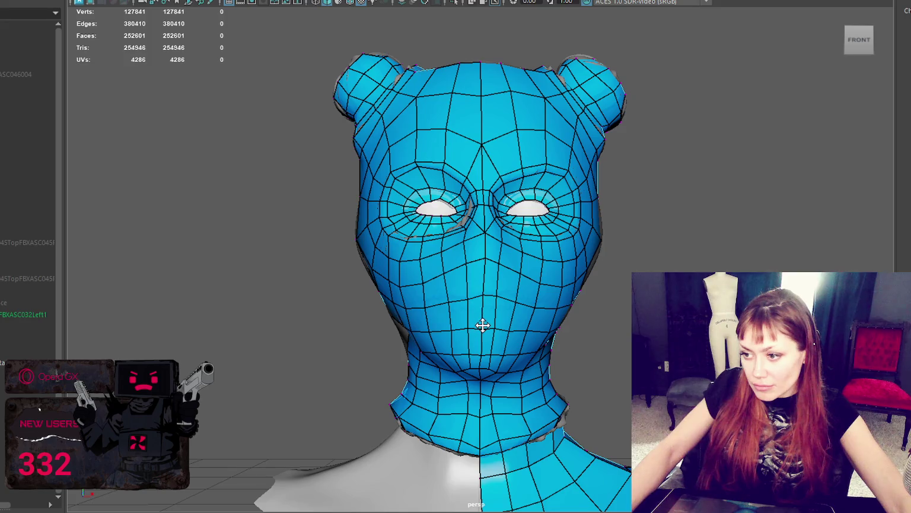
pyautogui.scroll(-3, 594, 301)
pyautogui.keyDown('alt'); pyautogui.moveTo(594, 301); pyautogui.dragTo(226, 314); pyautogui.keyUp('alt')
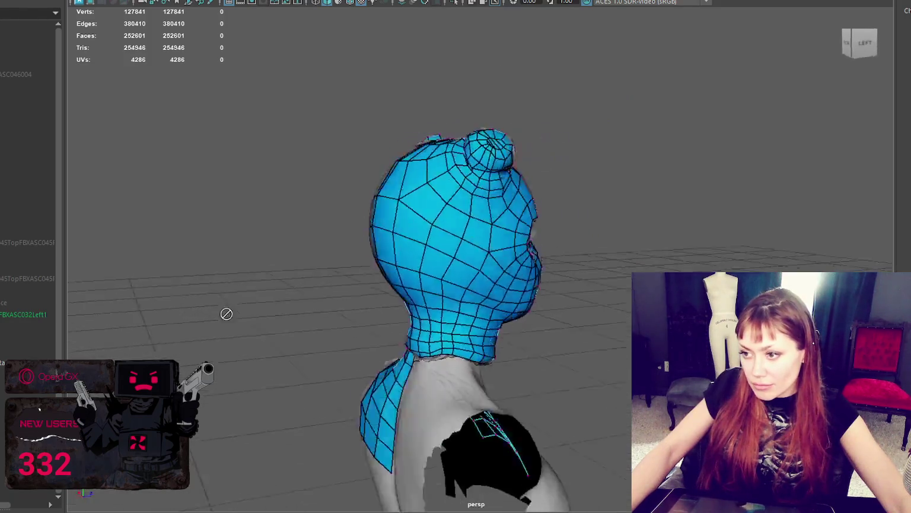
pyautogui.click(859, 42)
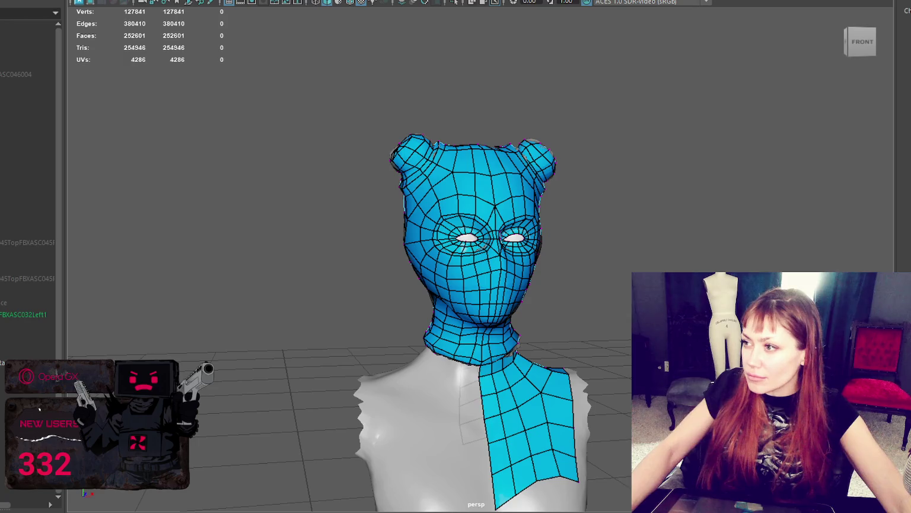
pyautogui.keyDown('alt'); pyautogui.moveTo(602, 315); pyautogui.dragTo(633, 261); pyautogui.keyUp('alt')
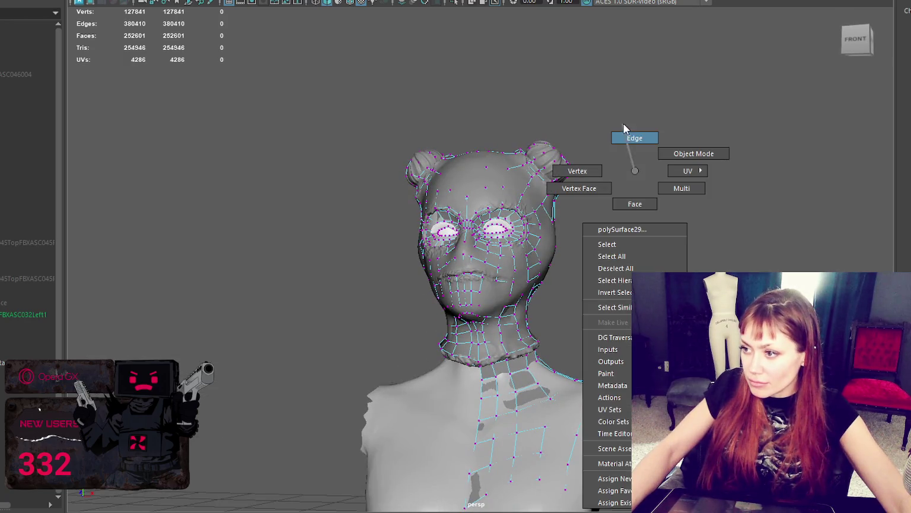
# - Detach the retopology mesh along the selected neck-seam edges
pyautogui.moveTo(615, 159); pyautogui.dragTo(627, 134, button='right')
pyautogui.scroll(3, 641, 195)
pyautogui.scroll(3, 528, 243)
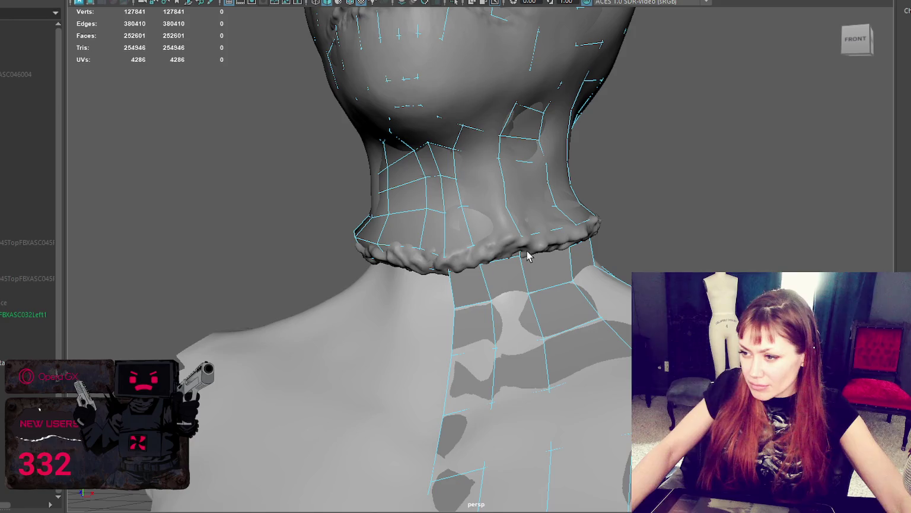
pyautogui.click(136, 0)
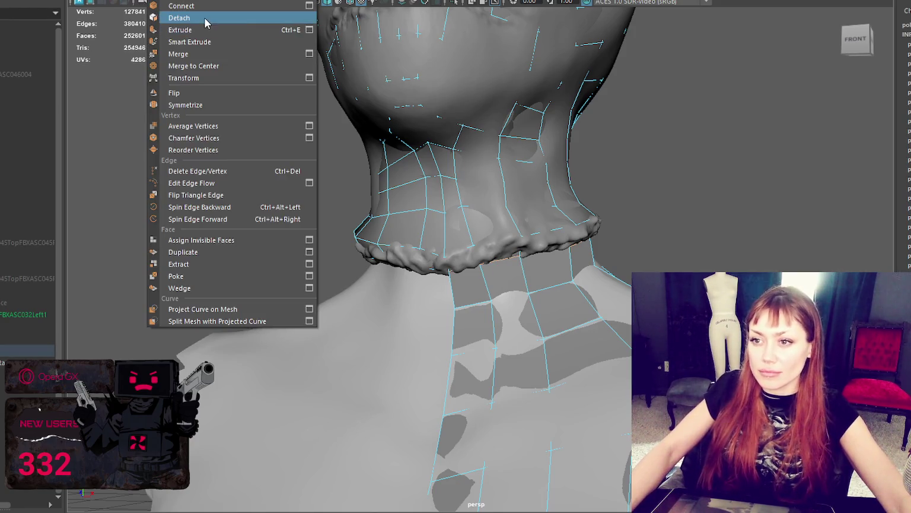
pyautogui.click(178, 18)
pyautogui.click(753, 86)
# - Separate the detached chest strip into its own object and isolate it
pyautogui.click(519, 291)
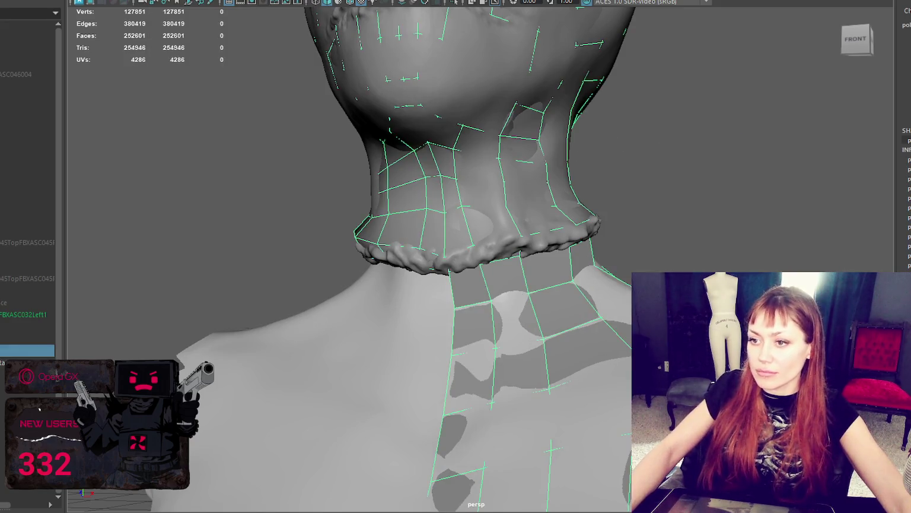
pyautogui.click(131, 0)
pyautogui.press('Escape')
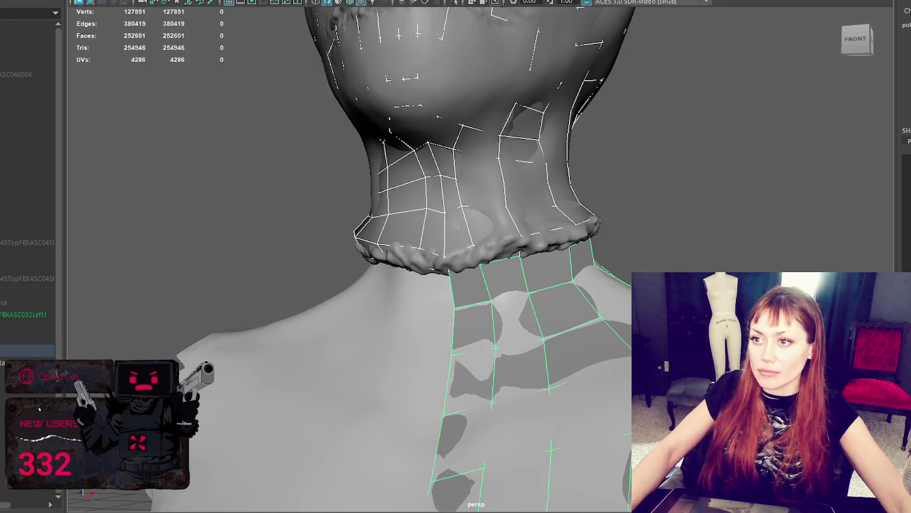
pyautogui.click(543, 320)
pyautogui.scroll(-5, 531, 235)
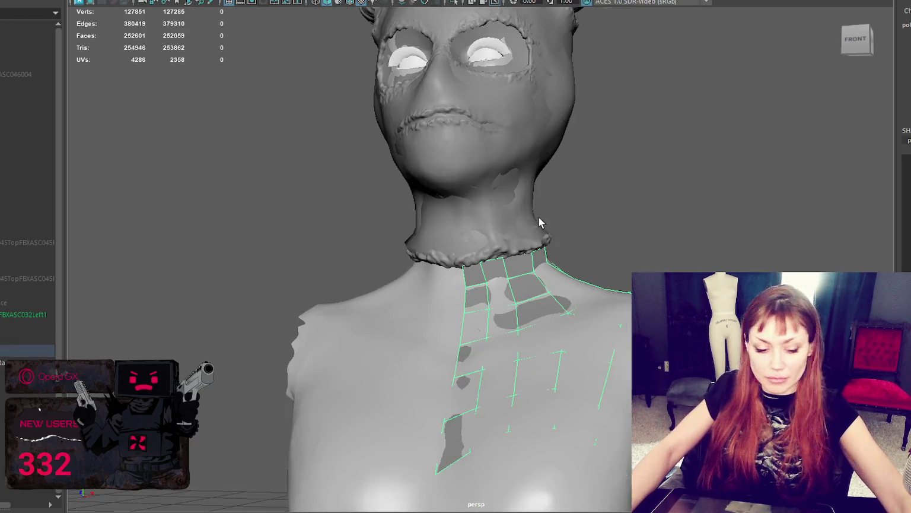
pyautogui.hotkey('ctrl', '1')
# - Check the 14 left-edge vertices, then mirror the half neck-and-chest patch to the other side
pyautogui.press('F9')
pyautogui.press('4')
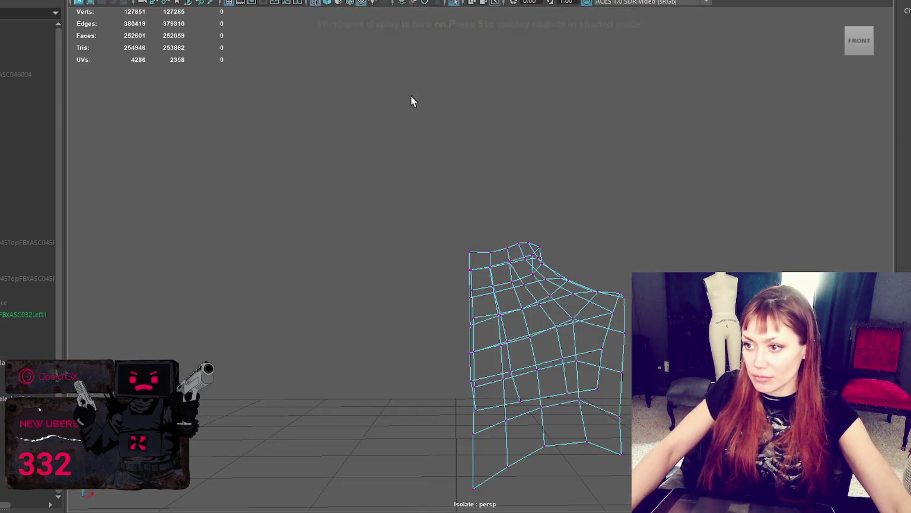
pyautogui.moveTo(413, 134); pyautogui.dragTo(475, 509)
pyautogui.scroll(-3, 528, 200)
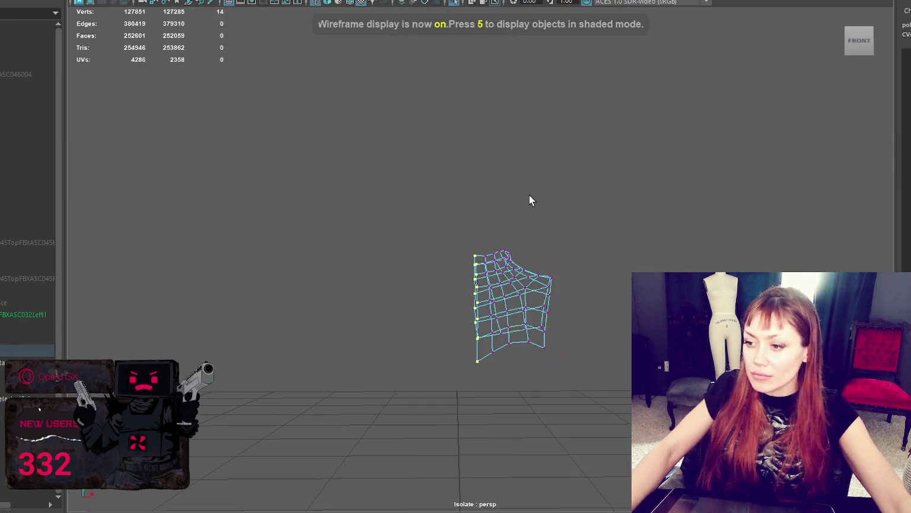
pyautogui.press('w')
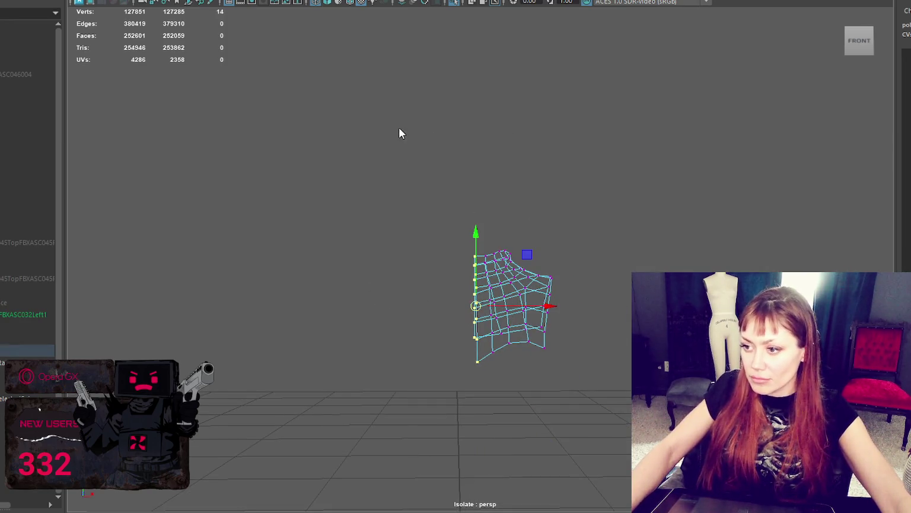
pyautogui.press('F8')
pyautogui.click(514, 282)
pyautogui.click(128, 0)
pyautogui.click(574, 329)
pyautogui.click(513, 296)
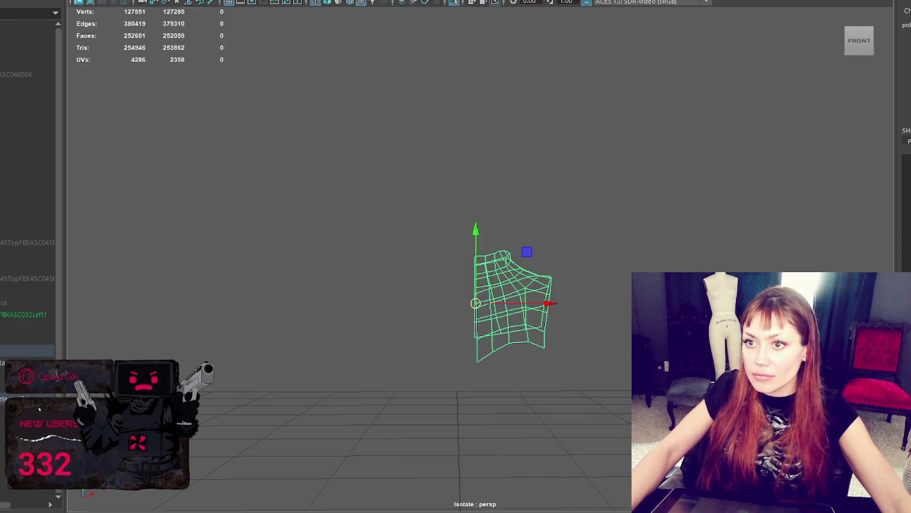
pyautogui.click(128, 0)
pyautogui.click(176, 109)
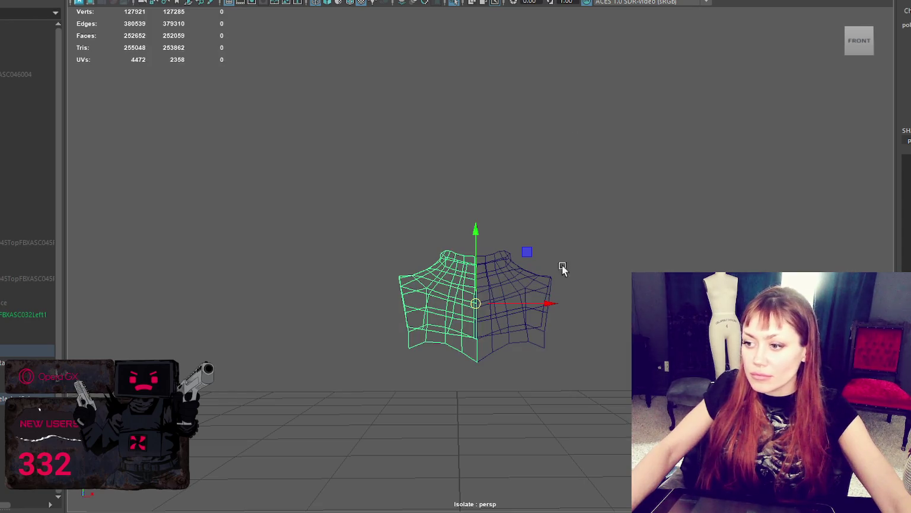
# - Merge the vertices along the mirrored piece's centre seam
pyautogui.click(127, 0)
pyautogui.click(154, 18)
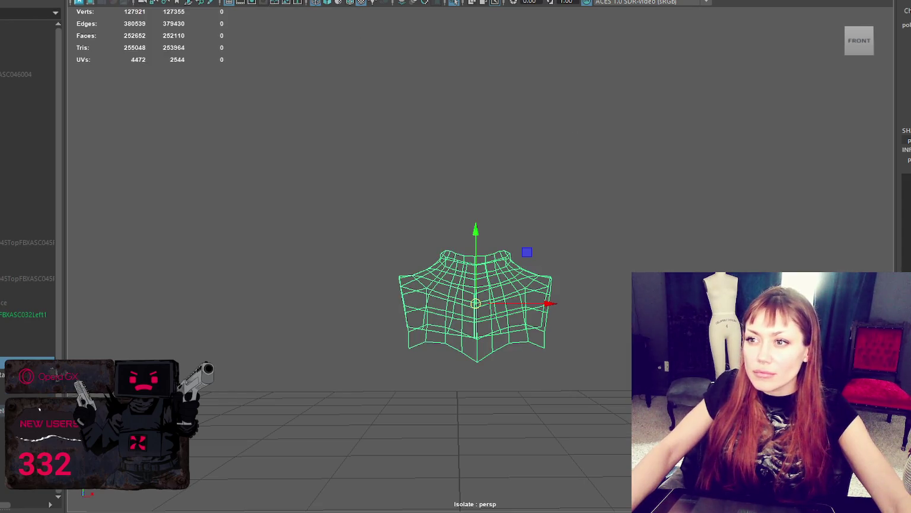
pyautogui.press('F9')
pyautogui.moveTo(480, 371); pyautogui.dragTo(473, 242)
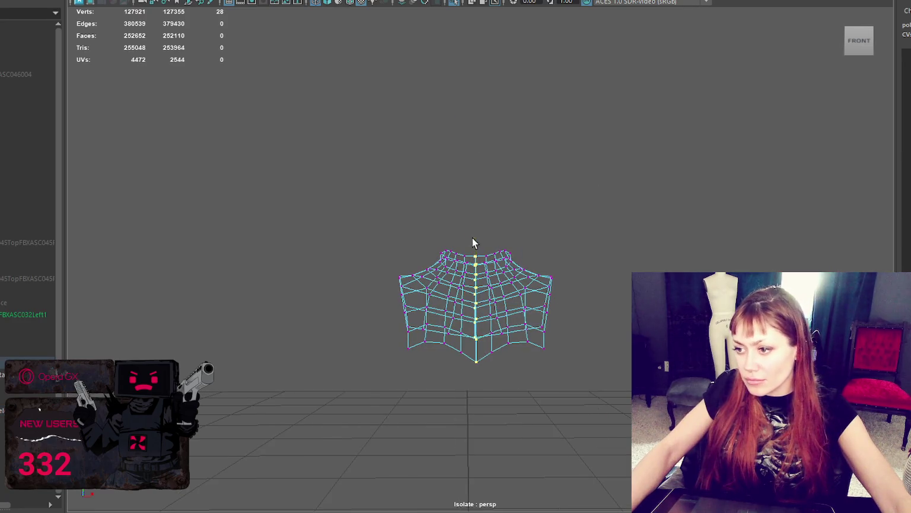
pyautogui.click(127, 1)
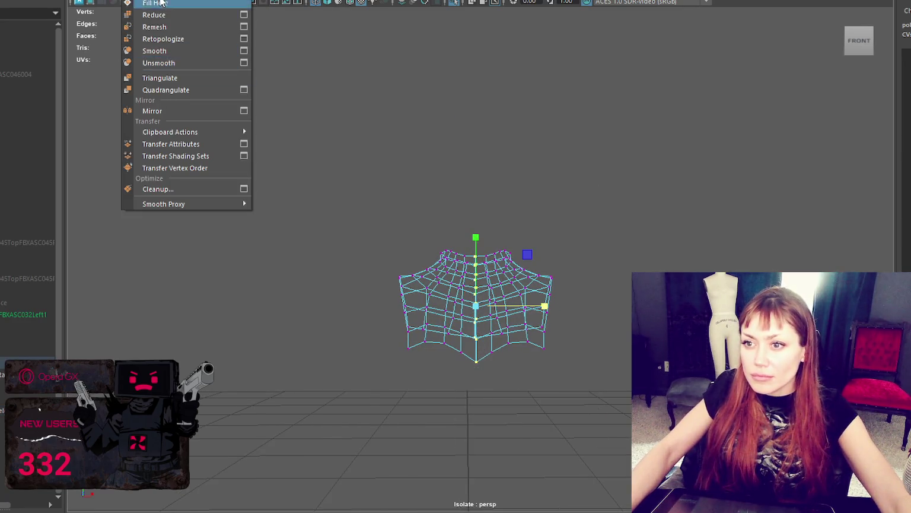
pyautogui.click(178, 28)
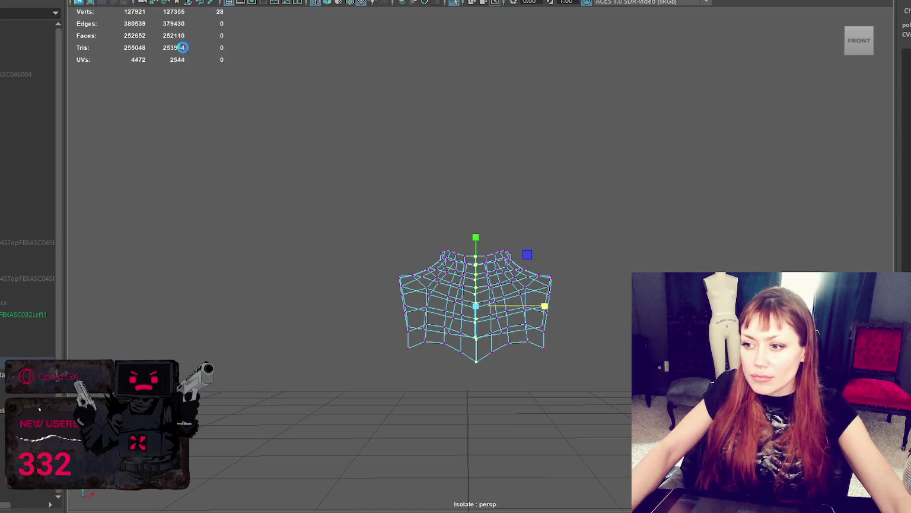
# - Show and frame the whole bust again, then isolate only the low-poly retopology mesh
pyautogui.rightClick(430, 155)
pyautogui.moveTo(430, 155); pyautogui.dragTo(489, 142, button='right')
pyautogui.click(525, 290)
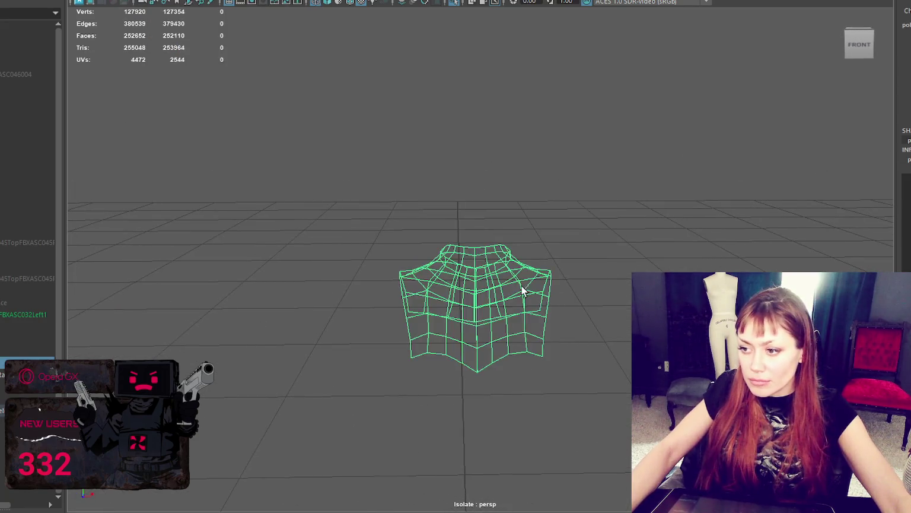
pyautogui.hotkey('ctrl', '1')
pyautogui.press('f')
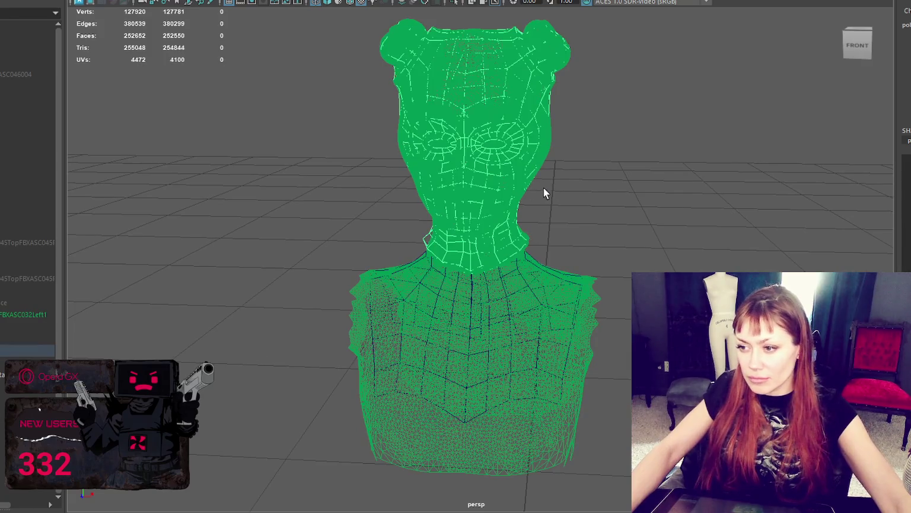
pyautogui.hotkey('ctrl', '1')
# - Merge all overlapping vertices across the whole retopology mesh
pyautogui.moveTo(625, 143); pyautogui.dragTo(508, 117, button='right')
pyautogui.moveTo(234, 92); pyautogui.dragTo(630, 498)
pyautogui.click(133, 1)
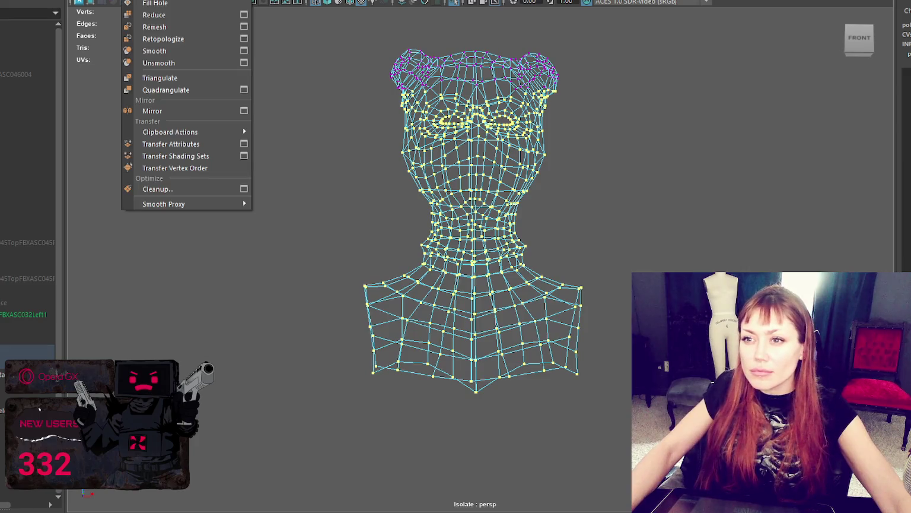
pyautogui.click(195, 52)
# - Merge the stray vertices on the neck-base edge loop to their centre
pyautogui.moveTo(652, 170); pyautogui.dragTo(657, 141, button='right')
pyautogui.press('f')
pyautogui.press('5')
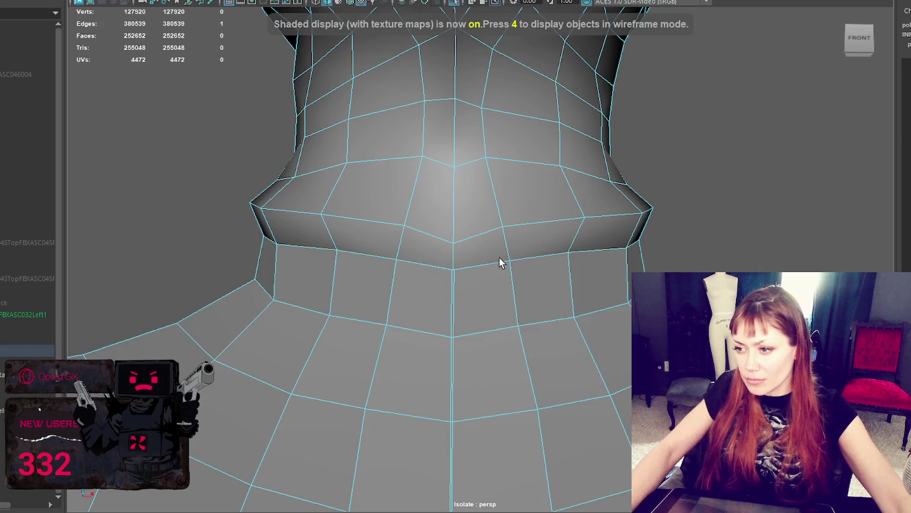
pyautogui.doubleClick(490, 264)
pyautogui.scroll(-3, 728, 187)
pyautogui.scroll(3, 729, 187)
pyautogui.press('f')
pyautogui.press('4')
pyautogui.scroll(-3, 681, 163)
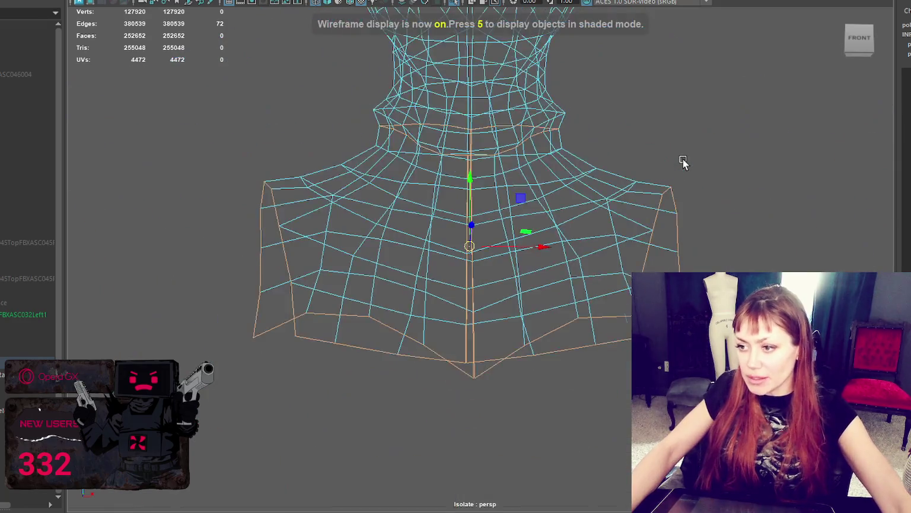
pyautogui.press('F9')
pyautogui.click(472, 143)
pyautogui.keyDown('alt'); pyautogui.moveTo(472, 142); pyautogui.dragTo(498, 145); pyautogui.keyUp('alt')
pyautogui.keyDown('shift'); pyautogui.rightClick(497, 146); pyautogui.keyUp('shift')
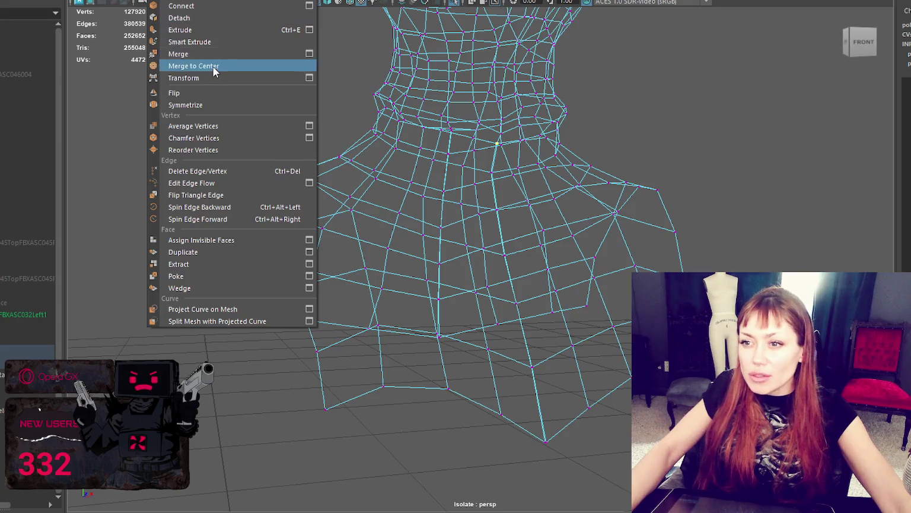
pyautogui.click(213, 66)
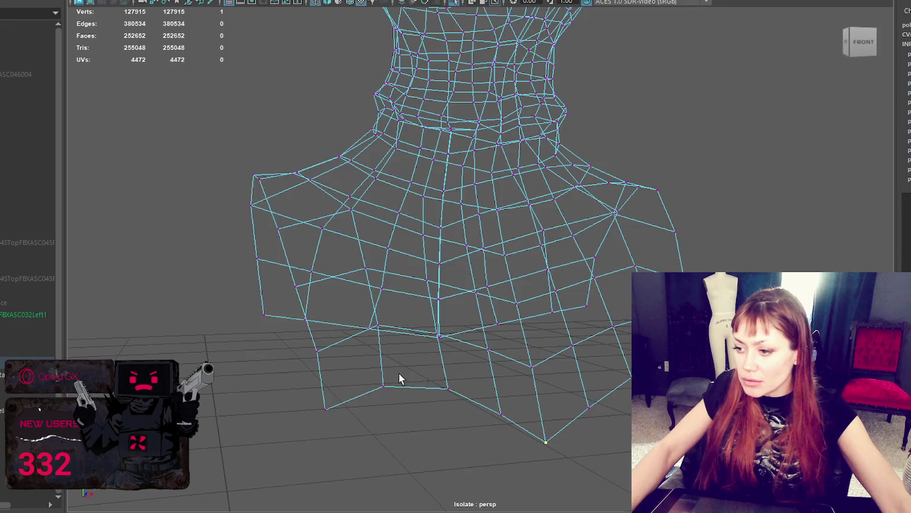
# - Check the bottom centre seam at the back, then select the face loop around the neck
pyautogui.keyDown('alt'); pyautogui.moveTo(399, 379); pyautogui.dragTo(457, 397); pyautogui.keyUp('alt')
pyautogui.moveTo(509, 380)
pyautogui.mouseDown()
pyautogui.moveTo(487, 394)
pyautogui.moveTo(530, 381)
pyautogui.mouseUp()
pyautogui.keyDown('alt'); pyautogui.moveTo(520, 290); pyautogui.dragTo(509, 323); pyautogui.keyUp('alt')
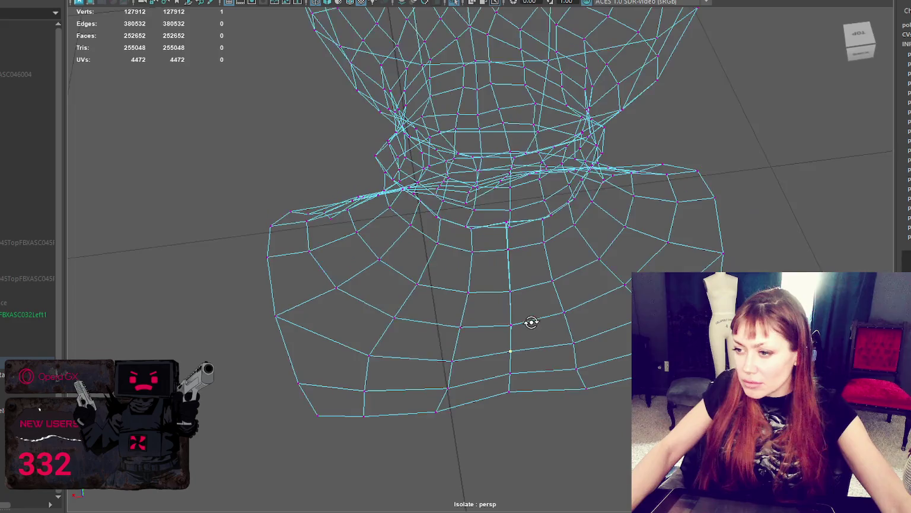
pyautogui.keyDown('alt'); pyautogui.moveTo(525, 251); pyautogui.dragTo(442, 193); pyautogui.keyUp('alt')
pyautogui.scroll(5, 447, 136)
pyautogui.moveTo(448, 136)
pyautogui.keyDown('alt'); pyautogui.mouseDown(button='right')
pyautogui.moveTo(434, 204)
pyautogui.moveTo(375, 219)
pyautogui.moveTo(413, 214)
pyautogui.mouseUp(button='right'); pyautogui.keyUp('alt')
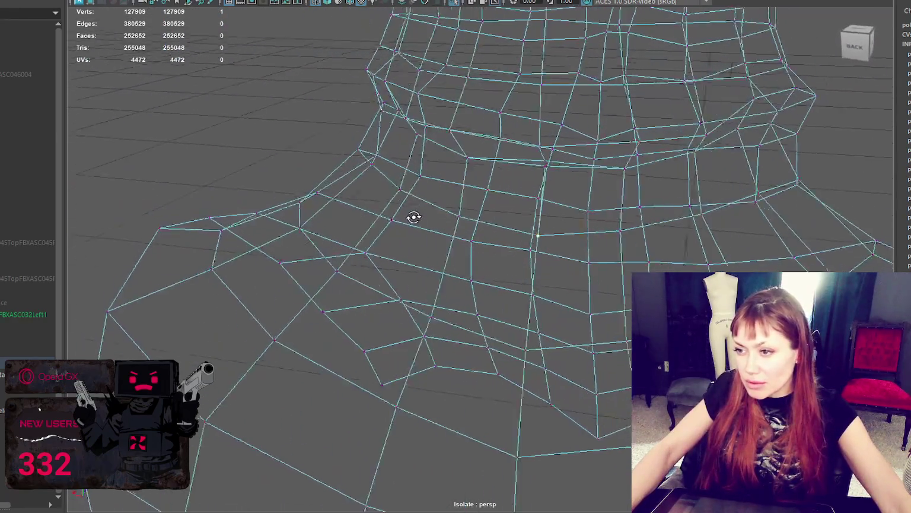
pyautogui.keyDown('alt'); pyautogui.moveTo(413, 214); pyautogui.dragTo(605, 164, button='middle'); pyautogui.keyUp('alt')
pyautogui.moveTo(572, 183)
pyautogui.keyDown('alt'); pyautogui.mouseDown()
pyautogui.moveTo(620, 186)
pyautogui.moveTo(377, 162)
pyautogui.mouseUp(); pyautogui.keyUp('alt')
pyautogui.press('6')
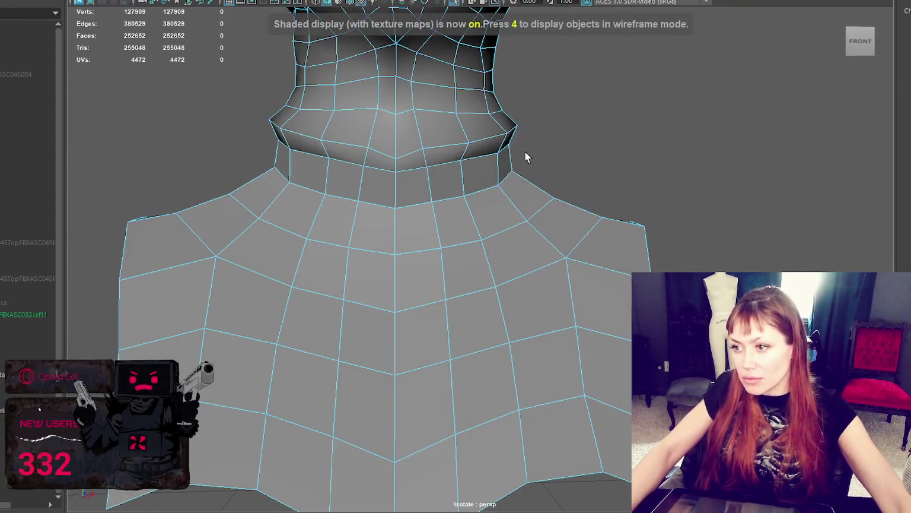
pyautogui.keyDown('shift'); pyautogui.doubleClick(401, 181); pyautogui.keyUp('shift')
# - Extrude the neck face loop down toward the shoulders
pyautogui.press('w')
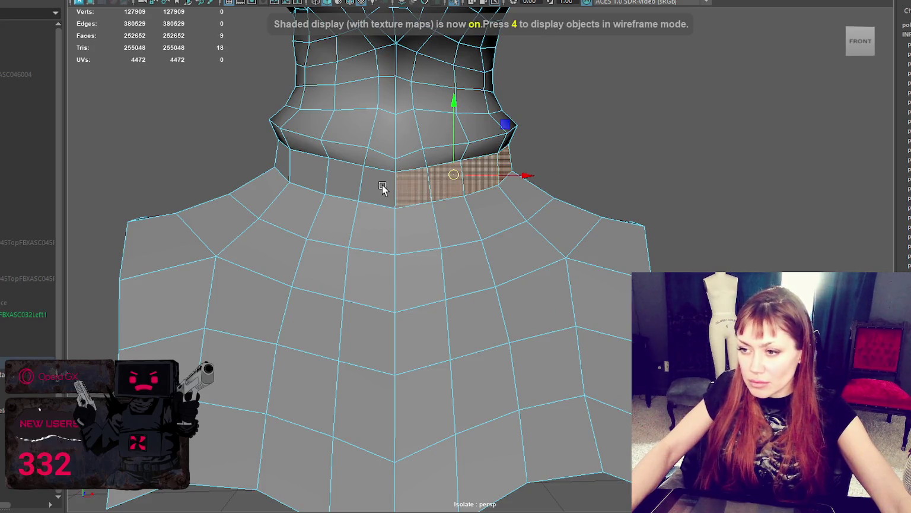
pyautogui.click(406, 191)
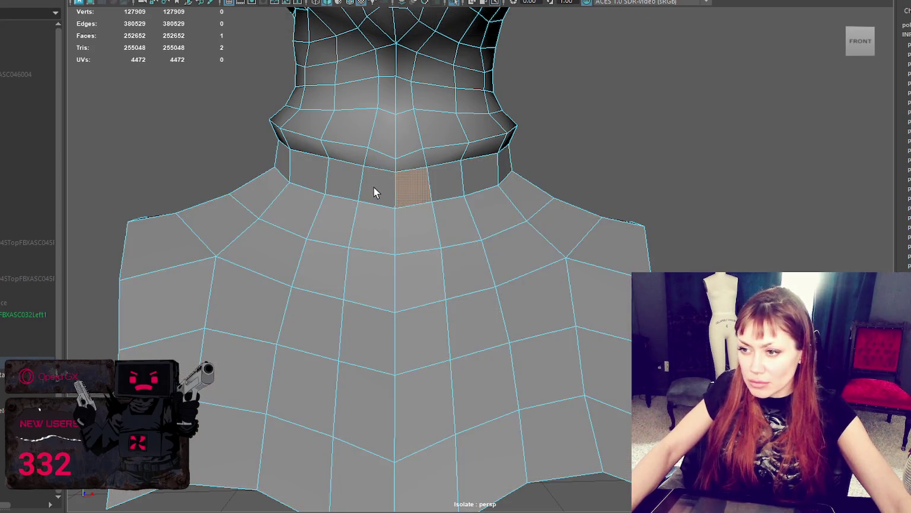
pyautogui.keyDown('shift'); pyautogui.doubleClick(349, 180); pyautogui.keyUp('shift')
pyautogui.moveTo(476, 175)
pyautogui.keyDown('alt'); pyautogui.mouseDown()
pyautogui.moveTo(363, 183)
pyautogui.moveTo(371, 172)
pyautogui.mouseUp(); pyautogui.keyUp('alt')
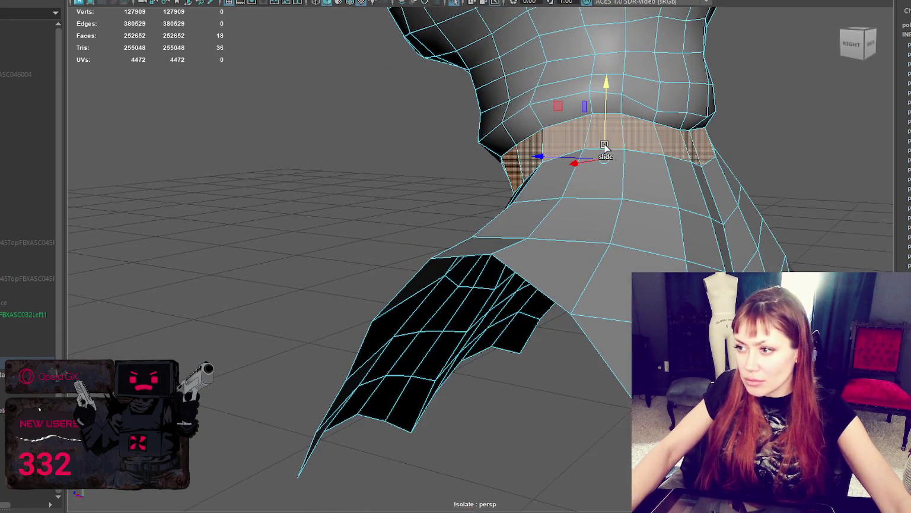
pyautogui.moveTo(606, 126)
pyautogui.keyDown('shift'); pyautogui.mouseDown()
pyautogui.moveTo(554, 148)
pyautogui.moveTo(661, 152)
pyautogui.mouseUp(); pyautogui.keyUp('shift')
# - Weld the nearby vertices across the neck and shoulders
pyautogui.scroll(2, 664, 151)
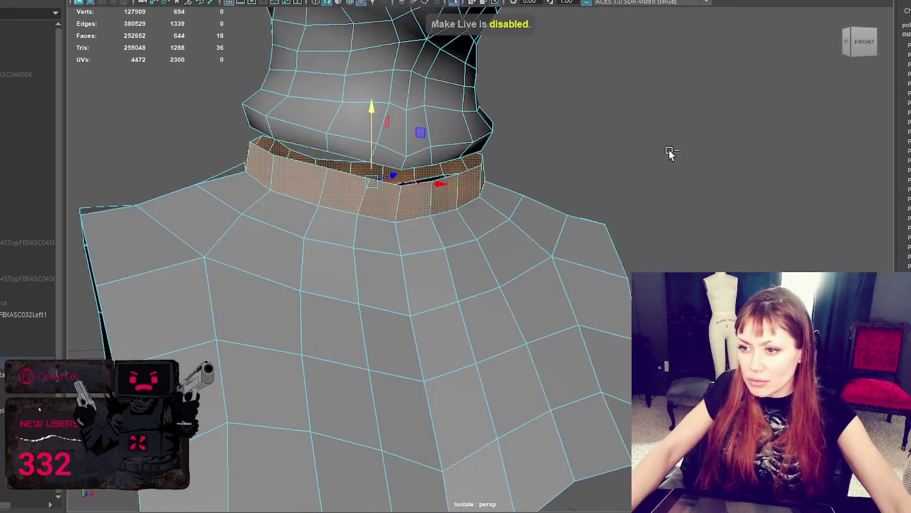
pyautogui.press('F9')
pyautogui.moveTo(699, 82); pyautogui.dragTo(204, 255)
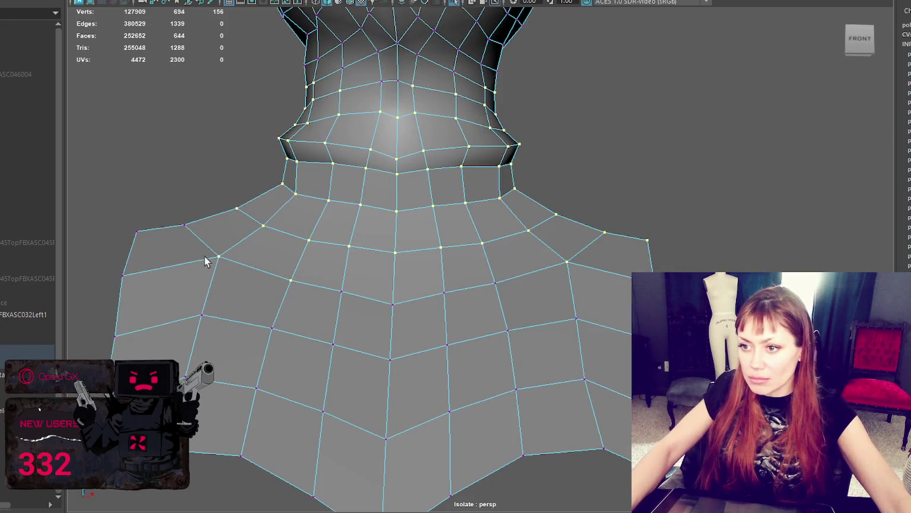
pyautogui.keyDown('shift'); pyautogui.moveTo(213, 53); pyautogui.dragTo(202, 44, button='right'); pyautogui.keyUp('shift')
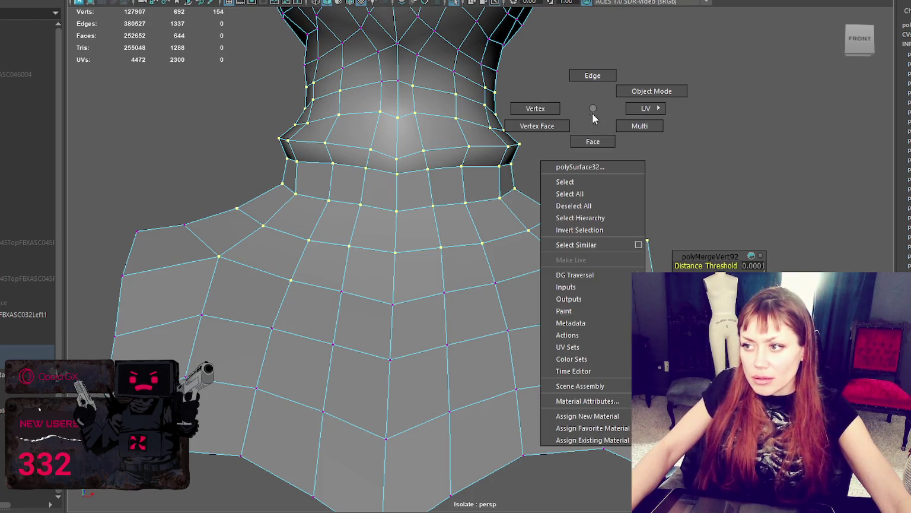
# - Combine the neck band and body into a single mesh
pyautogui.moveTo(593, 112); pyautogui.dragTo(592, 141, button='right')
pyautogui.doubleClick(385, 191)
pyautogui.press('w')
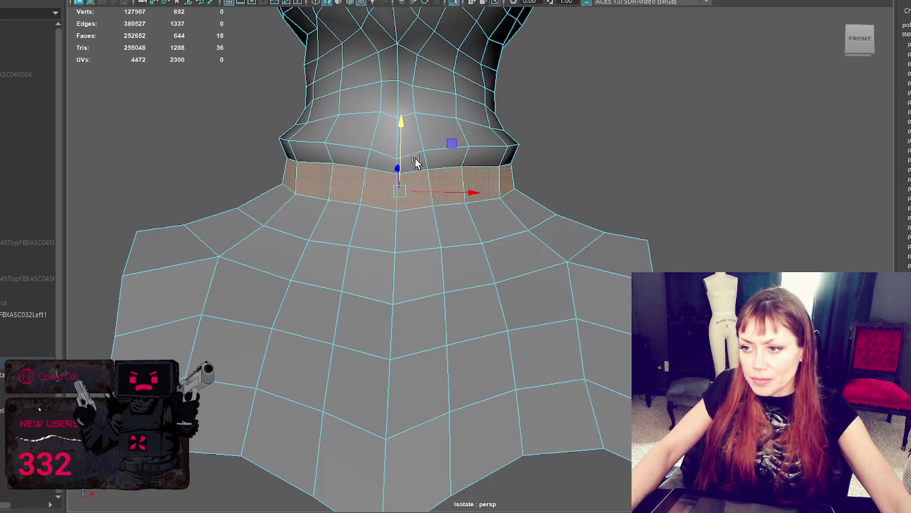
pyautogui.press('F8')
pyautogui.keyDown('shift'); pyautogui.click(459, 257); pyautogui.keyUp('shift')
pyautogui.click(135, 1)
pyautogui.click(153, 1)
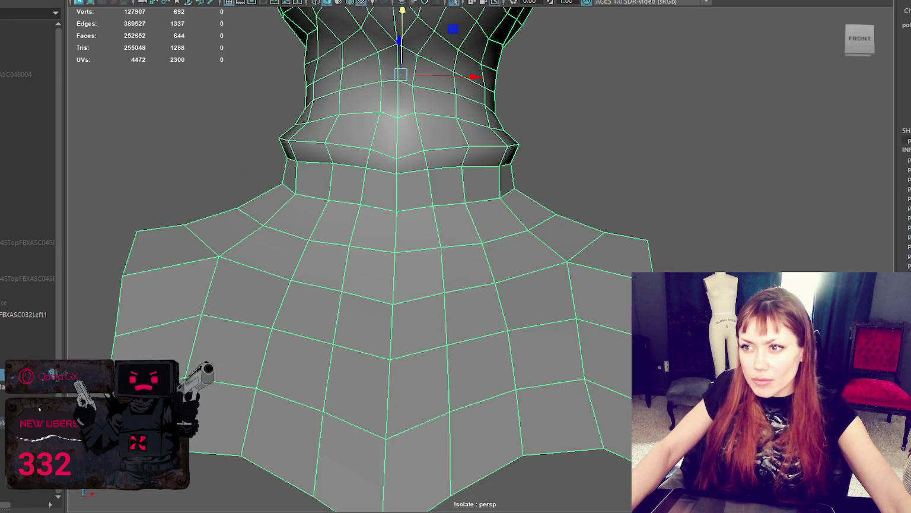
# - Merge the seam vertices between neck and body, then check the combined bust from front and back
pyautogui.moveTo(645, 88); pyautogui.dragTo(571, 58, button='right')
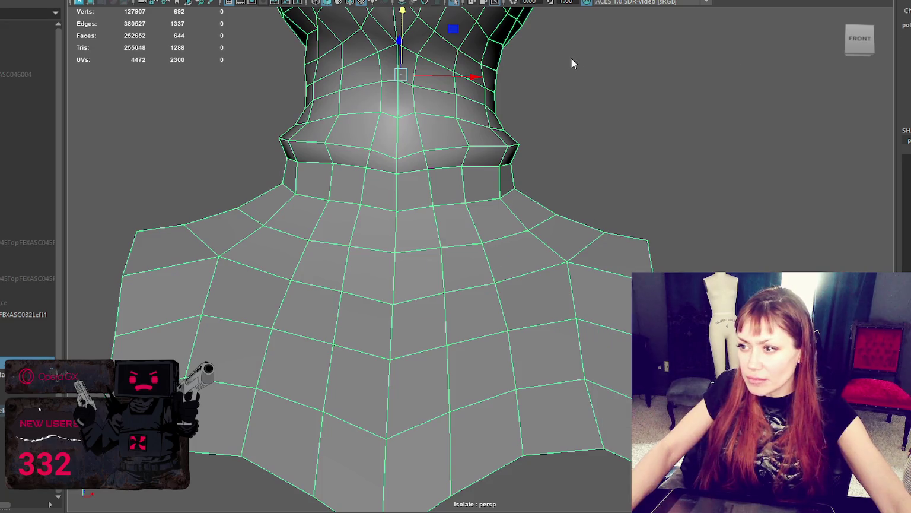
pyautogui.click(136, 1)
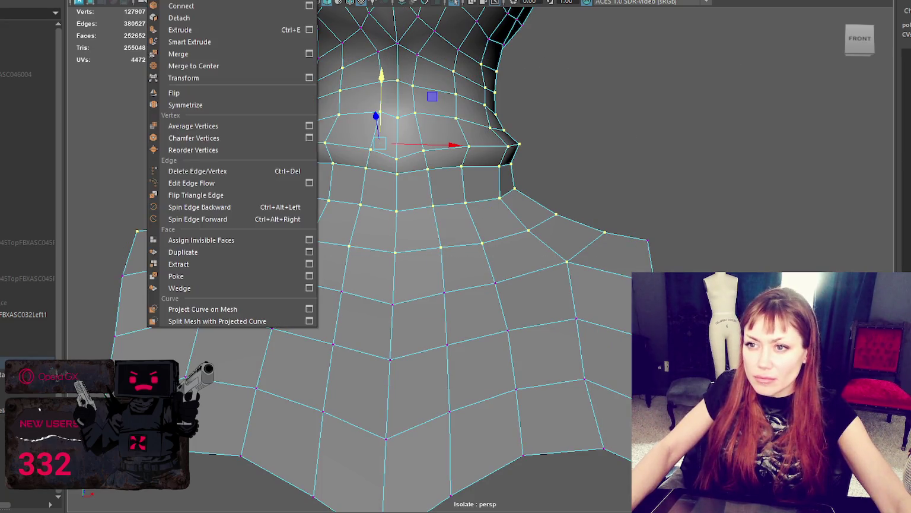
pyautogui.click(297, 56)
pyautogui.moveTo(485, 104); pyautogui.dragTo(484, 136, button='right')
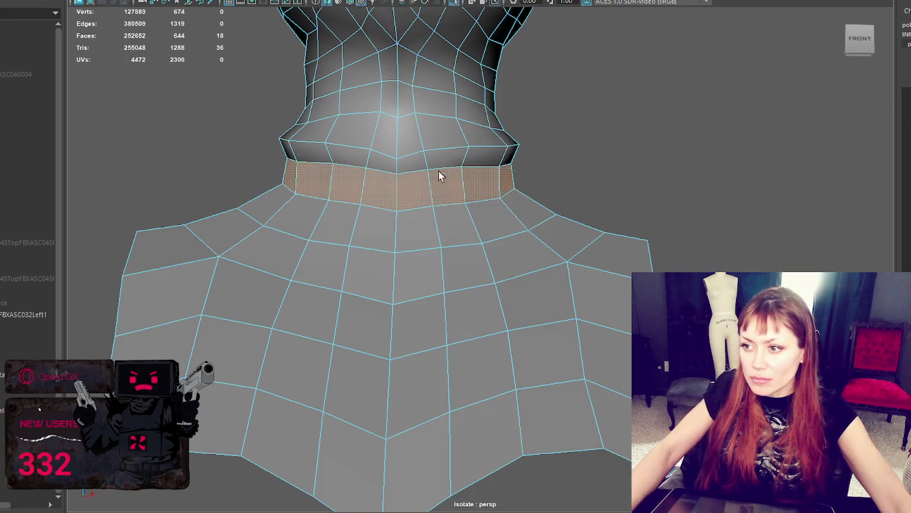
pyautogui.doubleClick(381, 196)
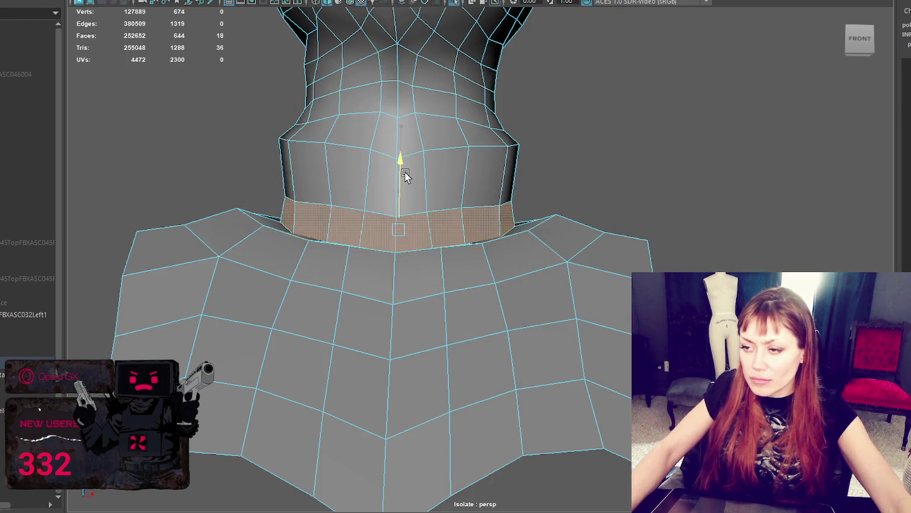
pyautogui.keyDown('alt'); pyautogui.moveTo(405, 137); pyautogui.dragTo(690, 175); pyautogui.keyUp('alt')
pyautogui.keyDown('alt'); pyautogui.moveTo(689, 175); pyautogui.dragTo(375, 153, button='right'); pyautogui.keyUp('alt')
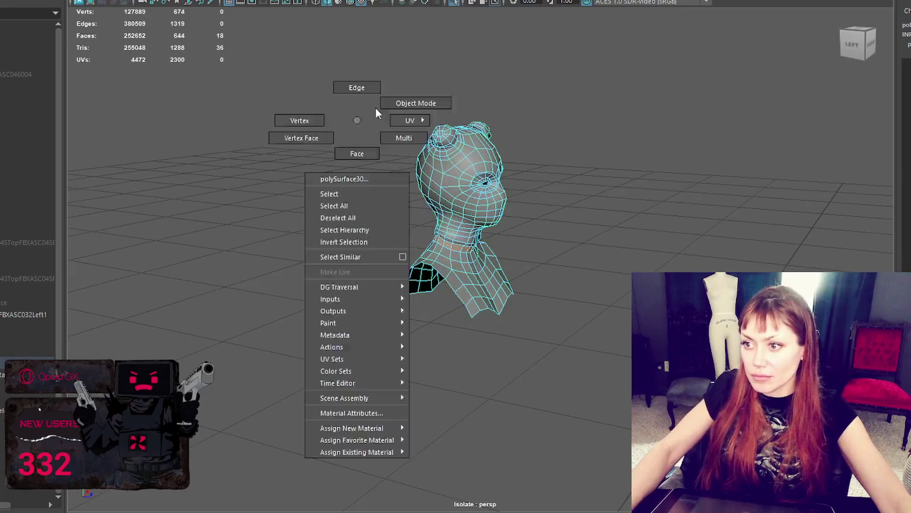
pyautogui.moveTo(356, 119); pyautogui.dragTo(415, 101, button='right')
pyautogui.keyDown('alt'); pyautogui.moveTo(416, 101); pyautogui.dragTo(545, 184); pyautogui.keyUp('alt')
pyautogui.moveTo(563, 109); pyautogui.dragTo(691, 136, button='right')
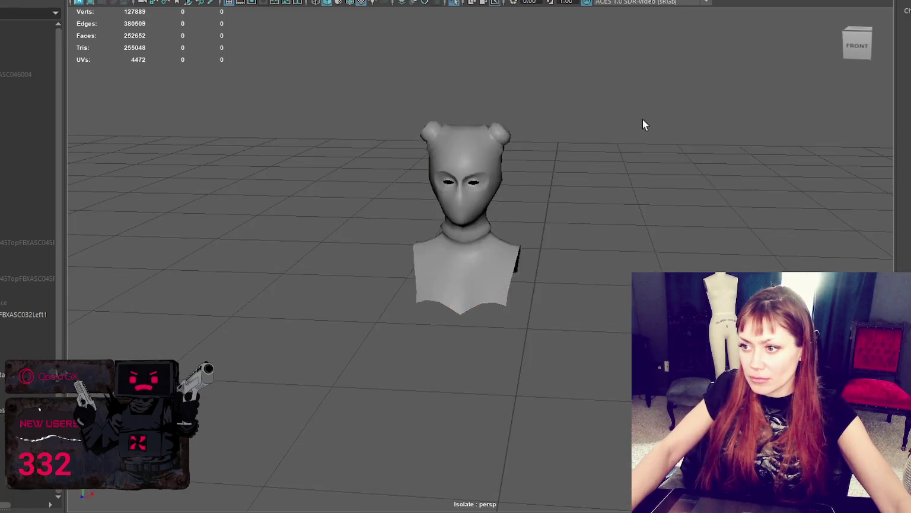
# - Zoom in on the head and inspect the eye socket around an upper-eyelid vertex
pyautogui.scroll(3, 641, 119)
pyautogui.moveTo(642, 86)
pyautogui.keyDown('alt'); pyautogui.mouseDown(button='middle')
pyautogui.moveTo(606, 268)
pyautogui.moveTo(531, 177)
pyautogui.moveTo(411, 190)
pyautogui.mouseUp(button='middle'); pyautogui.keyUp('alt')
pyautogui.scroll(3, 570, 254)
pyautogui.click(386, 160)
pyautogui.rightClick(372, 143)
pyautogui.click(315, 140)
pyautogui.click(347, 183)
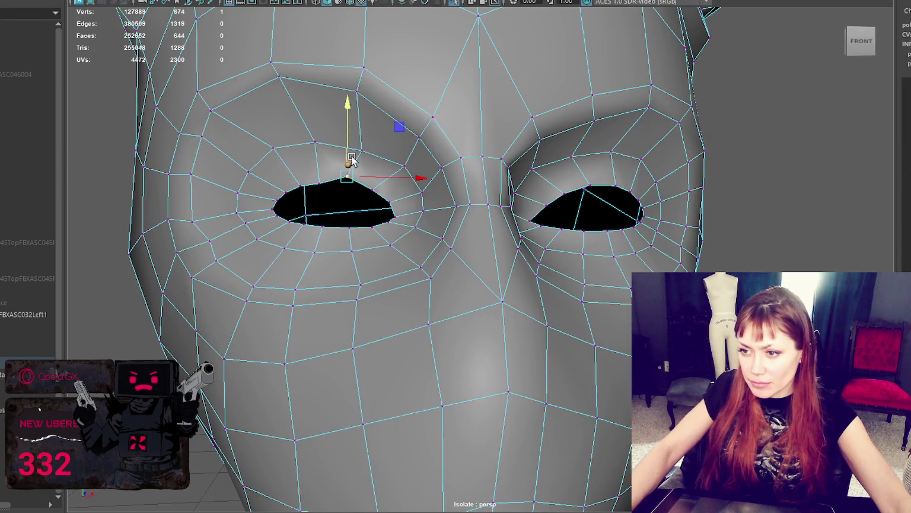
pyautogui.keyDown('alt'); pyautogui.moveTo(407, 165); pyautogui.dragTo(420, 179); pyautogui.keyUp('alt')
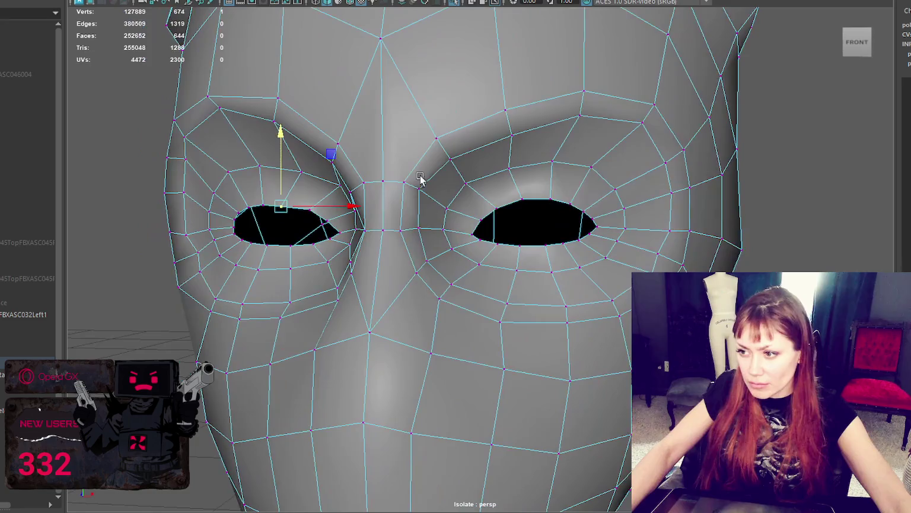
pyautogui.keyDown('alt'); pyautogui.moveTo(526, 201); pyautogui.dragTo(575, 206); pyautogui.keyUp('alt')
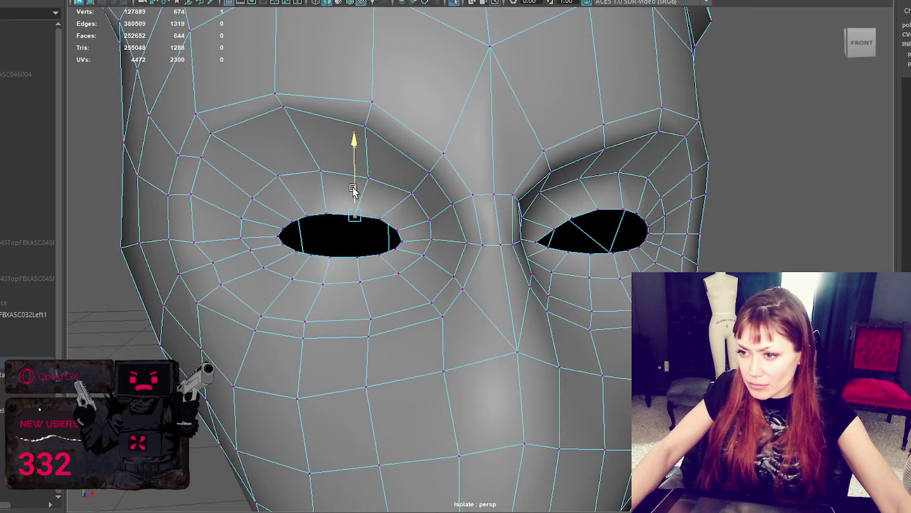
pyautogui.press('f')
pyautogui.keyDown('alt'); pyautogui.moveTo(477, 202); pyautogui.dragTo(535, 204); pyautogui.keyUp('alt')
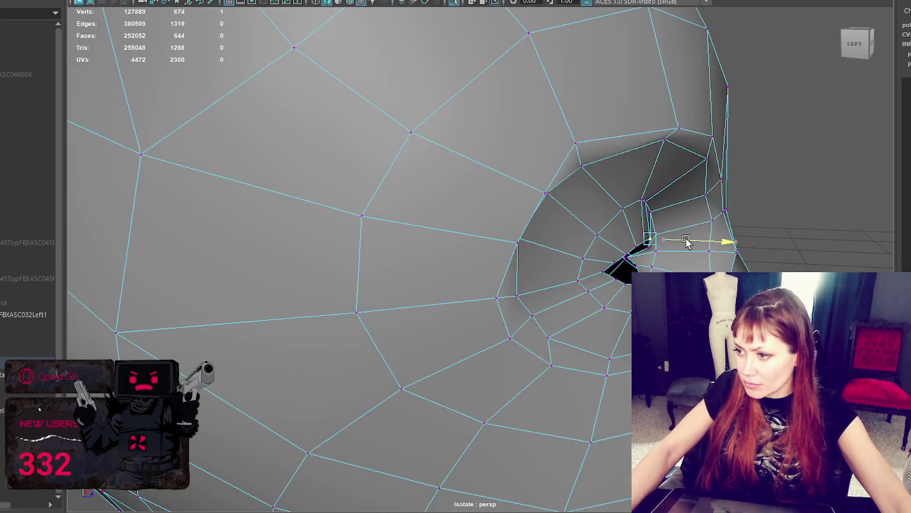
pyautogui.moveTo(682, 239)
pyautogui.keyDown('alt'); pyautogui.mouseDown()
pyautogui.moveTo(577, 254)
pyautogui.moveTo(621, 246)
pyautogui.moveTo(650, 256)
pyautogui.mouseUp(); pyautogui.keyUp('alt')
pyautogui.keyDown('alt'); pyautogui.moveTo(715, 246); pyautogui.dragTo(509, 248); pyautogui.keyUp('alt')
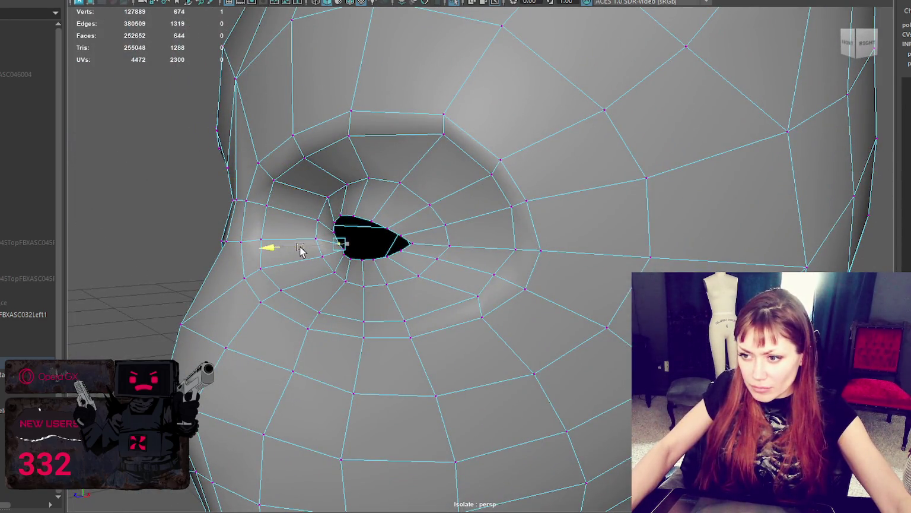
# - Select the right eye-hole border loop with symmetry on and extrude both loops with Ctrl+E
pyautogui.click(859, 43)
pyautogui.moveTo(843, 145); pyautogui.dragTo(573, 214, button='right')
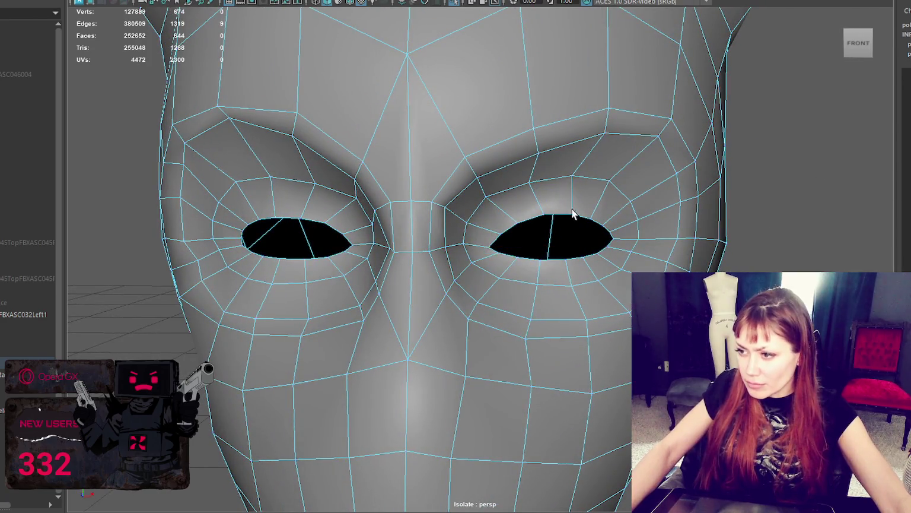
pyautogui.doubleClick(558, 216)
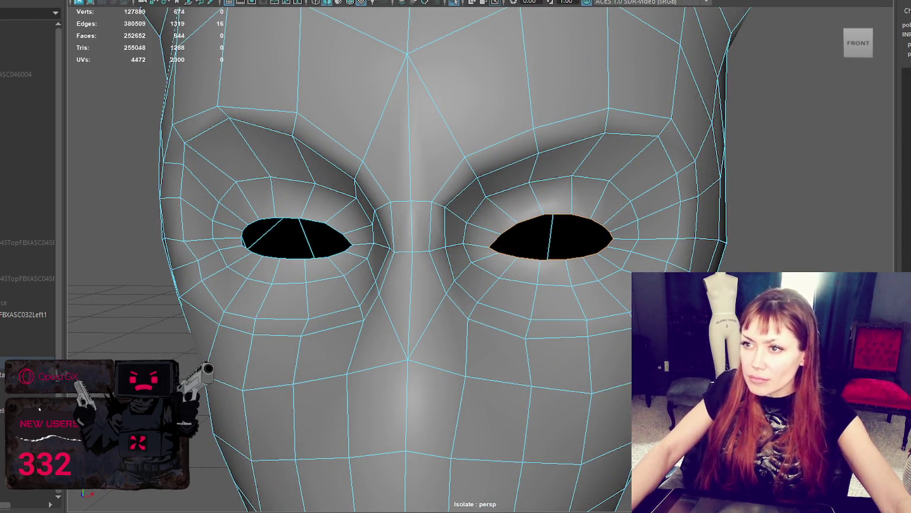
pyautogui.hotkey('shift', 's')
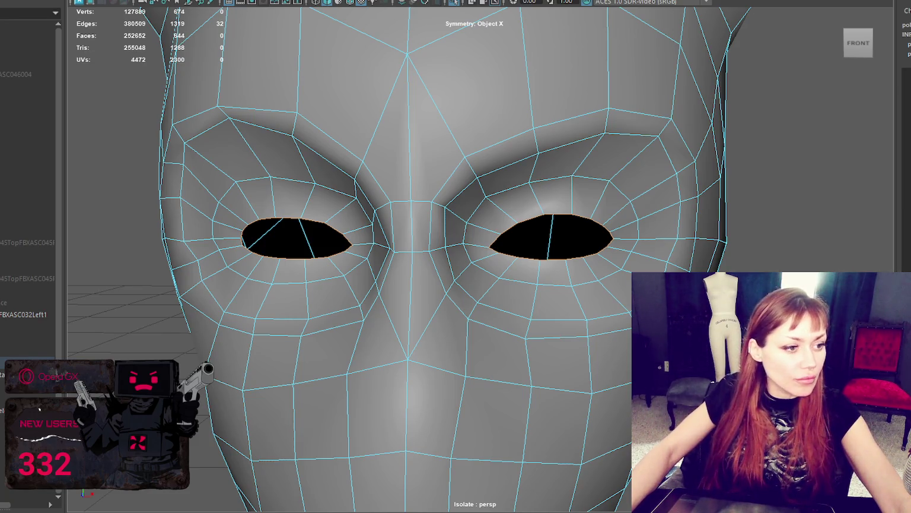
pyautogui.keyDown('alt'); pyautogui.moveTo(328, 247); pyautogui.dragTo(512, 191, button='right'); pyautogui.keyUp('alt')
pyautogui.keyDown('alt'); pyautogui.moveTo(512, 190); pyautogui.dragTo(519, 183); pyautogui.keyUp('alt')
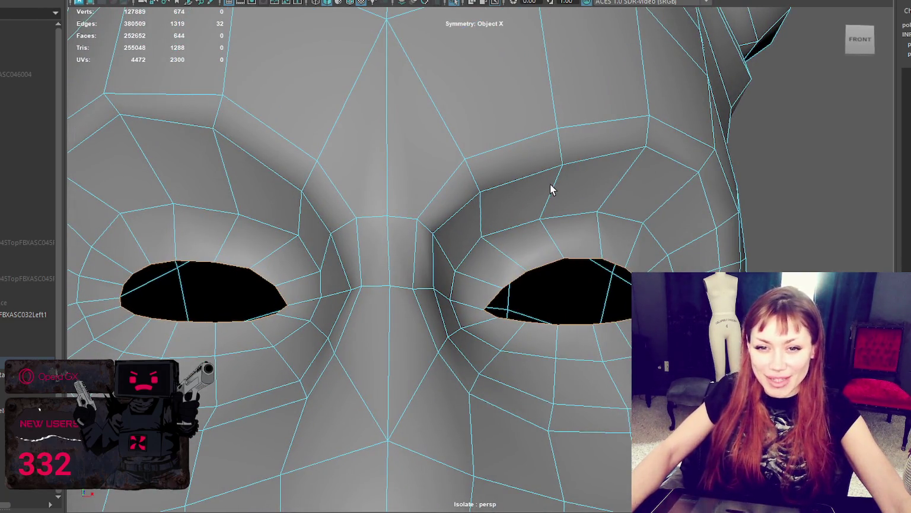
pyautogui.moveTo(543, 276)
pyautogui.keyDown('alt'); pyautogui.mouseDown()
pyautogui.moveTo(539, 259)
pyautogui.moveTo(572, 236)
pyautogui.mouseUp(); pyautogui.keyUp('alt')
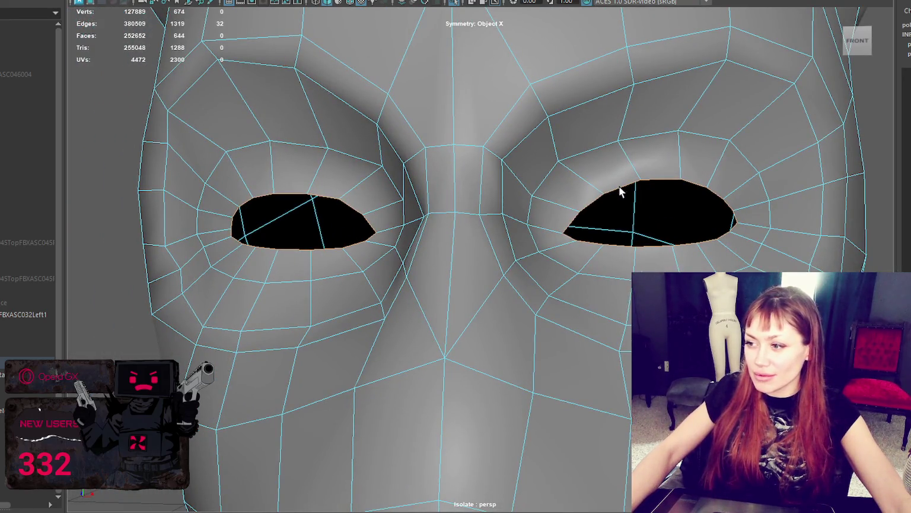
pyautogui.hotkey('ctrl', 'e')
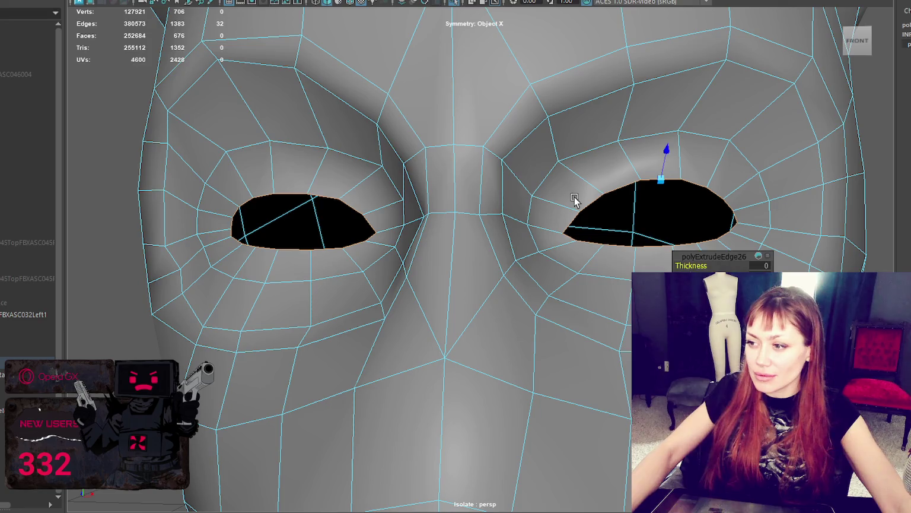
# - Pull the extruded eye-border edges inward to form the first inner rim ring
pyautogui.keyDown('alt'); pyautogui.moveTo(576, 198); pyautogui.dragTo(579, 193); pyautogui.keyUp('alt')
pyautogui.scroll(3, 407, 244)
pyautogui.moveTo(398, 256); pyautogui.dragTo(409, 252)
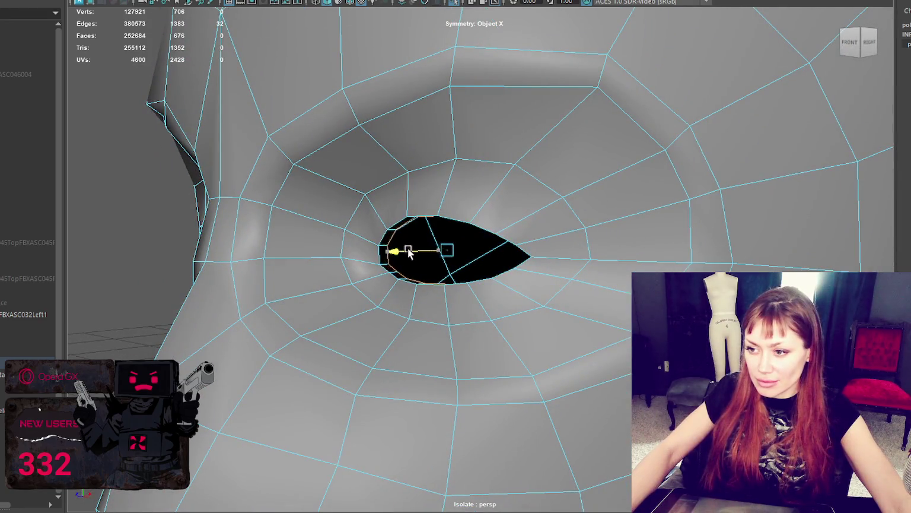
pyautogui.scroll(-5, 439, 252)
pyautogui.moveTo(464, 255)
pyautogui.keyDown('alt'); pyautogui.mouseDown()
pyautogui.moveTo(475, 255)
pyautogui.moveTo(443, 255)
pyautogui.moveTo(461, 245)
pyautogui.moveTo(385, 261)
pyautogui.mouseUp(); pyautogui.keyUp('alt')
pyautogui.scroll(-2, 469, 245)
pyautogui.scroll(5, 386, 261)
pyautogui.click(386, 261)
pyautogui.click(360, 265)
pyautogui.click(360, 265)
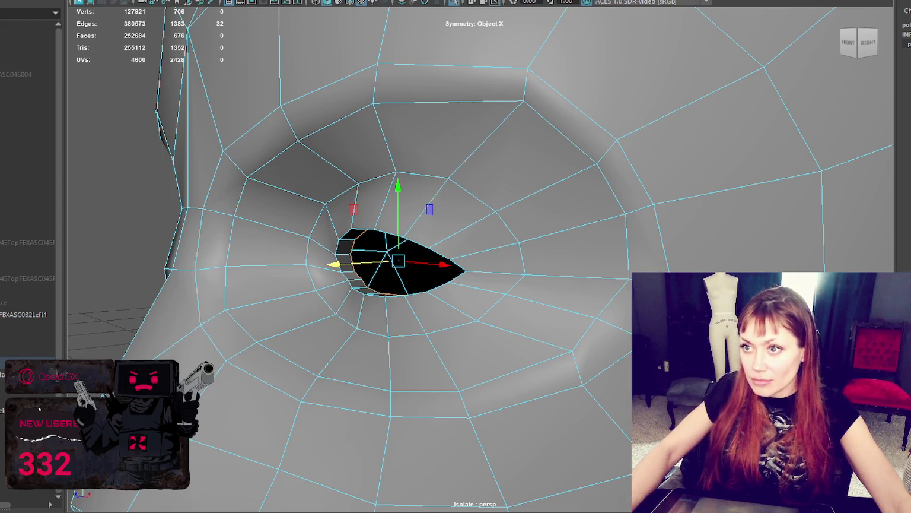
# - Extrude both eye borders again for a second ring and check it in wireframe
pyautogui.hotkey('ctrl', 'e')
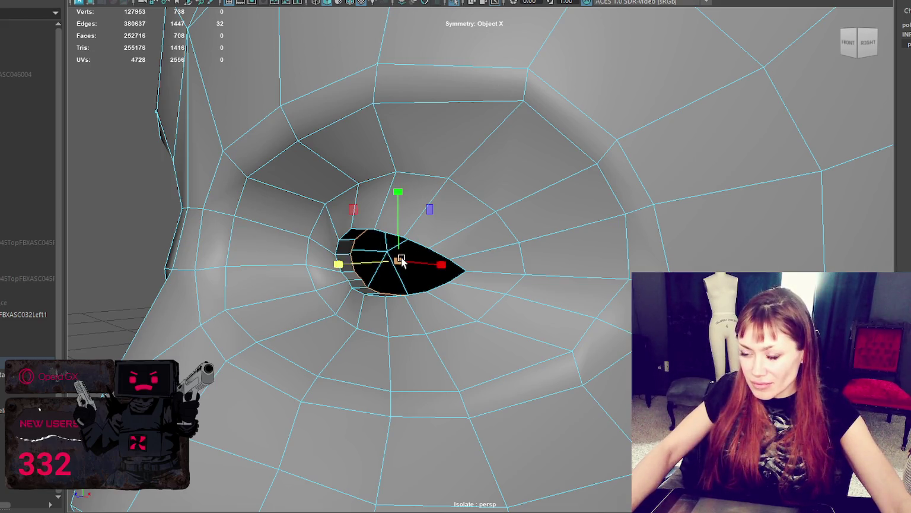
pyautogui.press('4')
pyautogui.moveTo(423, 249)
pyautogui.keyDown('alt'); pyautogui.mouseDown()
pyautogui.moveTo(426, 273)
pyautogui.moveTo(617, 293)
pyautogui.mouseUp(); pyautogui.keyUp('alt')
pyautogui.scroll(2, 426, 273)
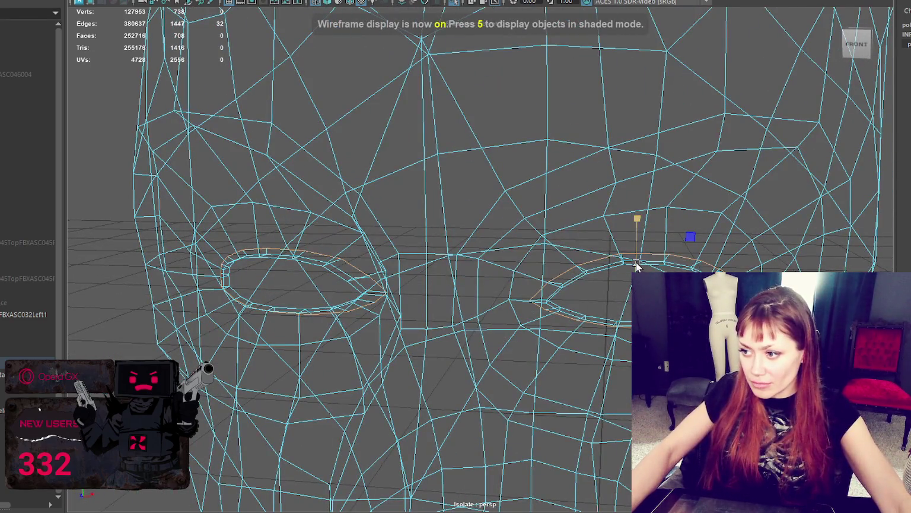
pyautogui.press('5')
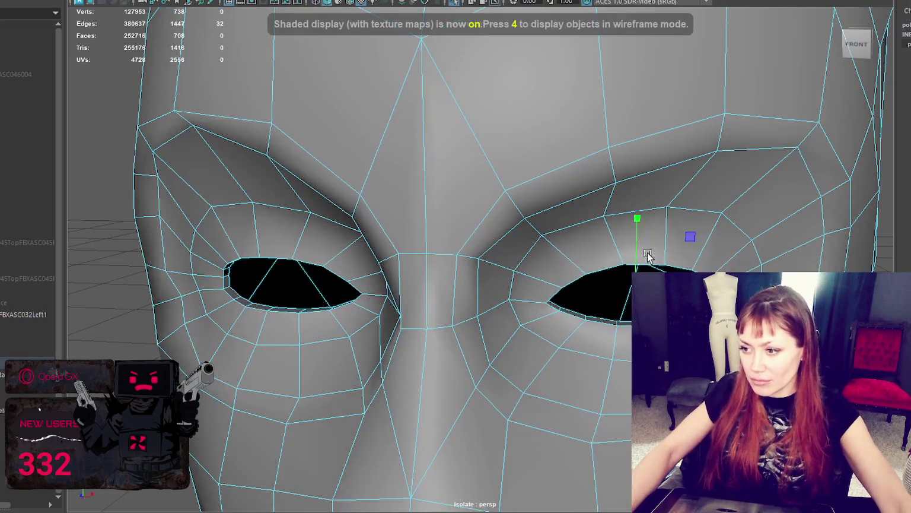
# - Soften the edges of the retopology mesh and clear the selection
pyautogui.click(651, 265)
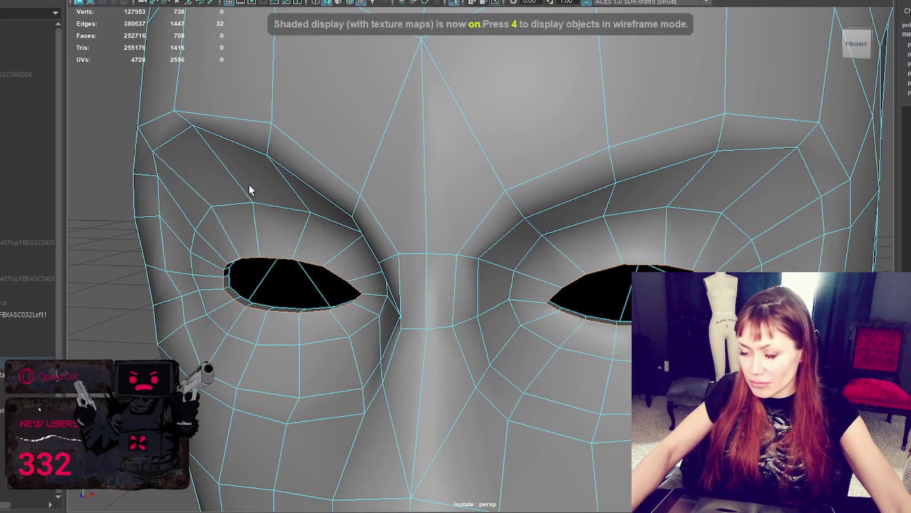
pyautogui.keyDown('alt'); pyautogui.moveTo(249, 190); pyautogui.dragTo(365, 188); pyautogui.keyUp('alt')
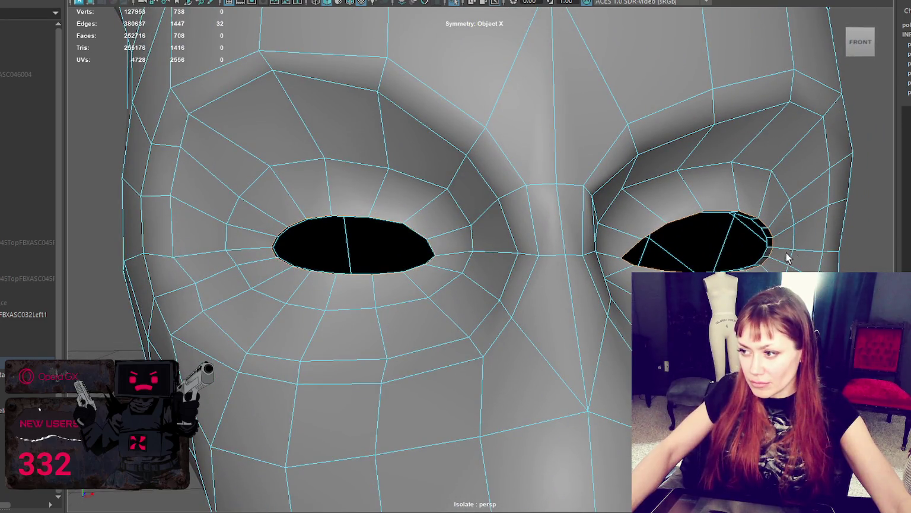
pyautogui.keyDown('shift'); pyautogui.moveTo(81, 136); pyautogui.dragTo(177, 111, button='right'); pyautogui.keyUp('shift')
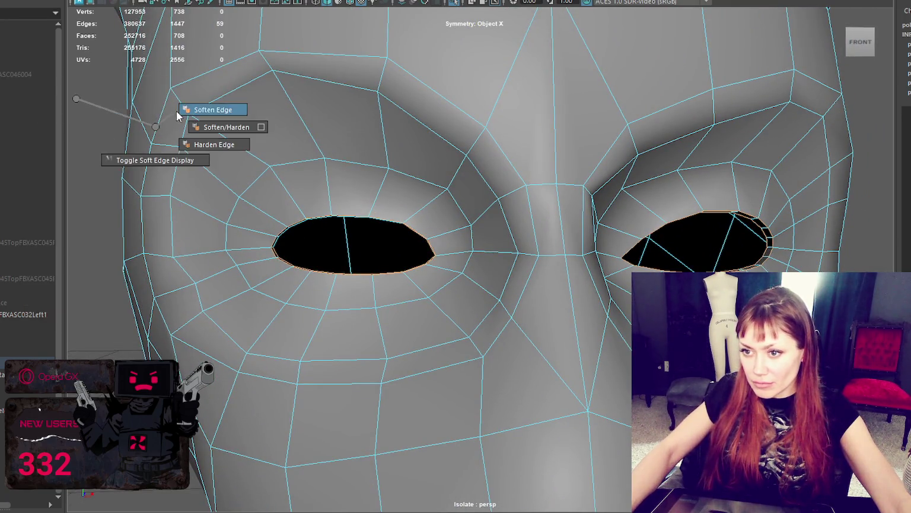
pyautogui.press('f')
pyautogui.click(268, 143)
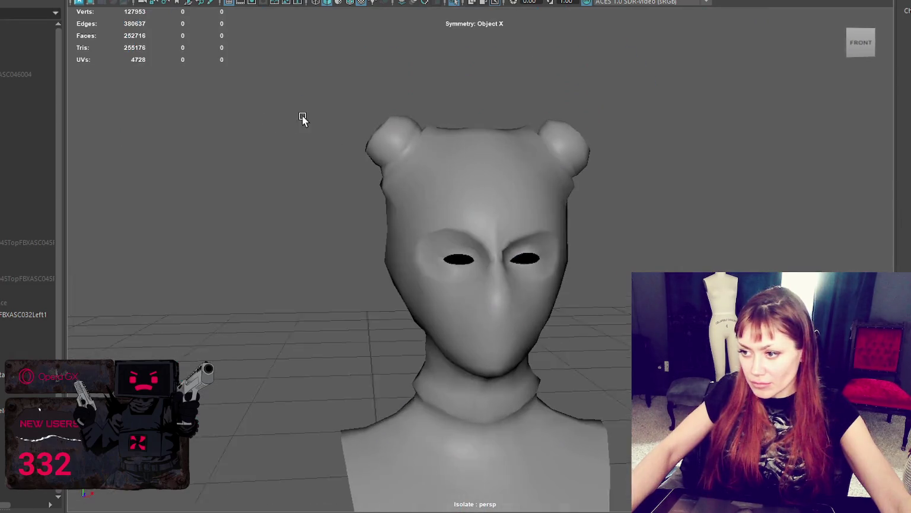
# - Select two faces on the forehead of the head mesh
pyautogui.keyDown('alt'); pyautogui.moveTo(315, 118); pyautogui.dragTo(582, 172, button='right'); pyautogui.keyUp('alt')
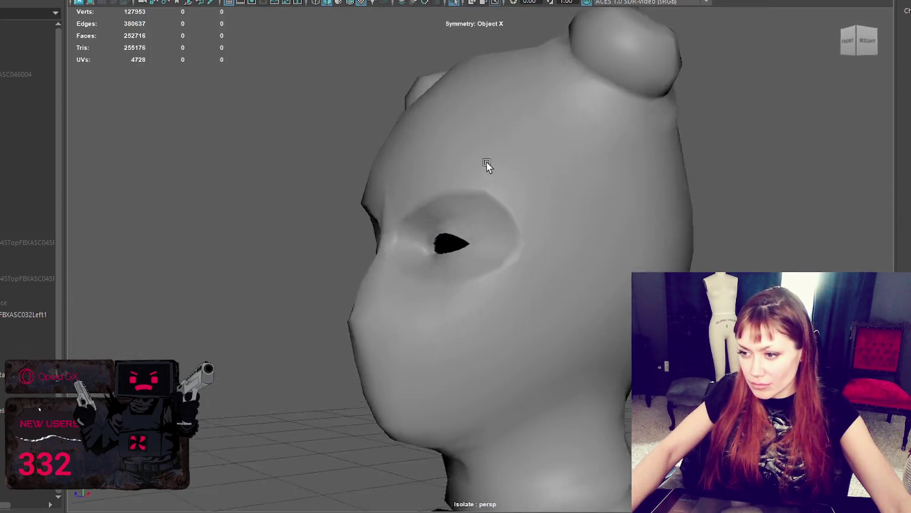
pyautogui.keyDown('alt'); pyautogui.moveTo(583, 169); pyautogui.dragTo(573, 170); pyautogui.keyUp('alt')
pyautogui.click(573, 171)
pyautogui.keyDown('alt'); pyautogui.moveTo(639, 175); pyautogui.dragTo(702, 173, button='right'); pyautogui.keyUp('alt')
pyautogui.moveTo(702, 173)
pyautogui.keyDown('alt'); pyautogui.mouseDown()
pyautogui.moveTo(752, 177)
pyautogui.moveTo(648, 193)
pyautogui.mouseUp(); pyautogui.keyUp('alt')
pyautogui.press('F11')
pyautogui.click(255, 247)
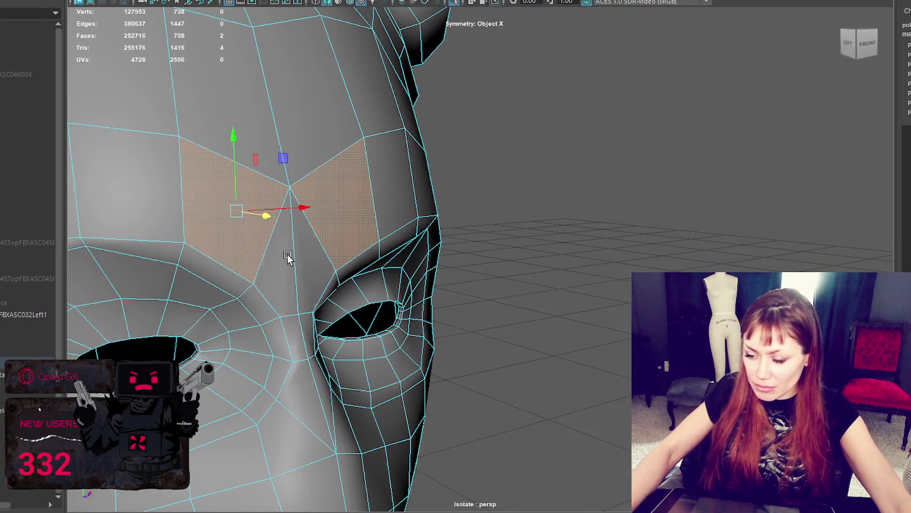
# - Delete the two forehead faces, then try filling the hole and undo the fill
pyautogui.press('Delete')
pyautogui.moveTo(349, 341)
pyautogui.keyDown('alt'); pyautogui.mouseDown()
pyautogui.moveTo(296, 334)
pyautogui.moveTo(303, 332)
pyautogui.mouseUp(); pyautogui.keyUp('alt')
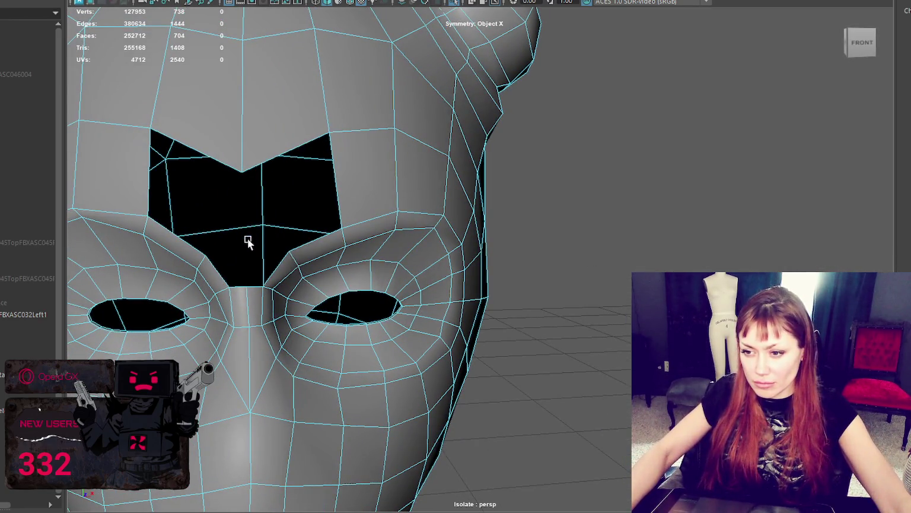
pyautogui.doubleClick(220, 265)
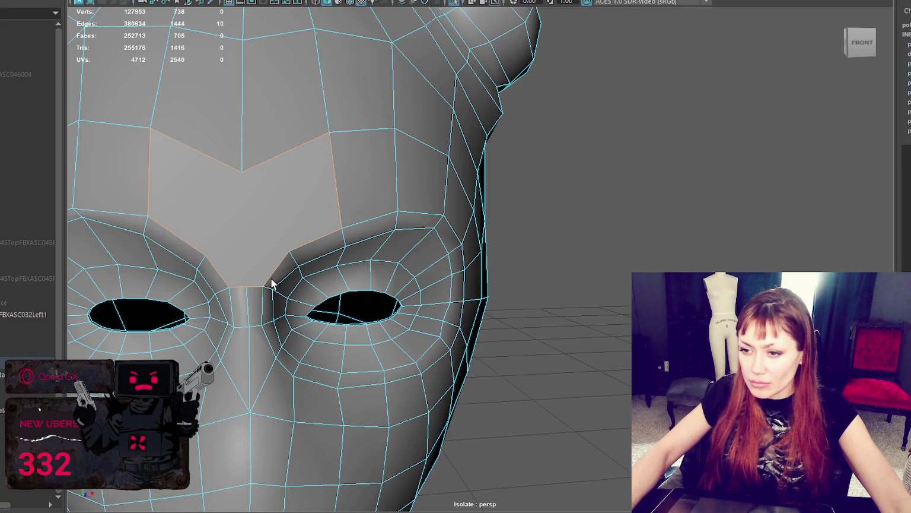
pyautogui.hotkey('ctrl', 'z')
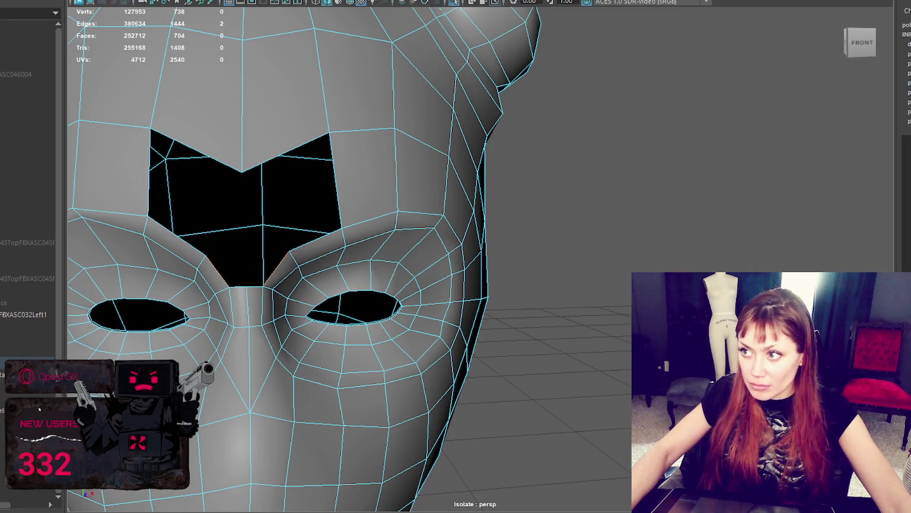
# - Delete an edge on the nose, then undo that deletion
pyautogui.moveTo(350, 284)
pyautogui.keyDown('alt'); pyautogui.mouseDown()
pyautogui.moveTo(284, 265)
pyautogui.moveTo(312, 257)
pyautogui.moveTo(242, 334)
pyautogui.moveTo(250, 321)
pyautogui.mouseUp(); pyautogui.keyUp('alt')
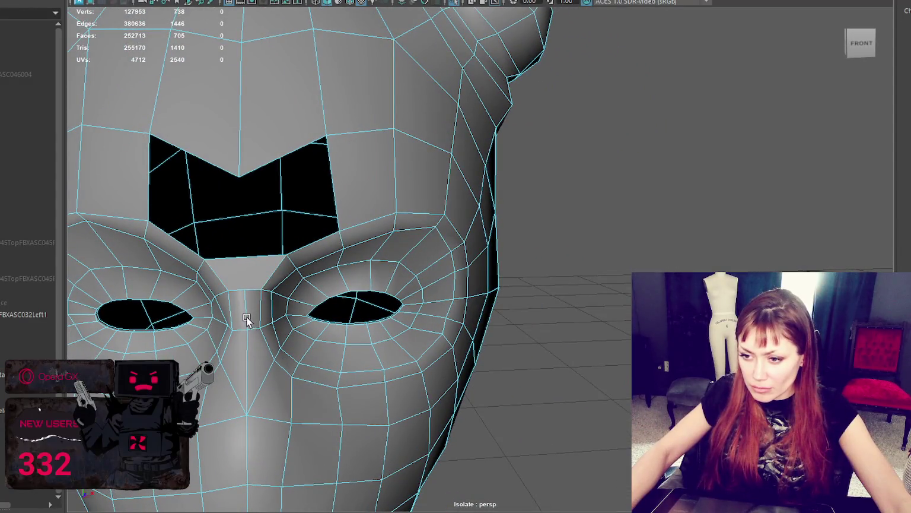
pyautogui.moveTo(246, 319); pyautogui.dragTo(244, 137, button='right')
pyautogui.click(246, 306)
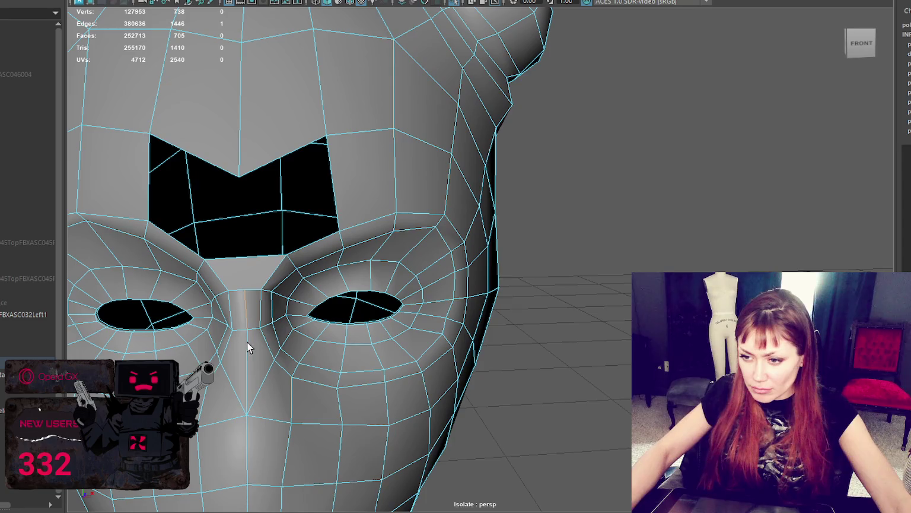
pyautogui.press('Delete')
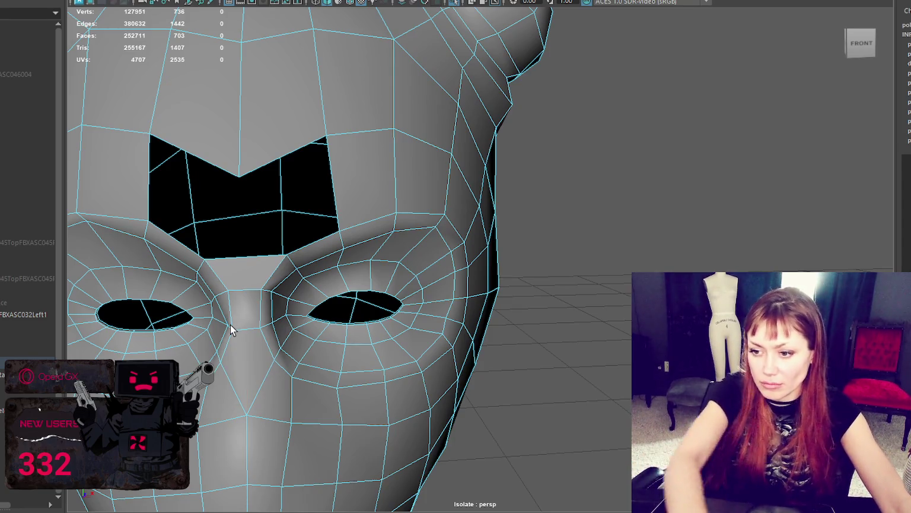
pyautogui.moveTo(230, 324)
pyautogui.keyDown('alt'); pyautogui.mouseDown()
pyautogui.moveTo(319, 326)
pyautogui.moveTo(278, 330)
pyautogui.moveTo(327, 321)
pyautogui.mouseUp(); pyautogui.keyUp('alt')
pyautogui.hotkey('ctrl', 'z')
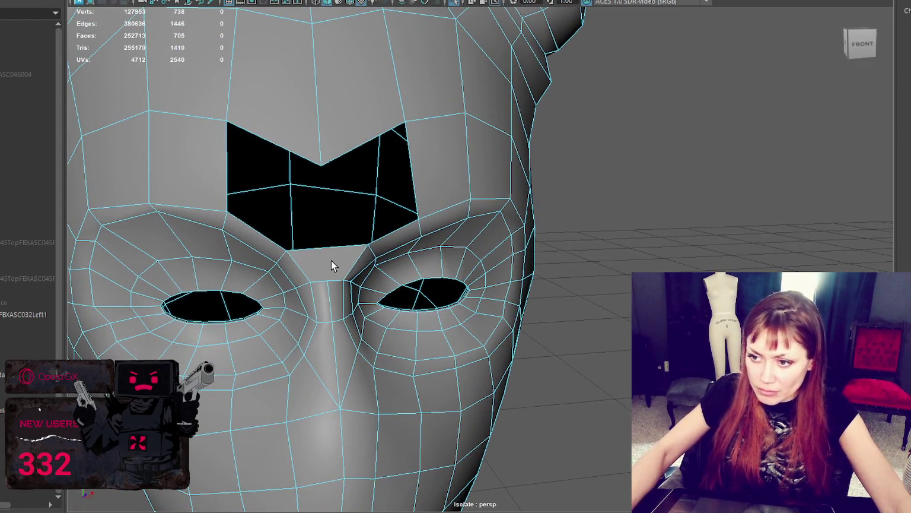
# - Delete the face below the forehead hole and bridge the hole's two edges
pyautogui.moveTo(332, 260); pyautogui.dragTo(342, 203, button='right')
pyautogui.click(335, 257)
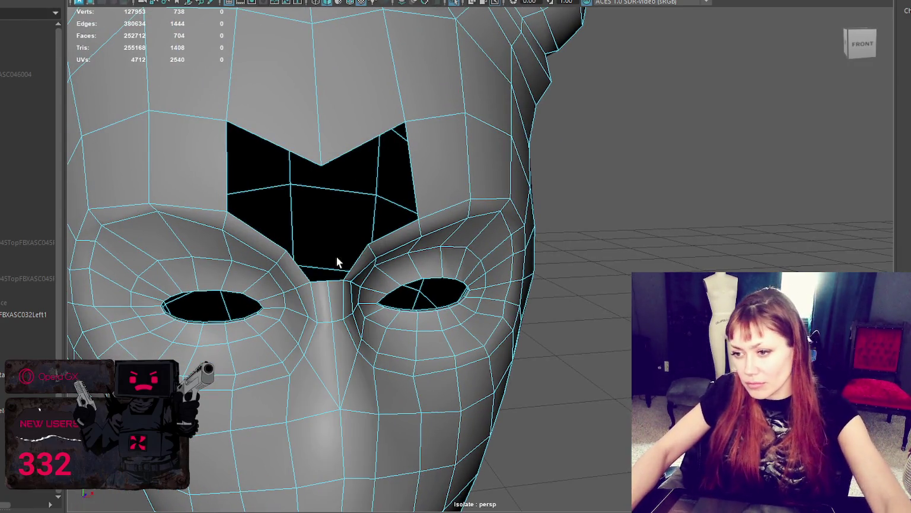
pyautogui.press('Delete')
pyautogui.keyDown('alt'); pyautogui.moveTo(336, 261); pyautogui.dragTo(354, 251); pyautogui.keyUp('alt')
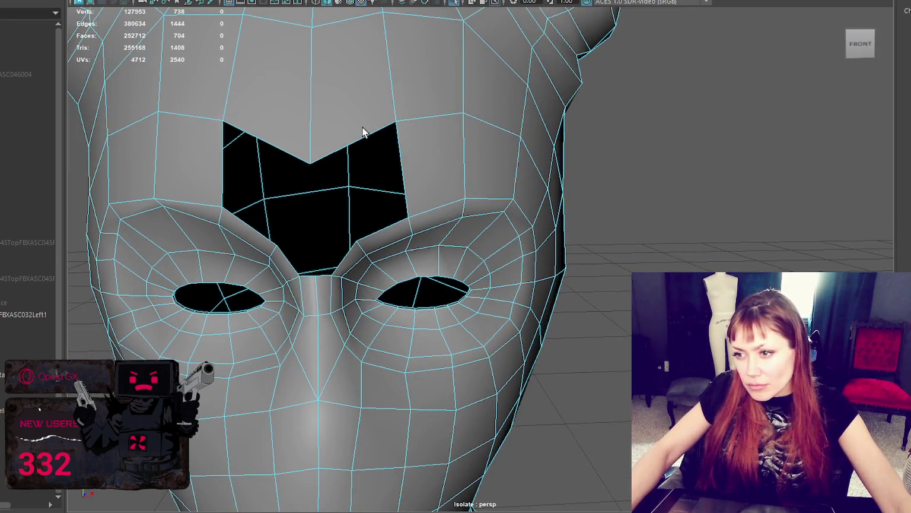
pyautogui.moveTo(737, 175); pyautogui.dragTo(321, 168, button='right')
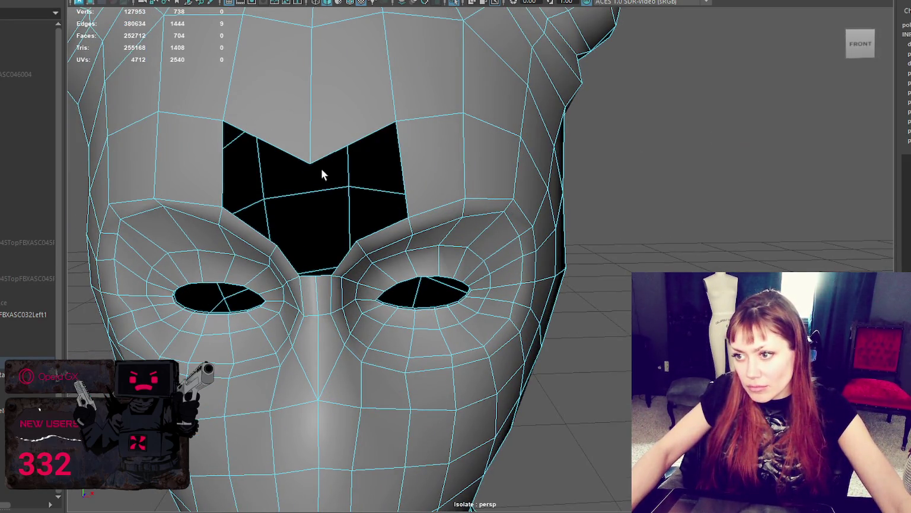
pyautogui.click(361, 136)
pyautogui.press('g')
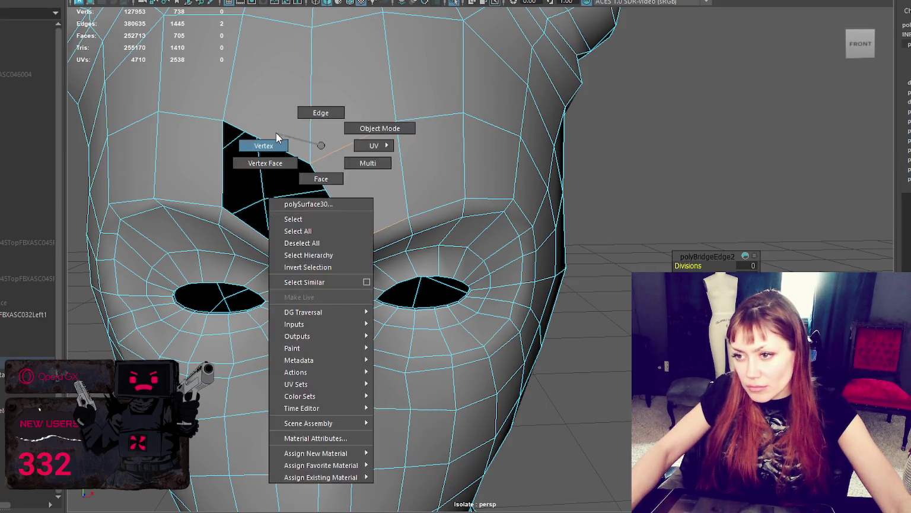
# - Undo the vertex move and the brow face deletions, then deselect the restored faces
pyautogui.moveTo(321, 148); pyautogui.dragTo(276, 133, button='right')
pyautogui.moveTo(309, 161); pyautogui.dragTo(306, 84)
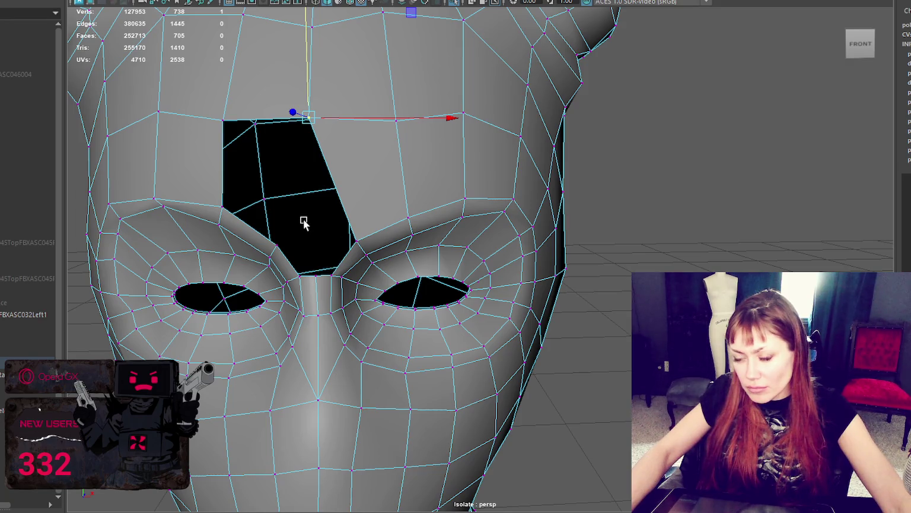
pyautogui.hotkey('ctrl', 'z')
pyautogui.hotkey('ctrl', 'z')
pyautogui.hotkey('ctrl', 'z')
pyautogui.hotkey('ctrl', 'z')
pyautogui.hotkey('ctrl', 'z')
pyautogui.hotkey('ctrl', 'z')
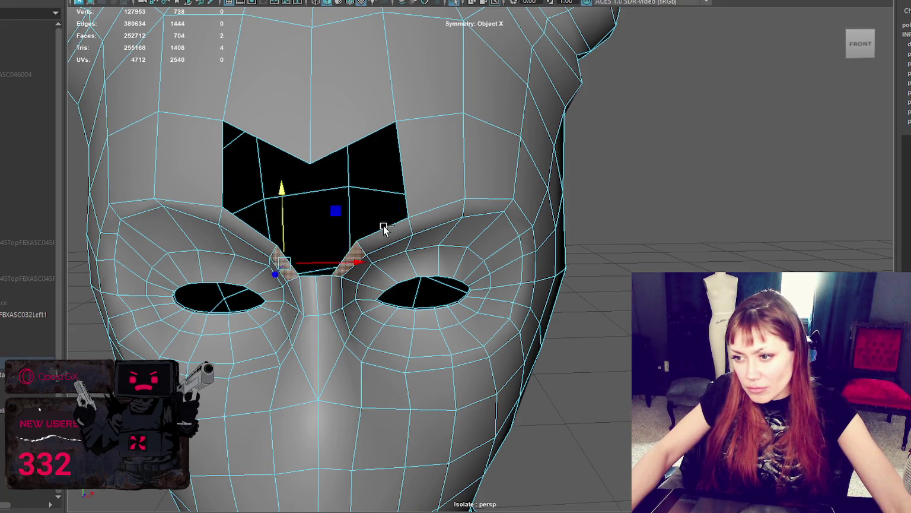
pyautogui.hotkey('ctrl', 'z')
pyautogui.hotkey('ctrl', 'z')
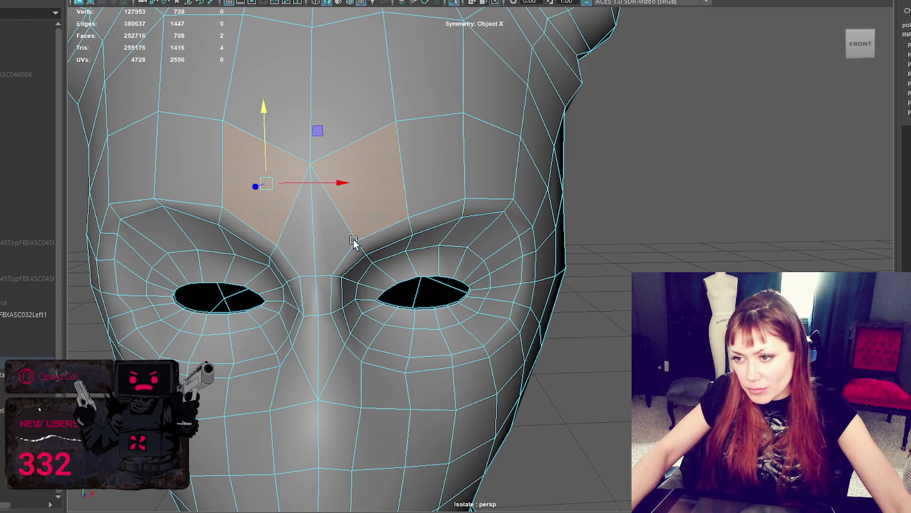
pyautogui.click(313, 208)
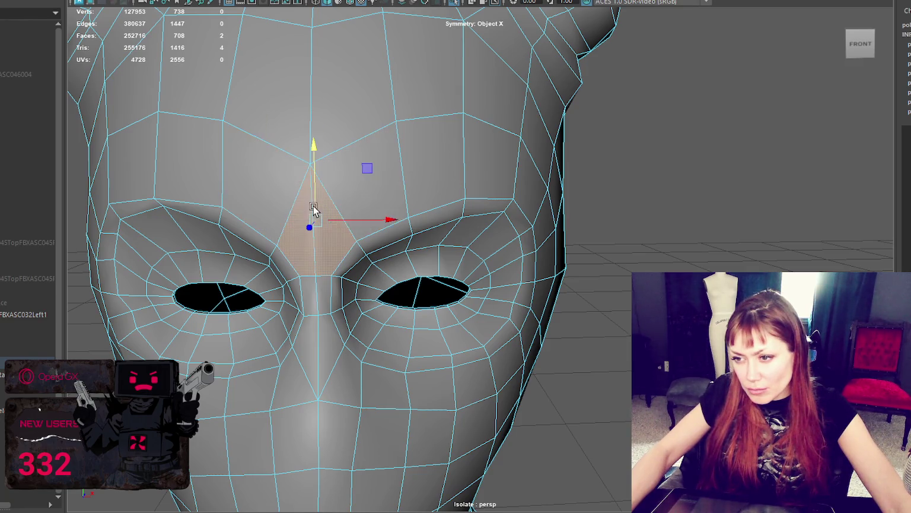
pyautogui.click(640, 223)
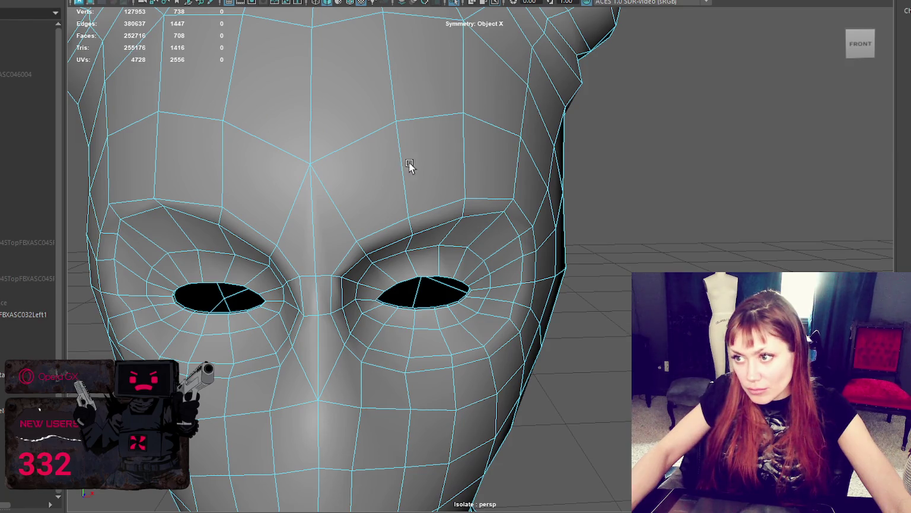
# - Multi-Cut new edges running from the brow up to the forehead vertex
pyautogui.click(351, 241)
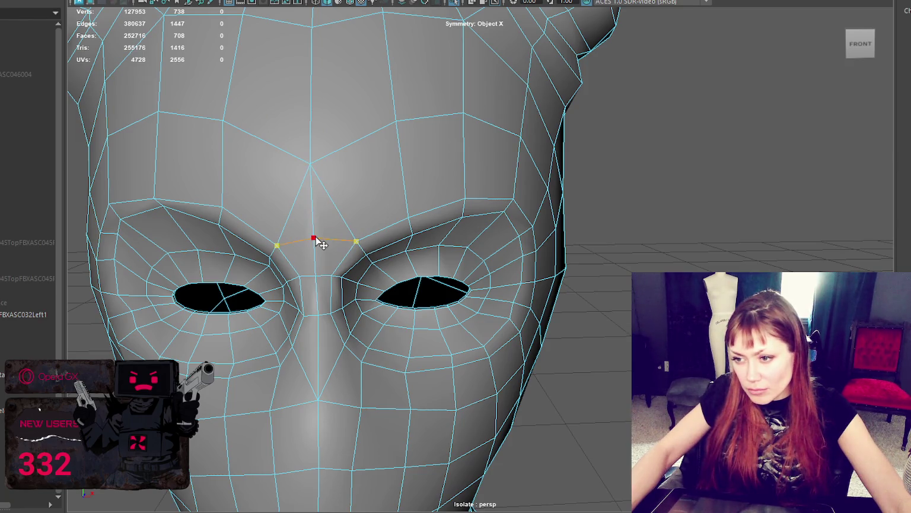
pyautogui.click(310, 163)
pyautogui.press('Return')
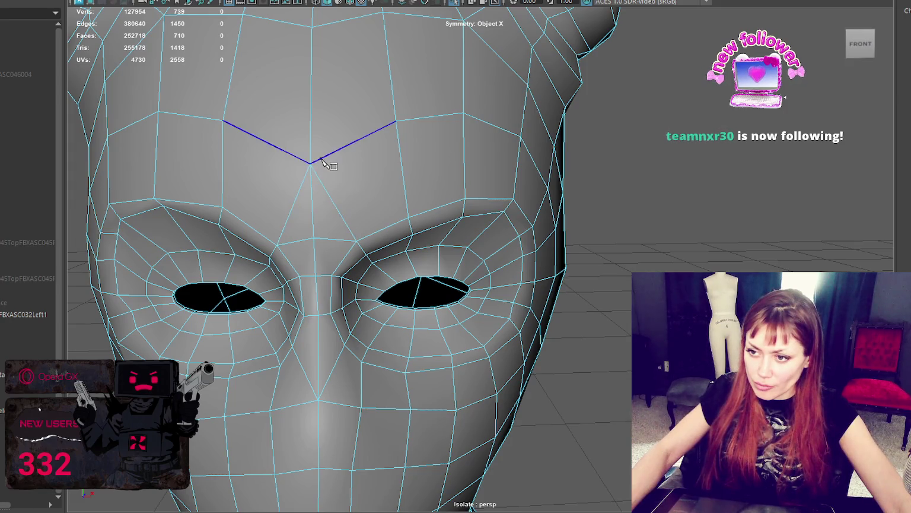
pyautogui.click(341, 151)
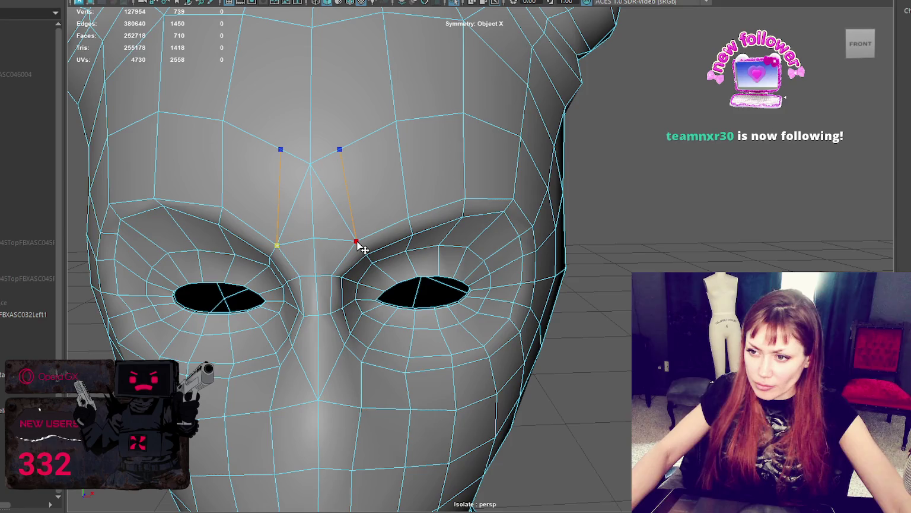
pyautogui.press('Return')
# - Delete the two diagonal brow edges and build mirrored forehead quads with Quad Draw
pyautogui.moveTo(617, 71); pyautogui.dragTo(320, 201, button='right')
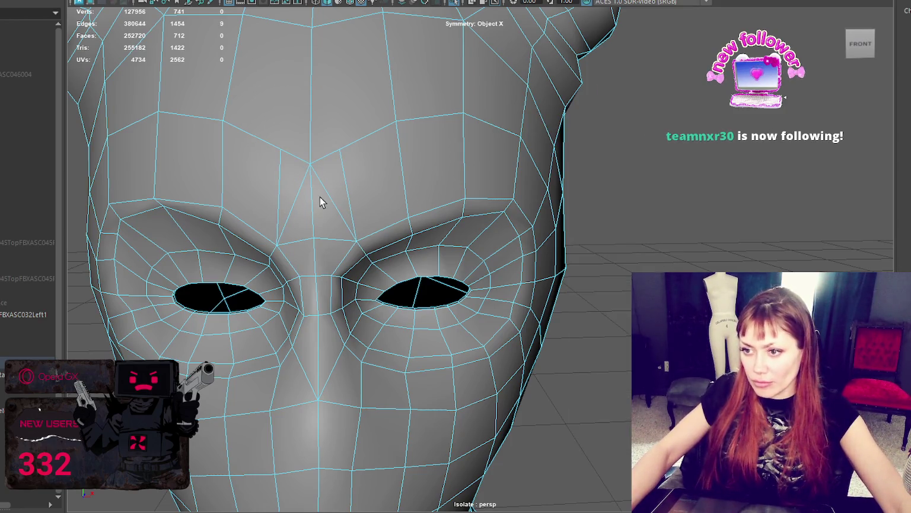
pyautogui.press('Delete')
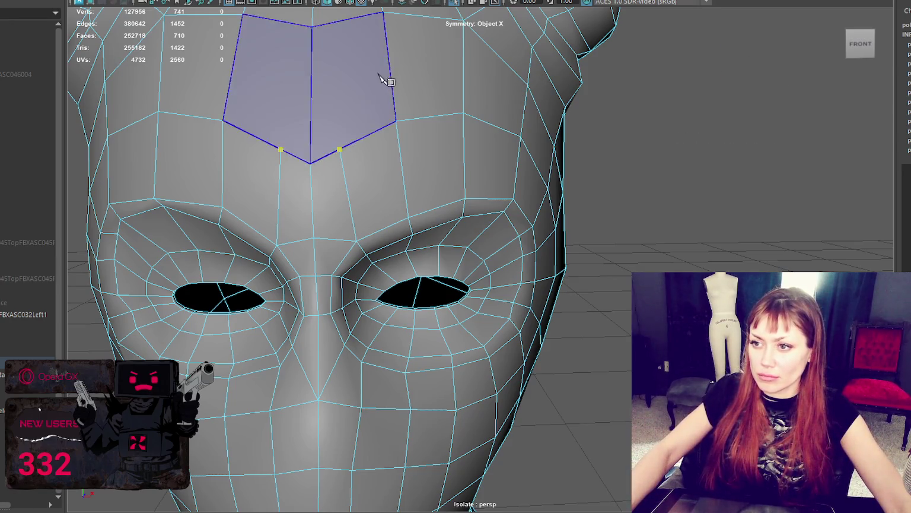
pyautogui.keyDown('alt'); pyautogui.moveTo(382, 77); pyautogui.dragTo(397, 91, button='middle'); pyautogui.keyUp('alt')
pyautogui.keyDown('alt'); pyautogui.moveTo(393, 126); pyautogui.dragTo(385, 103); pyautogui.keyUp('alt')
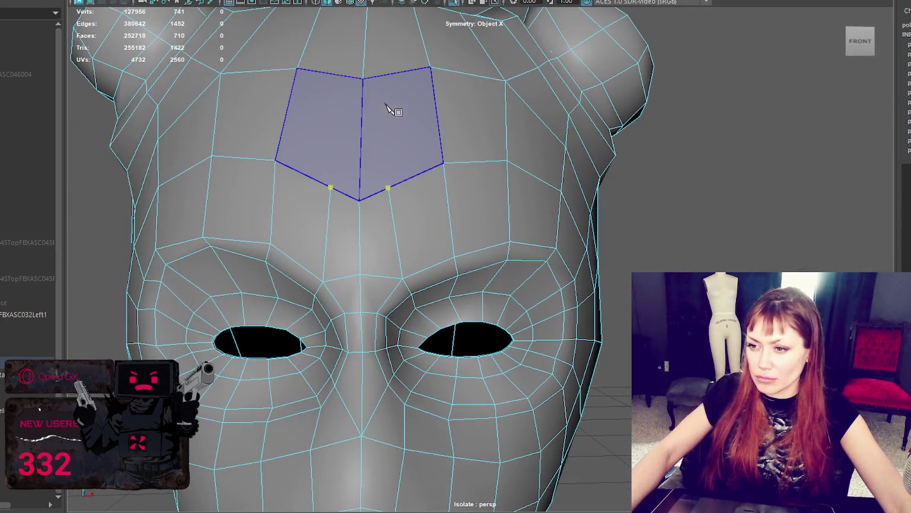
pyautogui.click(389, 129)
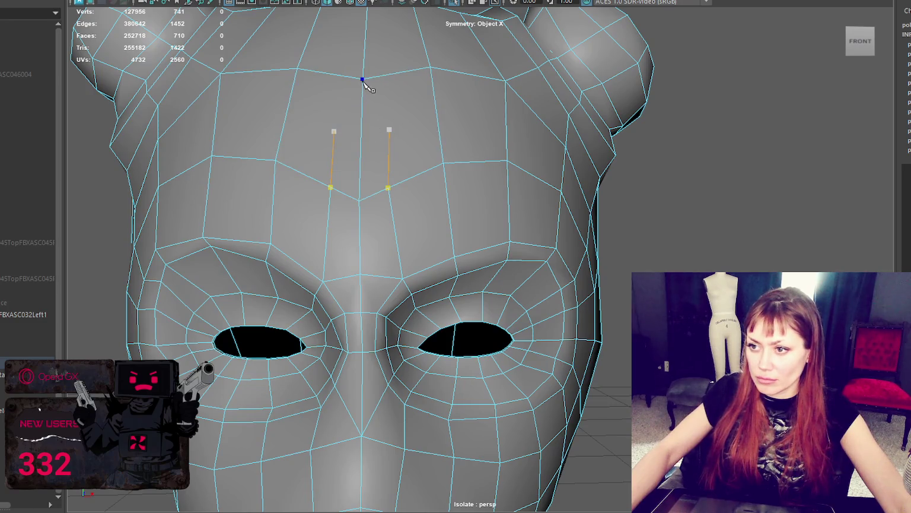
pyautogui.keyDown('shift'); pyautogui.click(374, 107); pyautogui.keyUp('shift')
pyautogui.click(397, 120)
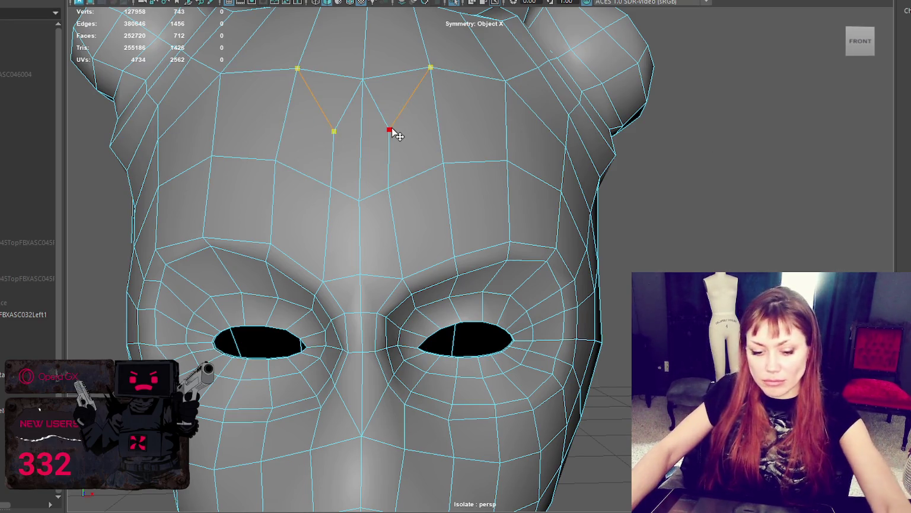
# - Delete the forehead faces and their neighbours to widen both holes, then return to object mode
pyautogui.moveTo(702, 105); pyautogui.dragTo(702, 138, button='right')
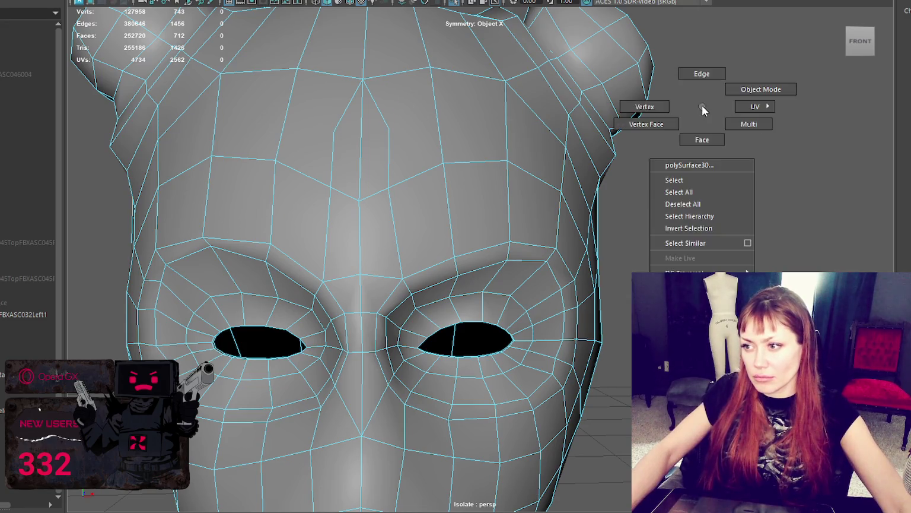
pyautogui.click(425, 107)
pyautogui.press('Delete')
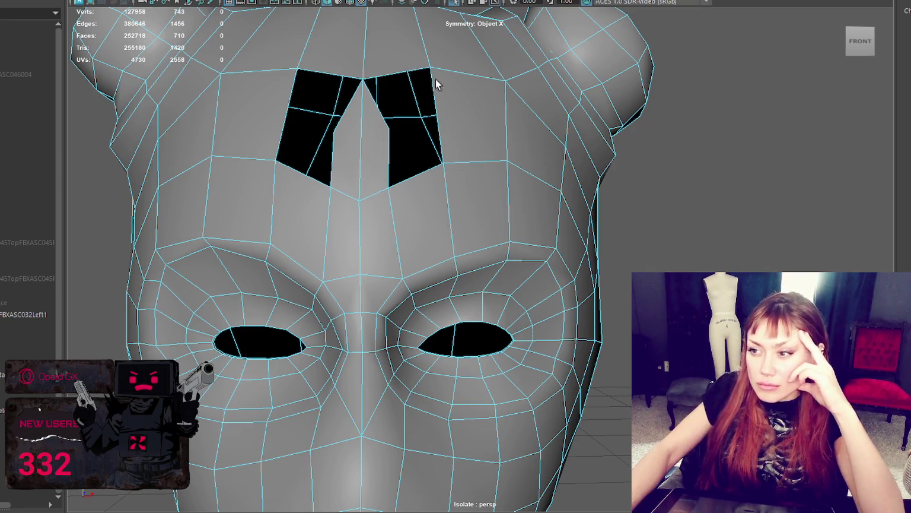
pyautogui.click(477, 115)
pyautogui.press('Delete')
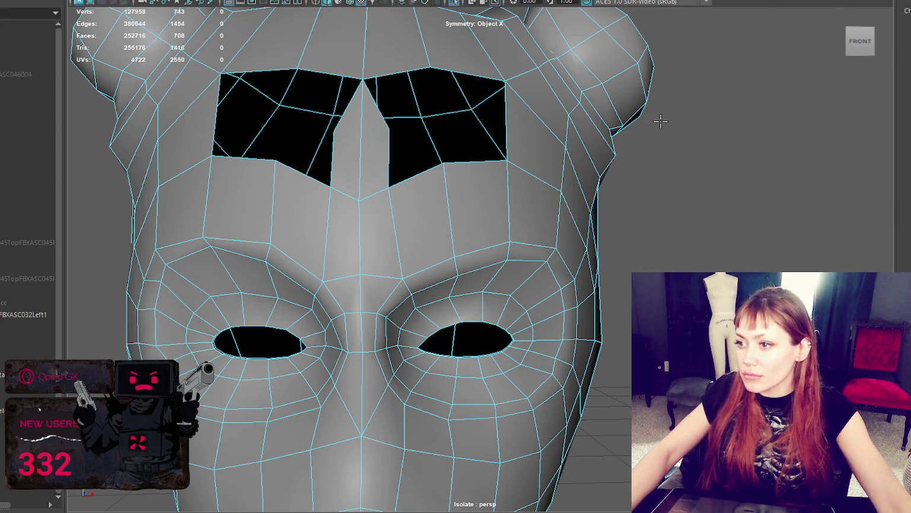
pyautogui.moveTo(693, 94); pyautogui.dragTo(756, 76, button='right')
pyautogui.click(24, 314)
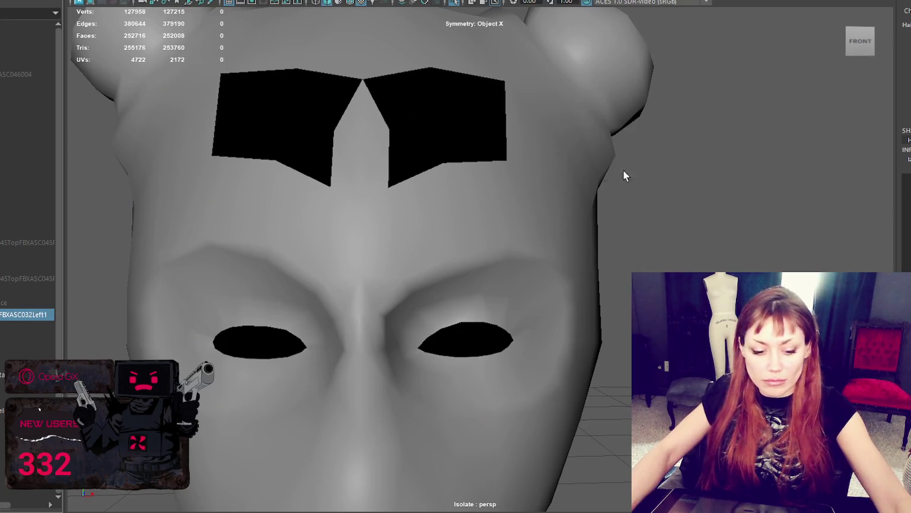
# - Exit isolation, select the sculpted head in the Outliner and make it live
pyautogui.click(787, 174)
pyautogui.hotkey('ctrl', '1')
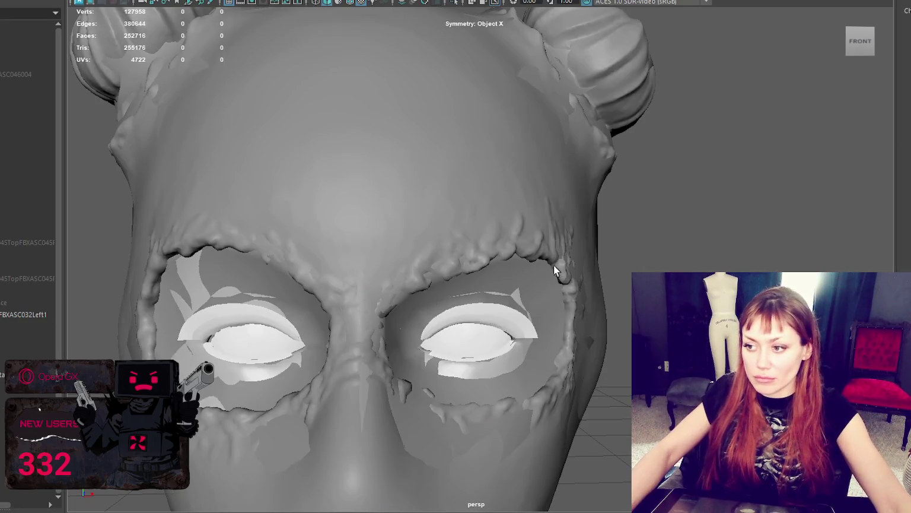
pyautogui.click(537, 252)
pyautogui.click(469, 218)
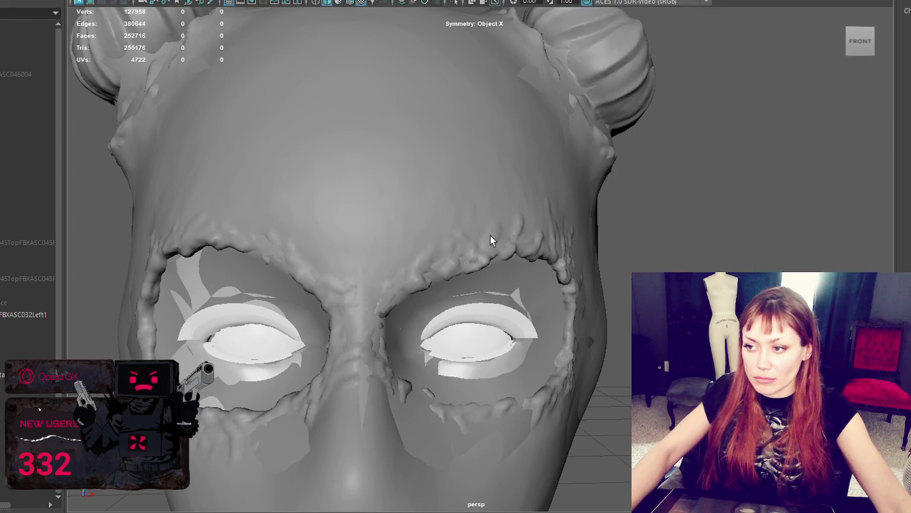
pyautogui.click(538, 292)
pyautogui.keyDown('ctrl'); pyautogui.click(29, 315); pyautogui.keyUp('ctrl')
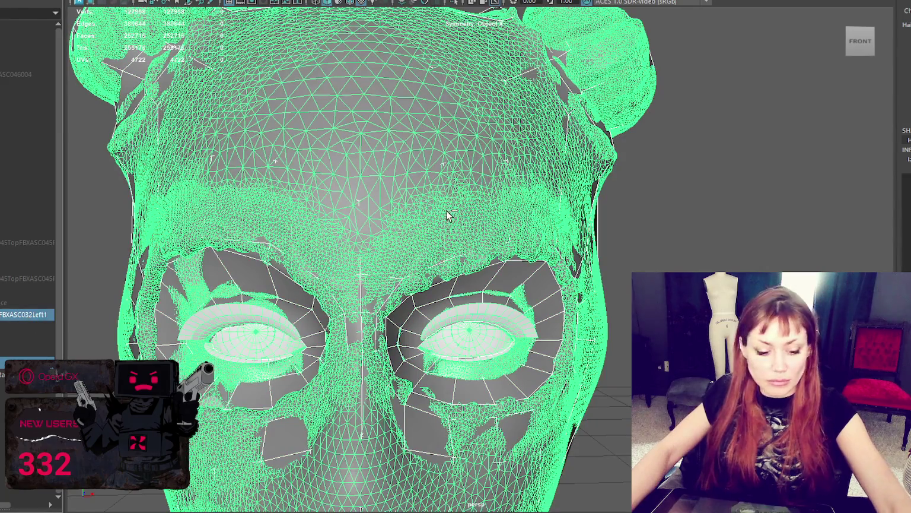
pyautogui.hotkey('ctrl', '1')
pyautogui.click(6, 314)
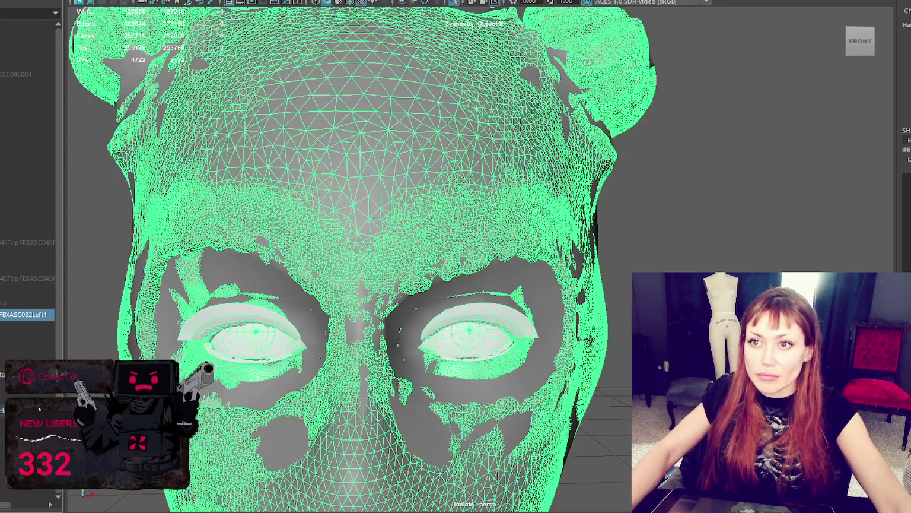
pyautogui.rightClick(23, 315)
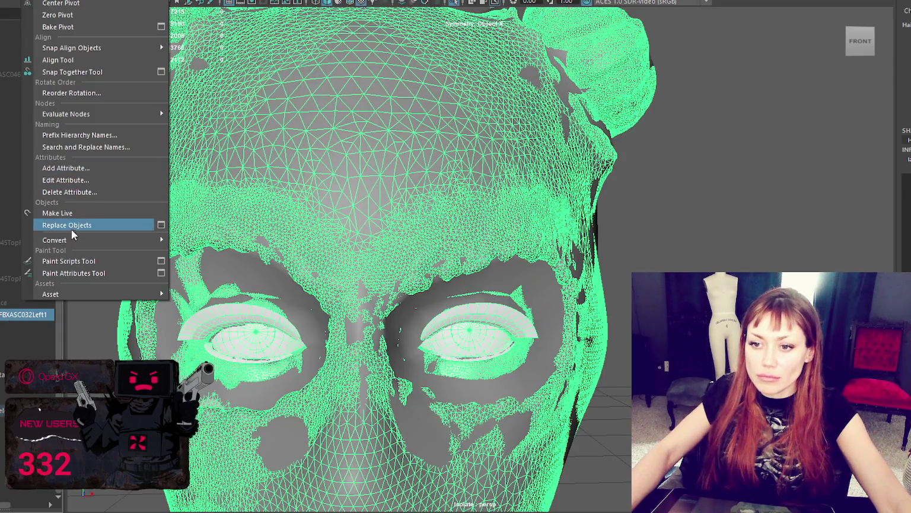
pyautogui.click(72, 212)
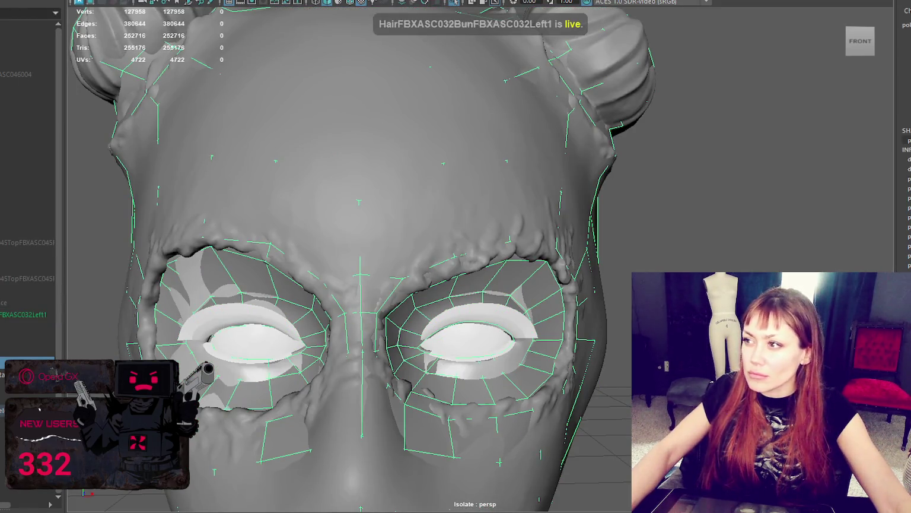
# - Resume Quad Draw on the retopology mesh and place a mirrored forehead vertex
pyautogui.press('q')
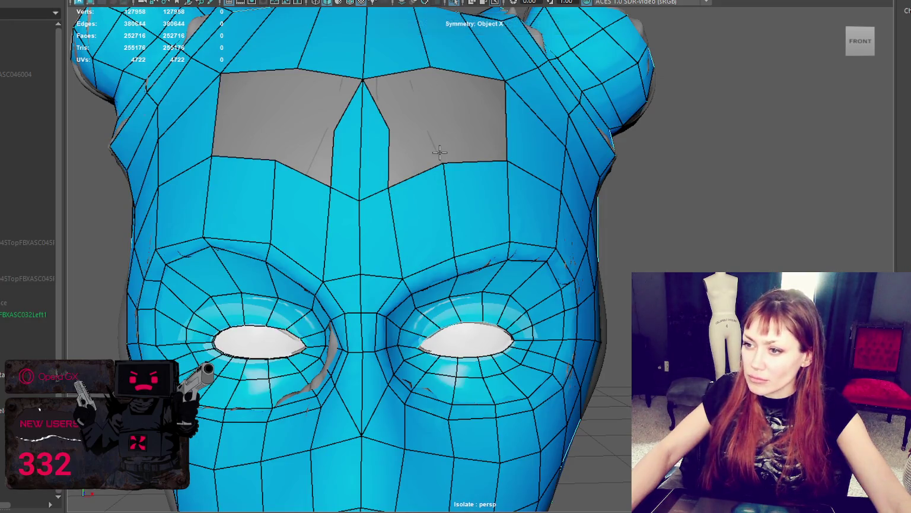
pyautogui.click(437, 112)
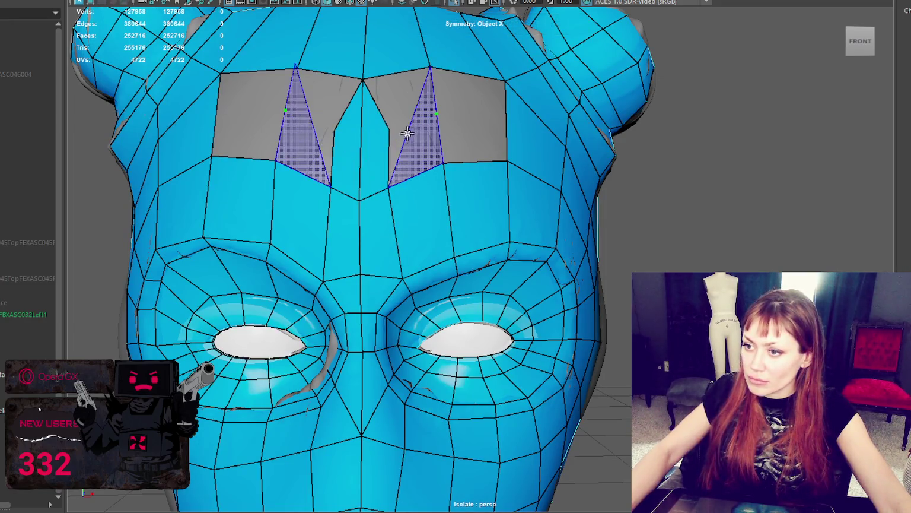
pyautogui.keyDown('alt'); pyautogui.moveTo(395, 128); pyautogui.dragTo(481, 131); pyautogui.keyUp('alt')
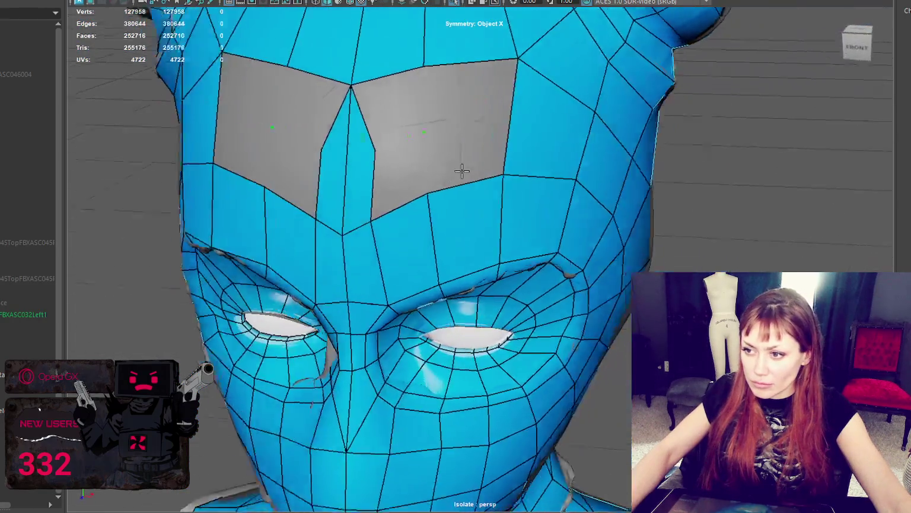
# - Add a forehead vertex and quad, check coverage in wireframe, then remove the last addition
pyautogui.keyDown('shift'); pyautogui.click(431, 129); pyautogui.keyUp('shift')
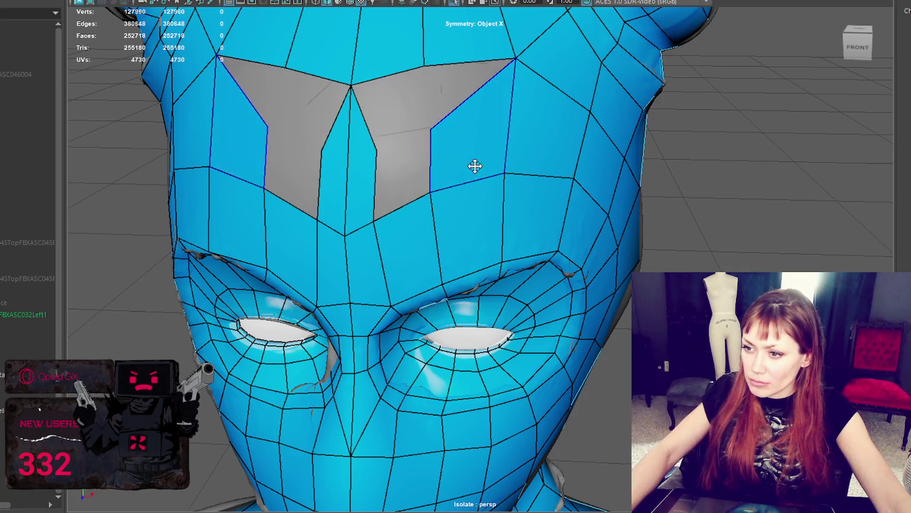
pyautogui.keyDown('alt'); pyautogui.moveTo(475, 166); pyautogui.dragTo(492, 154); pyautogui.keyUp('alt')
pyautogui.moveTo(451, 122)
pyautogui.keyDown('alt'); pyautogui.mouseDown()
pyautogui.moveTo(435, 139)
pyautogui.moveTo(504, 131)
pyautogui.moveTo(354, 176)
pyautogui.mouseUp(); pyautogui.keyUp('alt')
pyautogui.press('4')
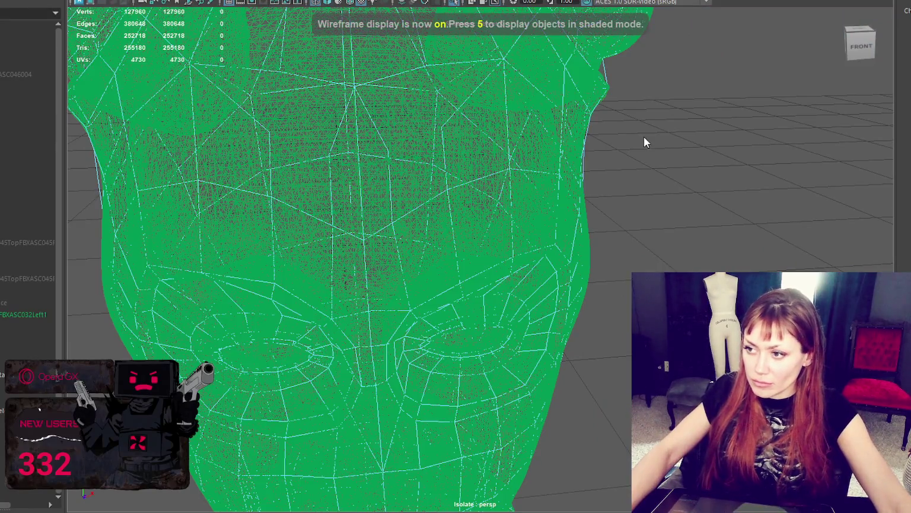
pyautogui.moveTo(296, 185)
pyautogui.keyDown('alt'); pyautogui.mouseDown()
pyautogui.moveTo(444, 171)
pyautogui.moveTo(471, 196)
pyautogui.mouseUp(); pyautogui.keyUp('alt')
pyautogui.press('Delete')
pyautogui.press('7')
pyautogui.press('5')
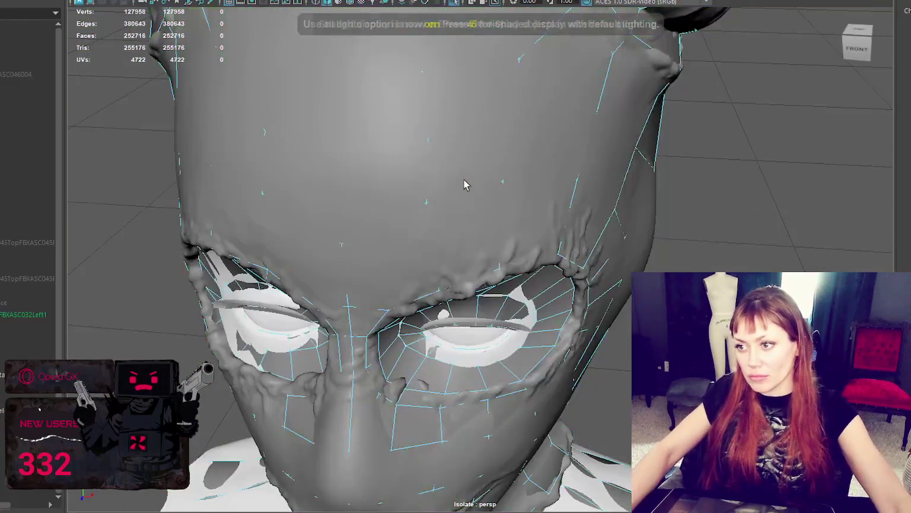
# - Drag the hole's boundary vertex up into a V-shaped notch, viewed from the crown
pyautogui.keyDown('alt'); pyautogui.moveTo(506, 115); pyautogui.dragTo(451, 119); pyautogui.keyUp('alt')
pyautogui.moveTo(281, 197)
pyautogui.keyDown('alt'); pyautogui.mouseDown()
pyautogui.moveTo(397, 123)
pyautogui.moveTo(407, 129)
pyautogui.mouseUp(); pyautogui.keyUp('alt')
pyautogui.scroll(1, 444, 100)
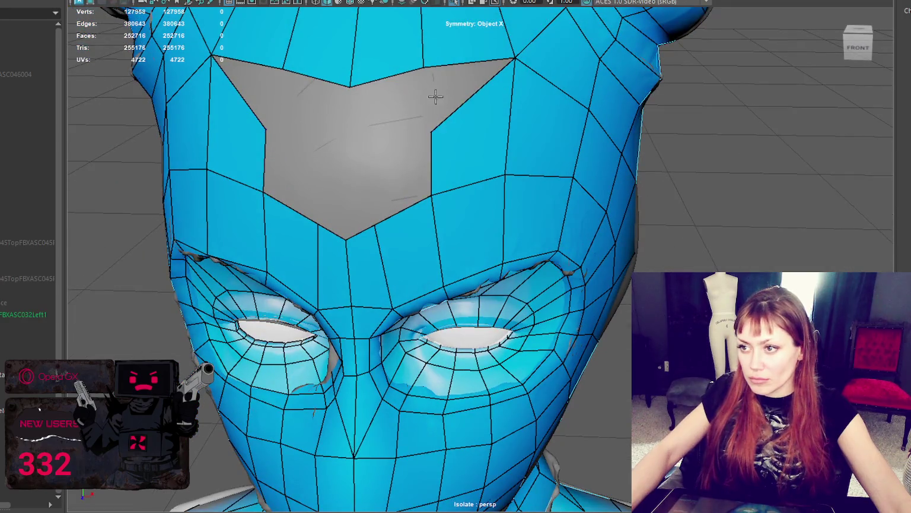
pyautogui.keyDown('alt'); pyautogui.moveTo(435, 96); pyautogui.dragTo(447, 139); pyautogui.keyUp('alt')
pyautogui.moveTo(453, 280); pyautogui.dragTo(454, 232)
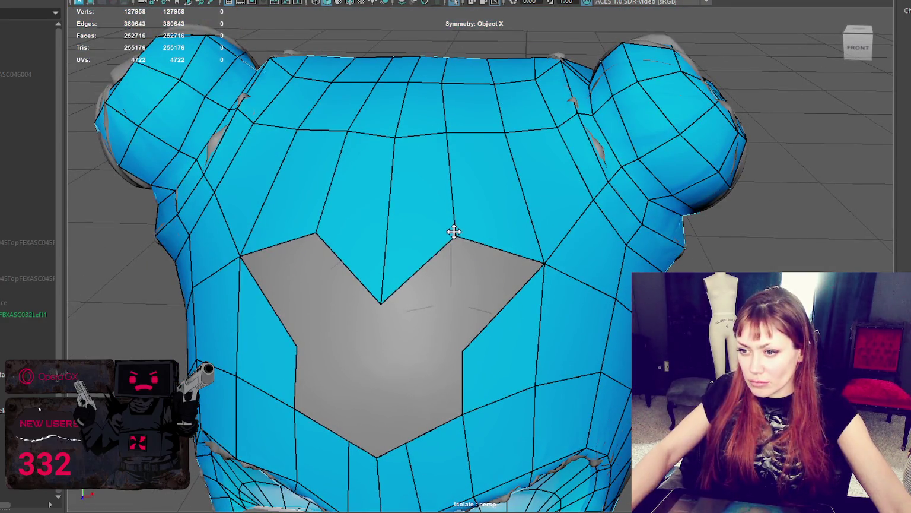
# - Slant the hole's sides outward, fill one side with a quad, and raise crown vertices
pyautogui.moveTo(463, 362); pyautogui.dragTo(492, 336)
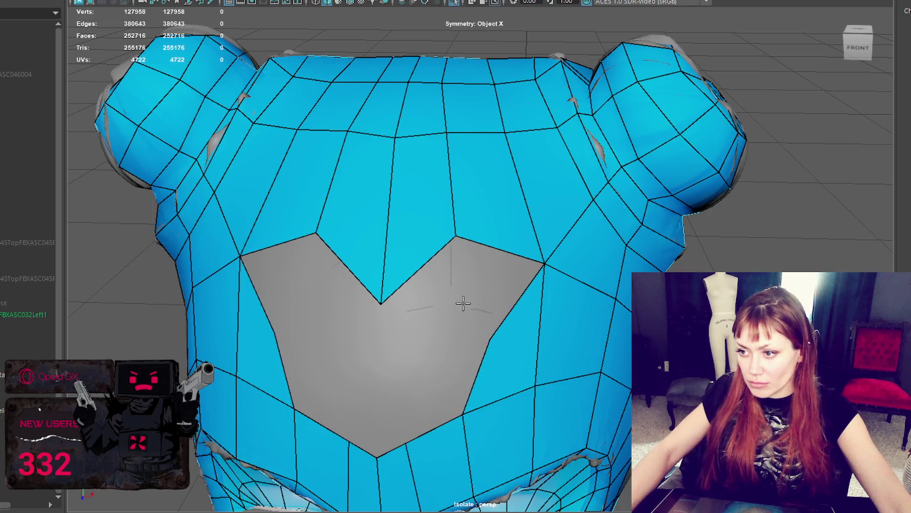
pyautogui.keyDown('shift'); pyautogui.click(500, 268); pyautogui.keyUp('shift')
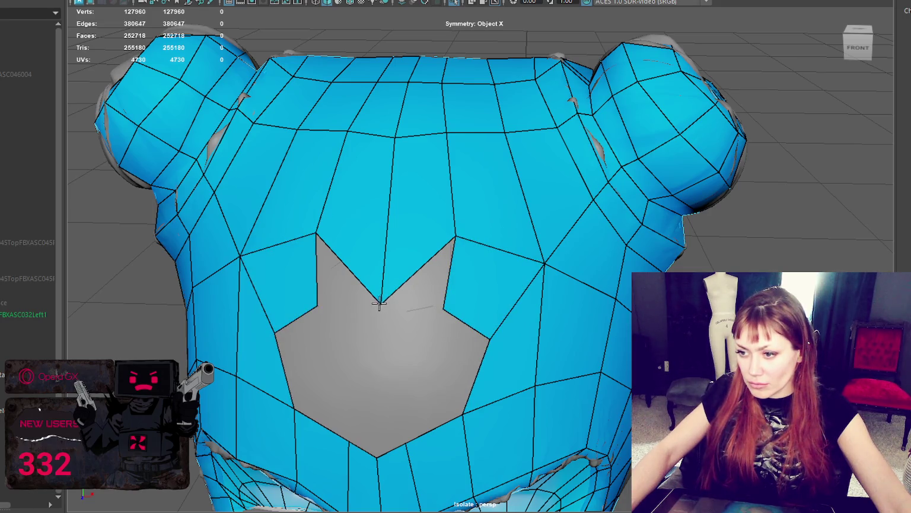
pyautogui.moveTo(390, 285)
pyautogui.keyDown('alt'); pyautogui.mouseDown()
pyautogui.moveTo(362, 263)
pyautogui.moveTo(615, 240)
pyautogui.mouseUp(); pyautogui.keyUp('alt')
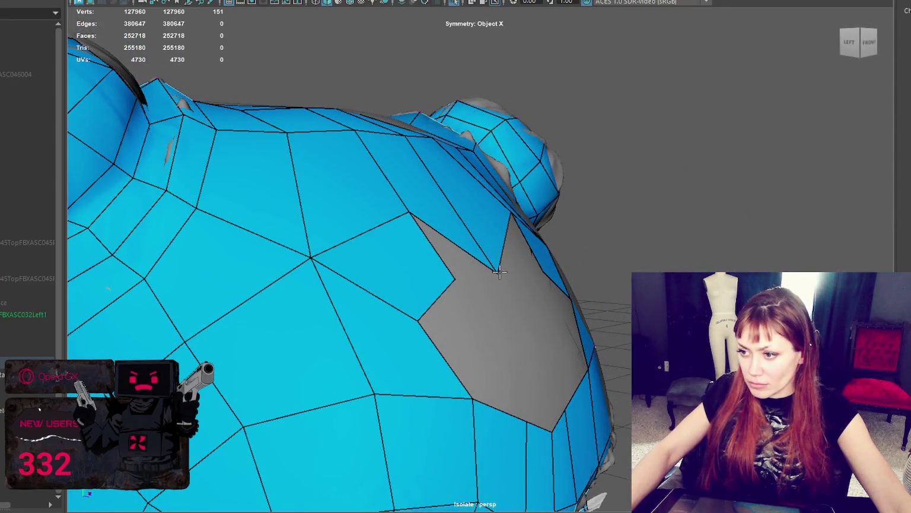
pyautogui.press('4')
pyautogui.press('6')
pyautogui.moveTo(499, 213); pyautogui.dragTo(486, 188)
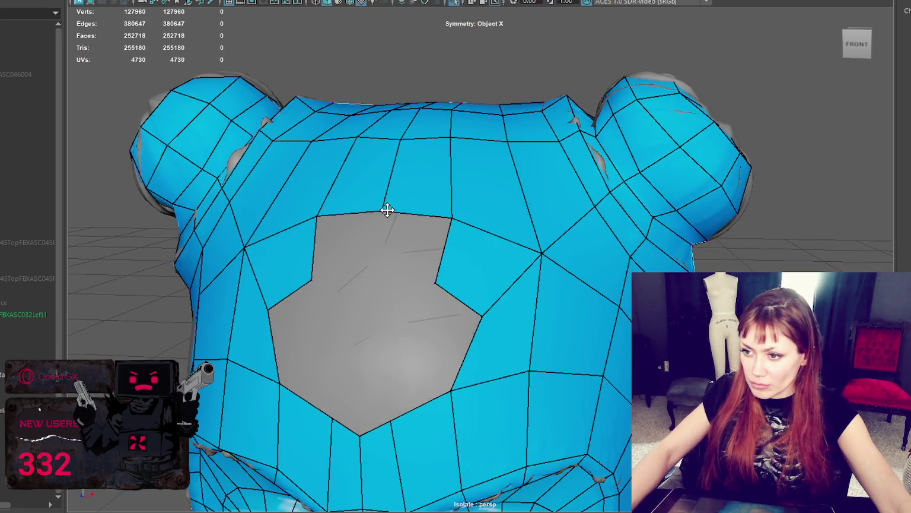
pyautogui.moveTo(386, 210); pyautogui.dragTo(383, 207)
# - Fill the upper and lower parts of the crown gap with quads and lift the spike tip
pyautogui.keyDown('shift'); pyautogui.click(373, 272); pyautogui.keyUp('shift')
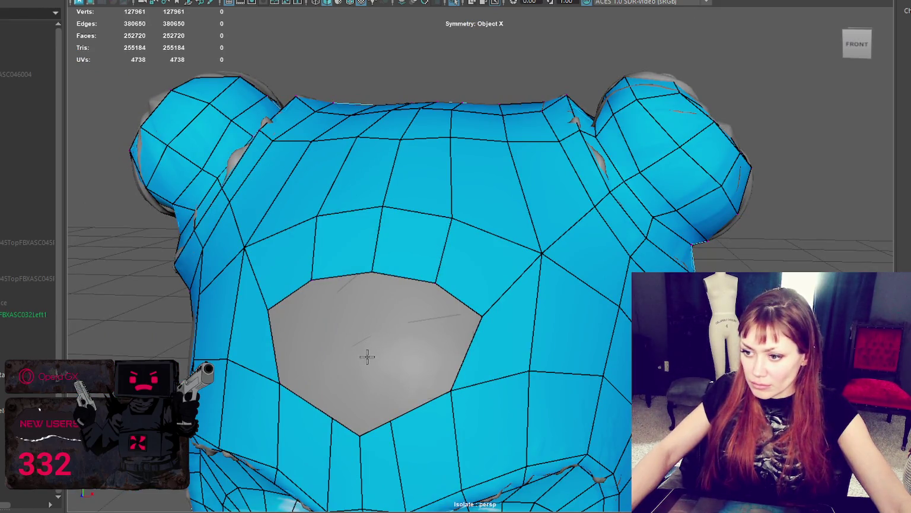
pyautogui.moveTo(365, 342)
pyautogui.keyDown('alt'); pyautogui.mouseDown()
pyautogui.moveTo(390, 318)
pyautogui.moveTo(405, 322)
pyautogui.mouseUp(); pyautogui.keyUp('alt')
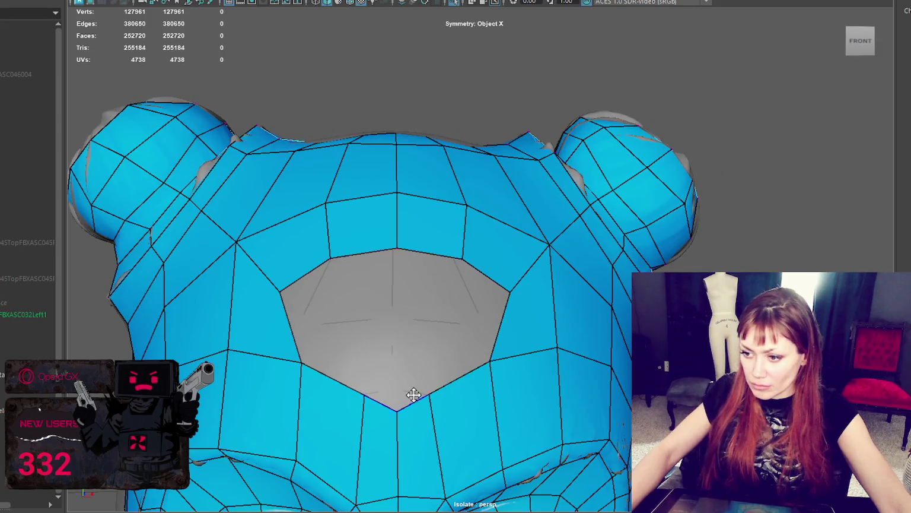
pyautogui.keyDown('shift'); pyautogui.click(414, 349); pyautogui.keyUp('shift')
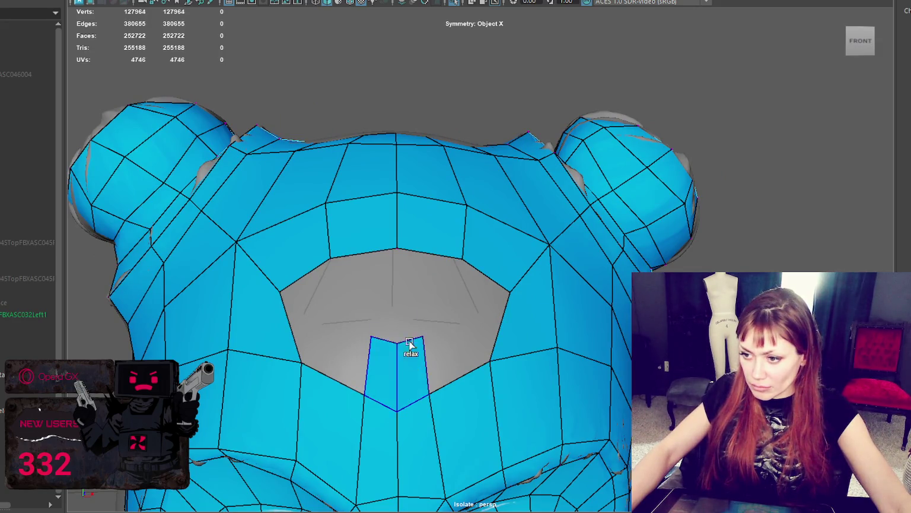
pyautogui.keyDown('shift'); pyautogui.moveTo(420, 335); pyautogui.dragTo(432, 300); pyautogui.keyUp('shift')
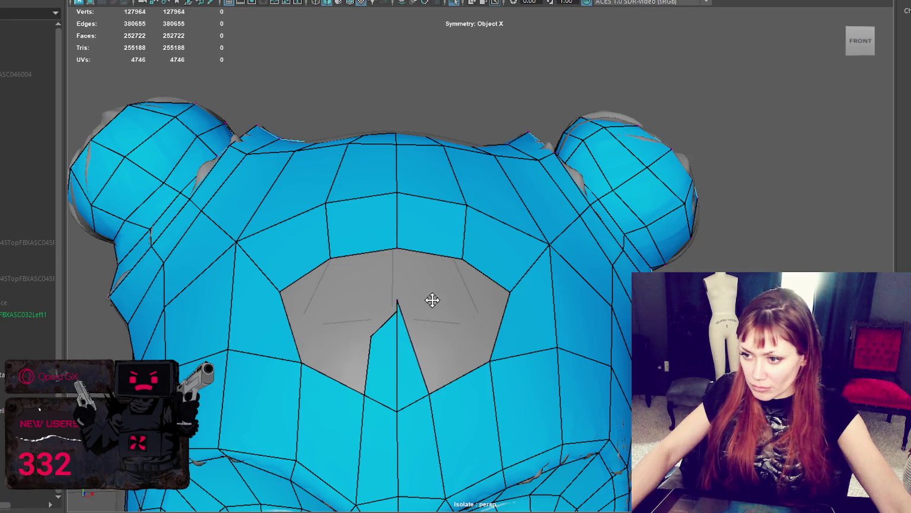
# - Fill the two side quads and the last small crown hole, then pull forehead vertices down
pyautogui.moveTo(502, 307)
pyautogui.keyDown('alt'); pyautogui.mouseDown()
pyautogui.moveTo(415, 326)
pyautogui.moveTo(469, 333)
pyautogui.mouseUp(); pyautogui.keyUp('alt')
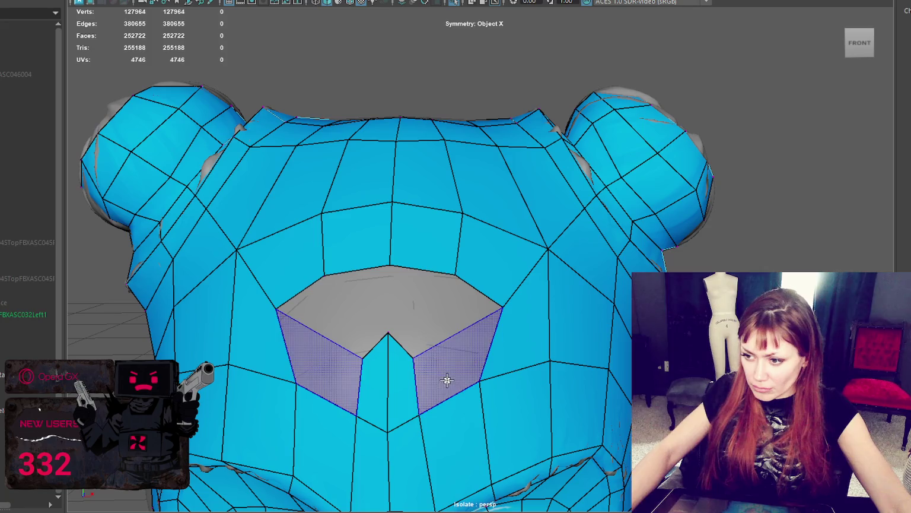
pyautogui.keyDown('shift'); pyautogui.click(468, 311); pyautogui.keyUp('shift')
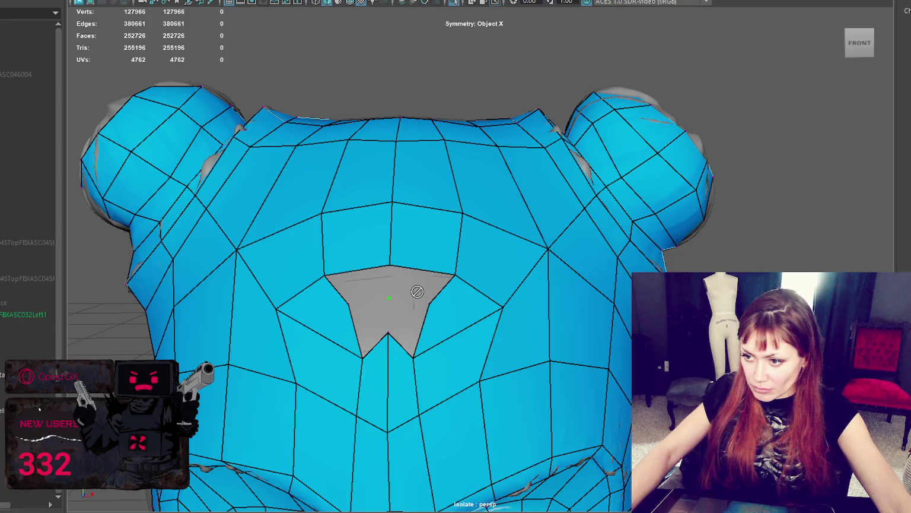
pyautogui.keyDown('alt'); pyautogui.moveTo(469, 319); pyautogui.dragTo(553, 321); pyautogui.keyUp('alt')
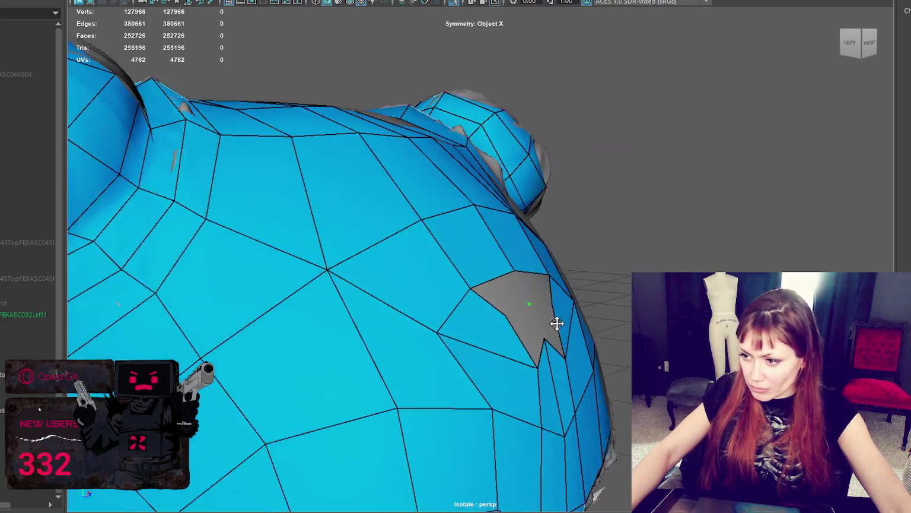
pyautogui.keyDown('shift'); pyautogui.click(512, 285); pyautogui.keyUp('shift')
pyautogui.keyDown('alt'); pyautogui.moveTo(614, 299); pyautogui.dragTo(570, 295); pyautogui.keyUp('alt')
pyautogui.scroll(-3, 502, 301)
pyautogui.moveTo(493, 283)
pyautogui.mouseDown()
pyautogui.moveTo(488, 319)
pyautogui.moveTo(455, 329)
pyautogui.mouseUp()
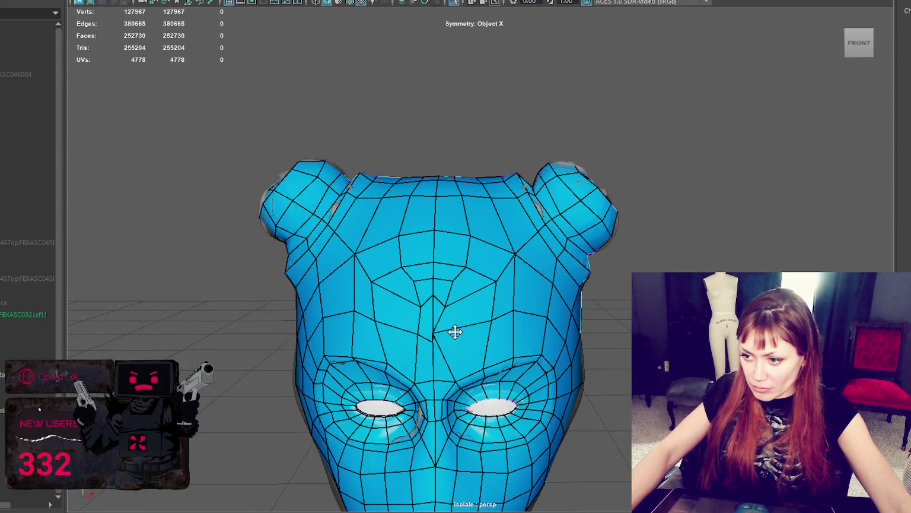
# - Toggle symmetry off, then turn object X symmetry back on
pyautogui.click(481, 2)
pyautogui.click(486, 3)
pyautogui.click(473, 1)
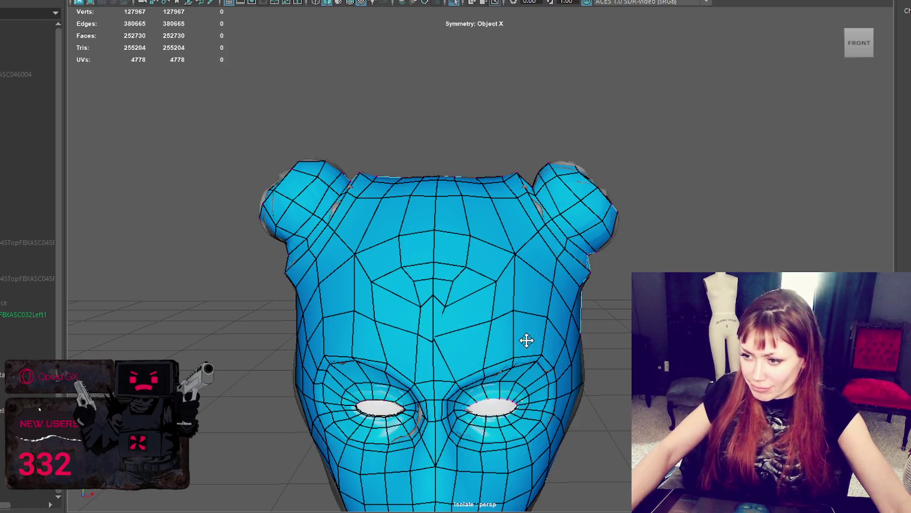
pyautogui.scroll(2, 472, 319)
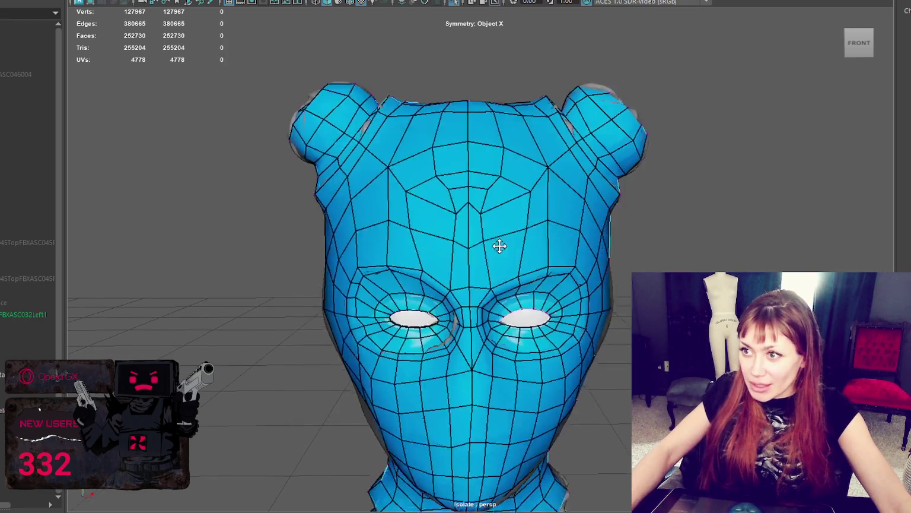
pyautogui.scroll(2, 499, 244)
pyautogui.scroll(3, 525, 241)
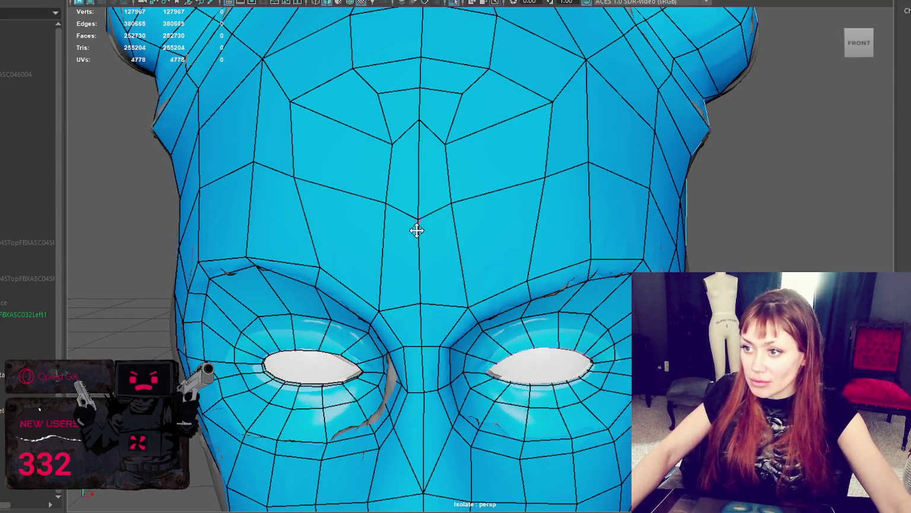
# - Pull forehead vertices upward and toward the centre line to straighten the loops
pyautogui.moveTo(452, 203); pyautogui.dragTo(470, 140)
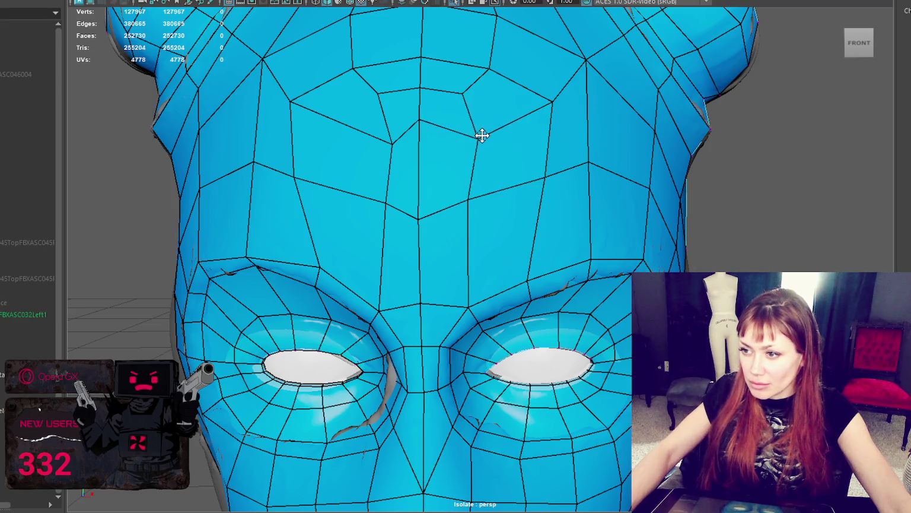
pyautogui.moveTo(545, 177); pyautogui.dragTo(529, 180)
pyautogui.moveTo(554, 100); pyautogui.dragTo(525, 109)
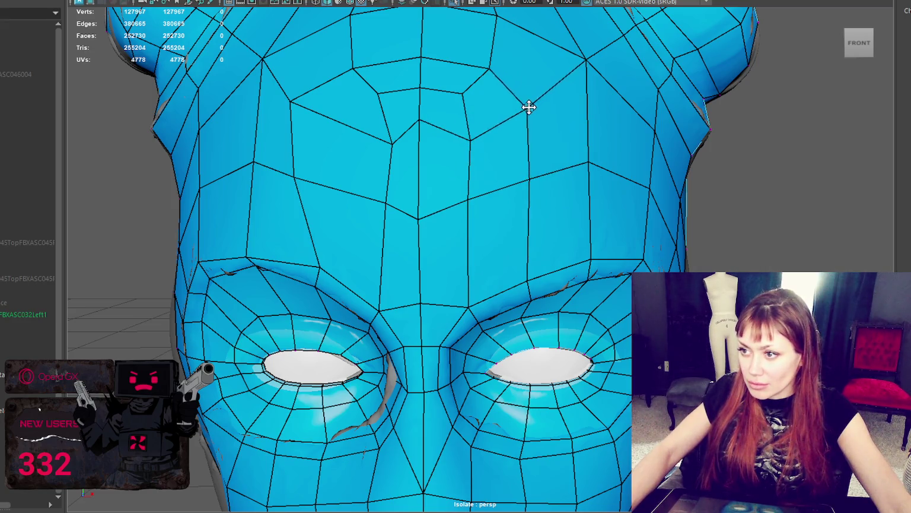
pyautogui.moveTo(488, 71); pyautogui.dragTo(486, 53)
# - Raise the crown edge-loop vertices up and inward to even out the loop
pyautogui.keyDown('alt'); pyautogui.moveTo(417, 57); pyautogui.dragTo(516, 233); pyautogui.keyUp('alt')
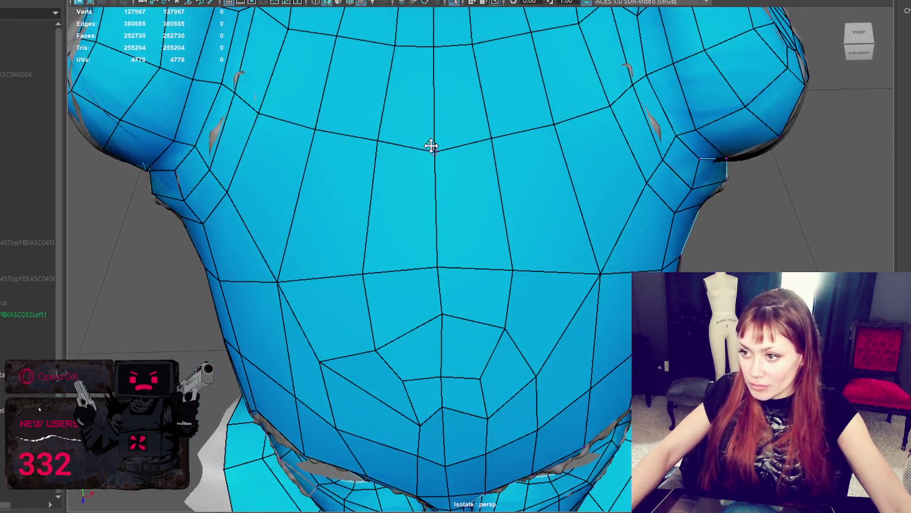
pyautogui.moveTo(431, 146); pyautogui.dragTo(430, 105)
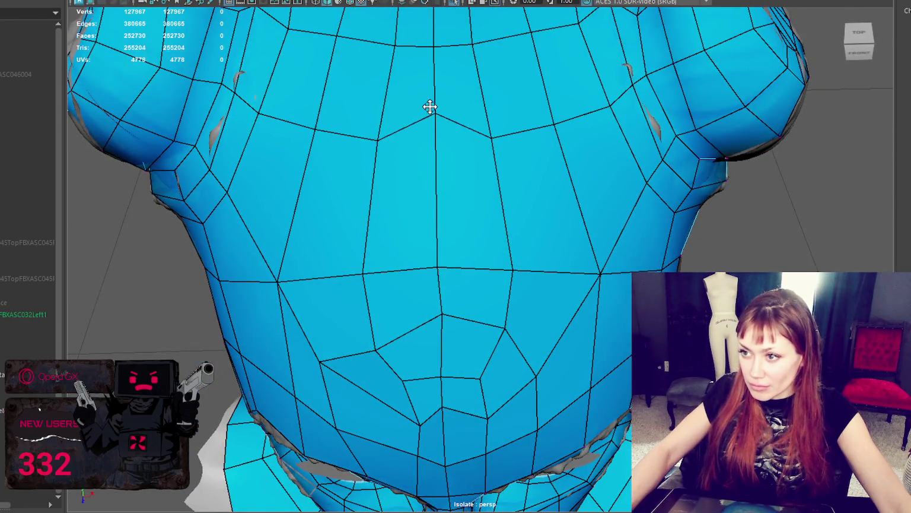
pyautogui.moveTo(482, 140); pyautogui.dragTo(479, 102)
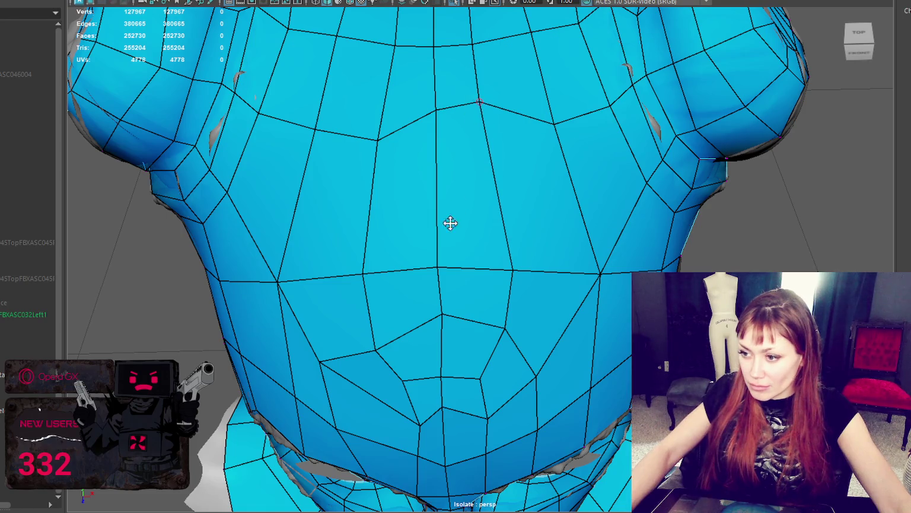
pyautogui.moveTo(437, 267); pyautogui.dragTo(438, 207)
pyautogui.moveTo(515, 264); pyautogui.dragTo(488, 213)
pyautogui.moveTo(604, 273)
pyautogui.mouseDown()
pyautogui.moveTo(562, 175)
pyautogui.moveTo(535, 177)
pyautogui.mouseUp()
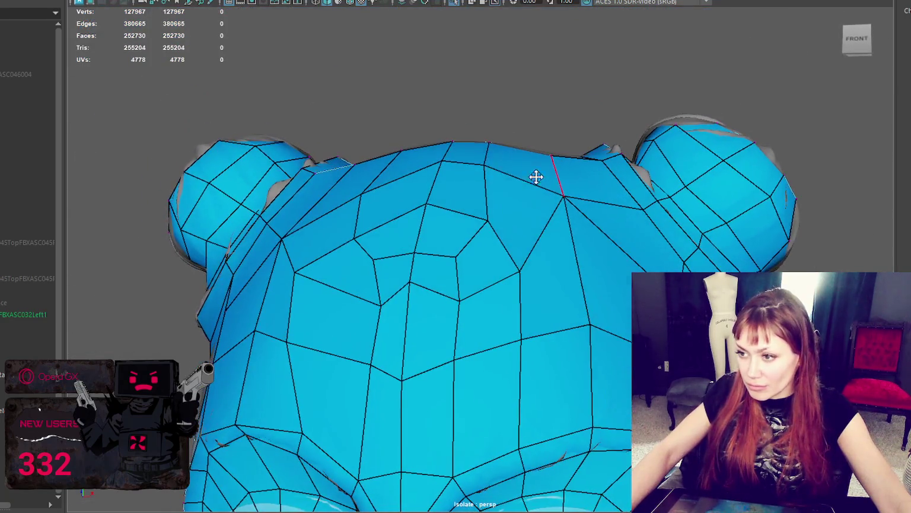
pyautogui.moveTo(488, 221); pyautogui.dragTo(493, 212)
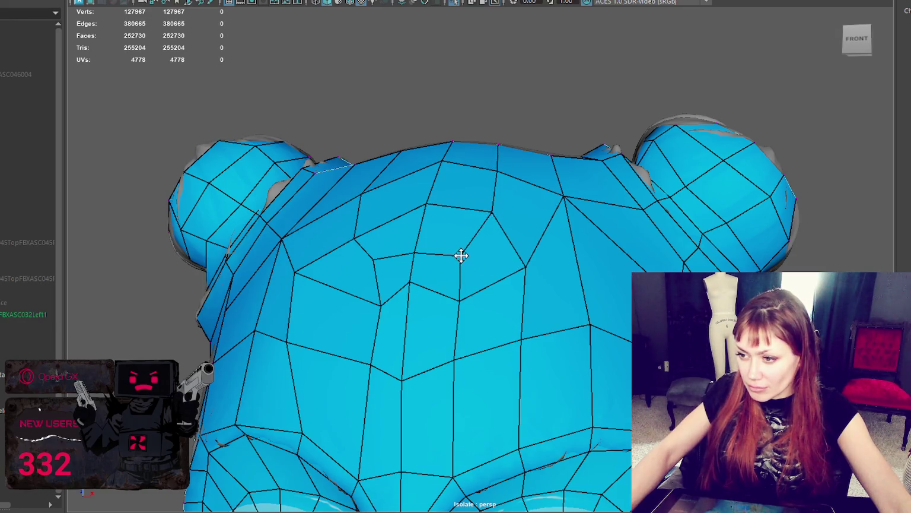
# - Reposition the vertices surrounding the central crown face
pyautogui.keyDown('alt'); pyautogui.moveTo(461, 256); pyautogui.dragTo(482, 256); pyautogui.keyUp('alt')
pyautogui.moveTo(442, 278); pyautogui.dragTo(446, 302)
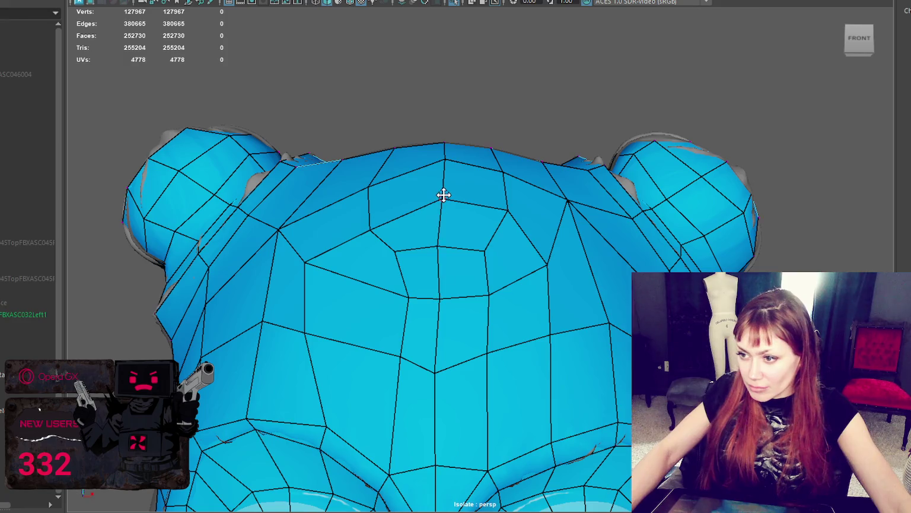
pyautogui.moveTo(368, 186); pyautogui.dragTo(370, 172)
pyautogui.moveTo(371, 225); pyautogui.dragTo(368, 209)
pyautogui.moveTo(303, 263); pyautogui.dragTo(305, 256)
pyautogui.moveTo(396, 250); pyautogui.dragTo(390, 244)
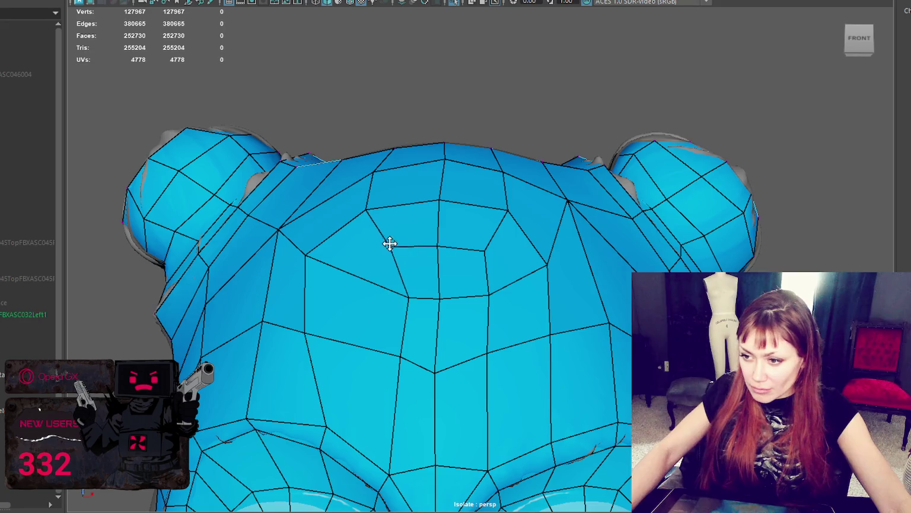
pyautogui.moveTo(407, 293); pyautogui.dragTo(376, 280)
# - Even out the central face's corners and straighten the vertical centre edge
pyautogui.moveTo(399, 355); pyautogui.dragTo(380, 354)
pyautogui.moveTo(487, 250); pyautogui.dragTo(479, 249)
pyautogui.moveTo(397, 240); pyautogui.dragTo(399, 246)
pyautogui.moveTo(370, 211); pyautogui.dragTo(377, 210)
pyautogui.moveTo(439, 200); pyautogui.dragTo(445, 198)
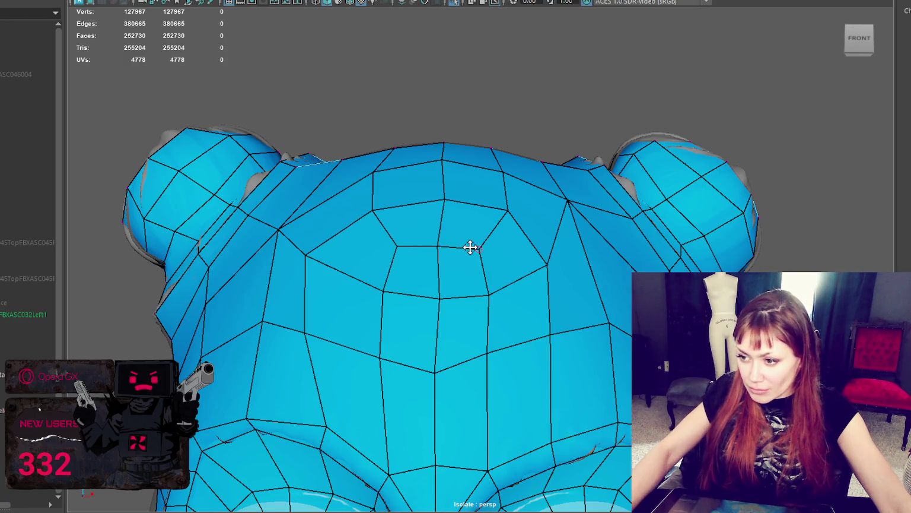
pyautogui.scroll(-2, 470, 247)
pyautogui.scroll(-2, 492, 255)
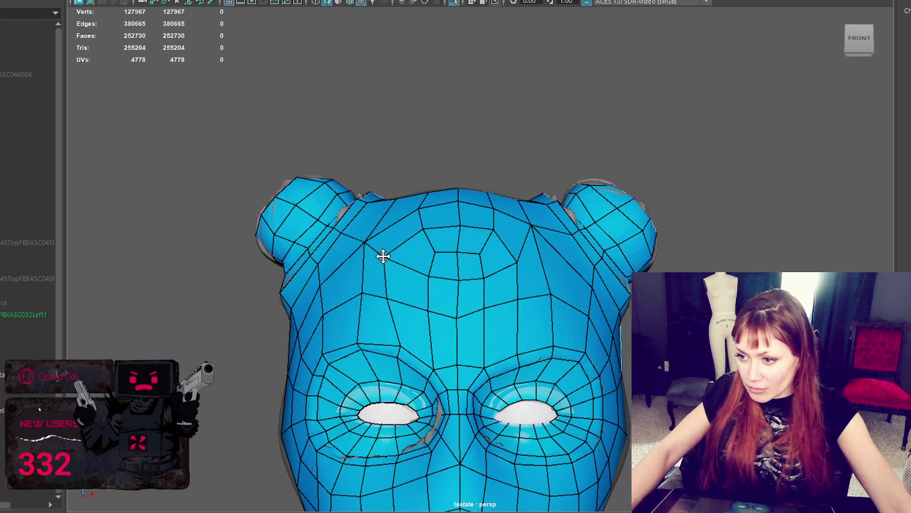
# - Nudge a forehead vertex, then merge three forehead vertices into their neighbours
pyautogui.moveTo(364, 242); pyautogui.dragTo(368, 239)
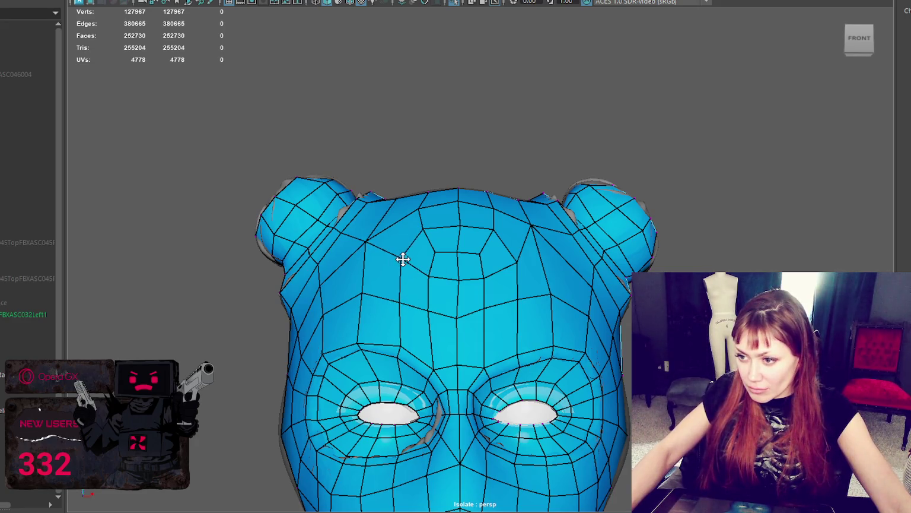
pyautogui.keyDown('alt'); pyautogui.moveTo(401, 261); pyautogui.dragTo(473, 264); pyautogui.keyUp('alt')
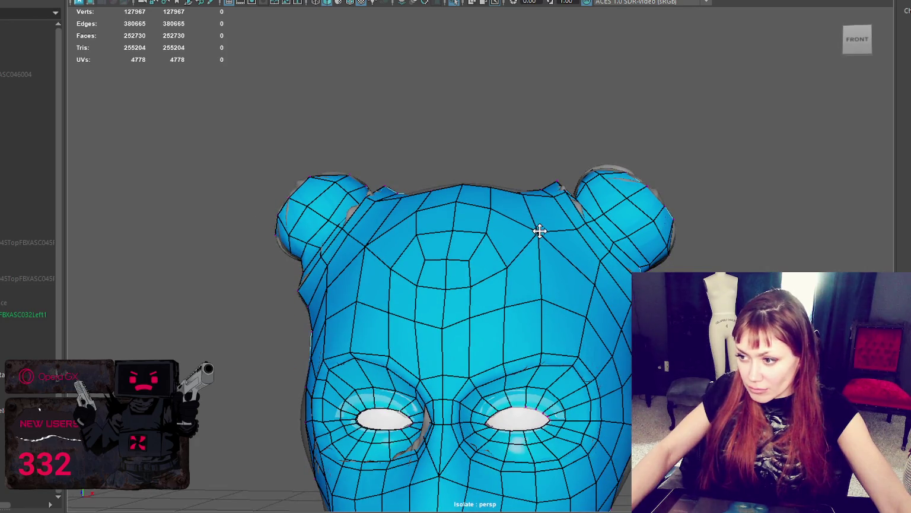
pyautogui.moveTo(542, 231)
pyautogui.keyDown('alt'); pyautogui.mouseDown()
pyautogui.moveTo(497, 244)
pyautogui.moveTo(529, 265)
pyautogui.moveTo(501, 260)
pyautogui.mouseUp(); pyautogui.keyUp('alt')
pyautogui.moveTo(580, 266)
pyautogui.keyDown('alt'); pyautogui.mouseDown()
pyautogui.moveTo(538, 294)
pyautogui.moveTo(732, 240)
pyautogui.mouseUp(); pyautogui.keyUp('alt')
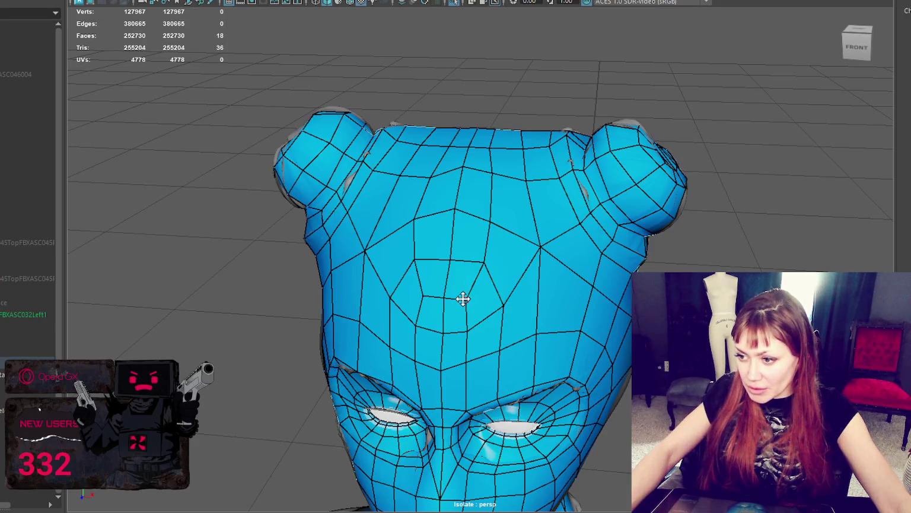
pyautogui.moveTo(463, 298); pyautogui.dragTo(449, 258)
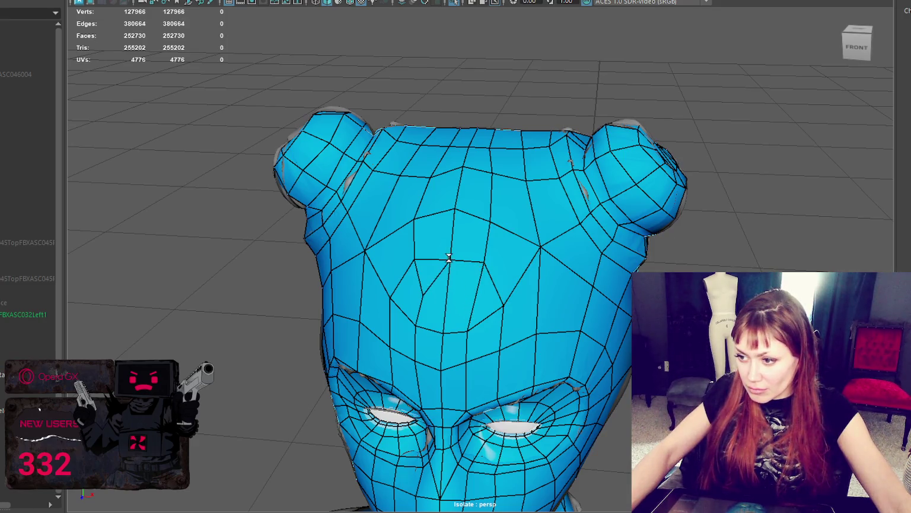
pyautogui.moveTo(424, 290); pyautogui.dragTo(413, 256)
pyautogui.moveTo(491, 258); pyautogui.dragTo(478, 265)
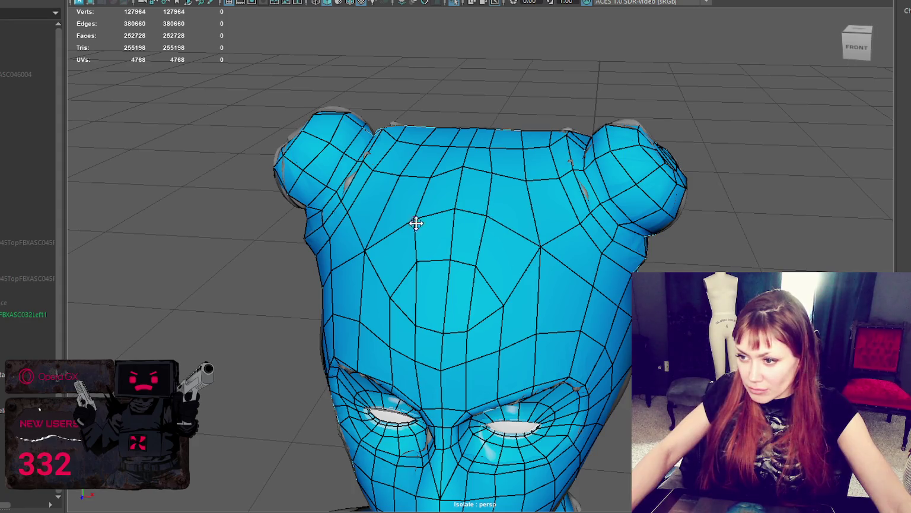
# - Delete four central forehead faces, opening a wider hole above the brow
pyautogui.click(521, 205)
pyautogui.press('Delete')
pyautogui.click(507, 288)
pyautogui.press('Delete')
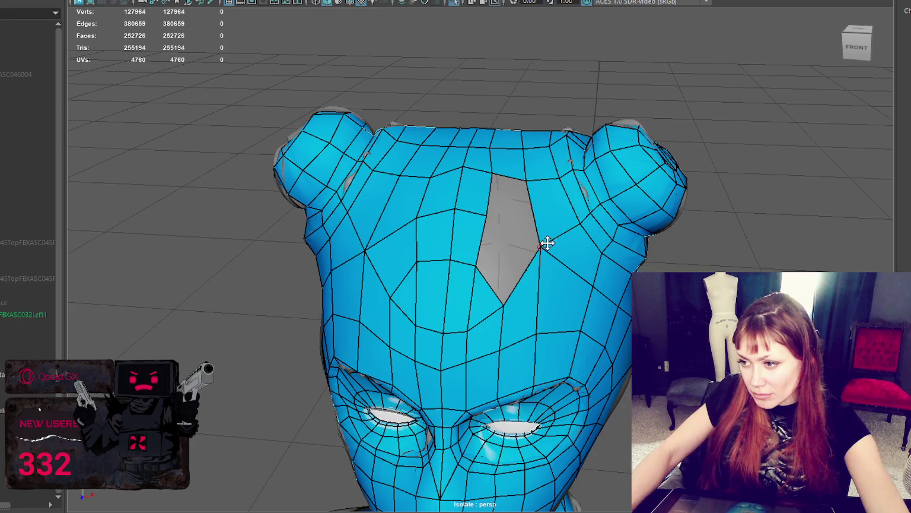
pyautogui.keyDown('ctrl'); pyautogui.keyDown('shift'); pyautogui.click(515, 323); pyautogui.keyUp('shift'); pyautogui.keyUp('ctrl')
pyautogui.keyDown('ctrl'); pyautogui.keyDown('shift'); pyautogui.click(556, 314); pyautogui.keyUp('shift'); pyautogui.keyUp('ctrl')
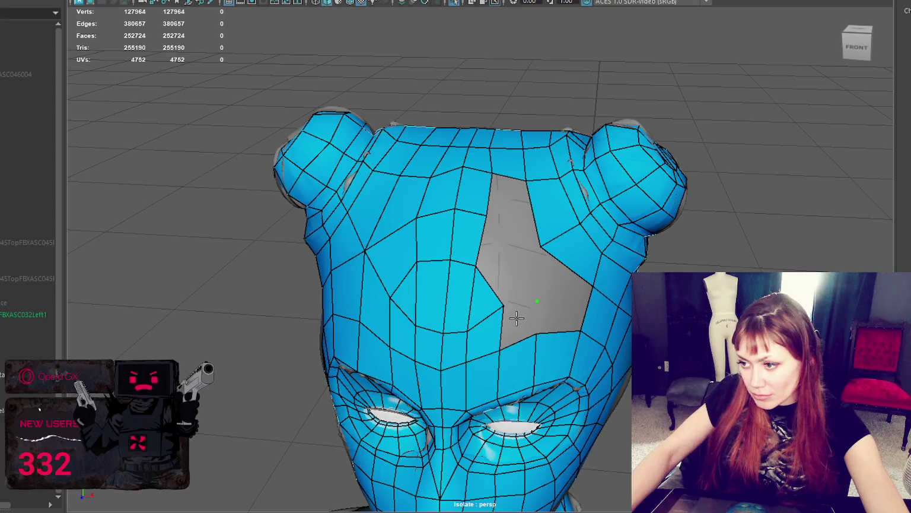